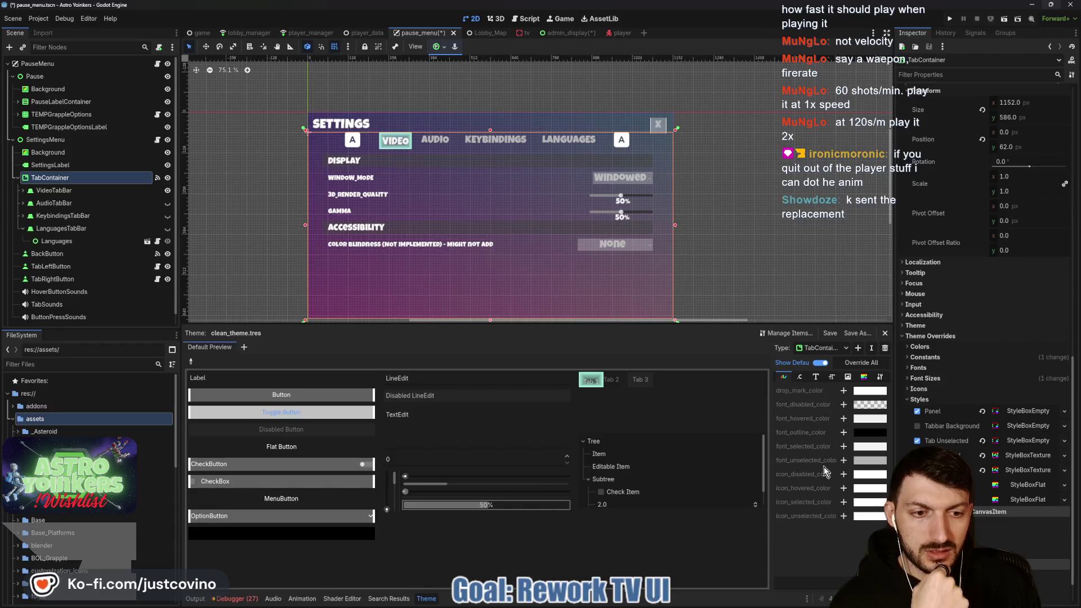
Review the TabContainer's font size 32 and tab separation 30 overrides and the Theme editor's font entries.
left_click(948, 379)
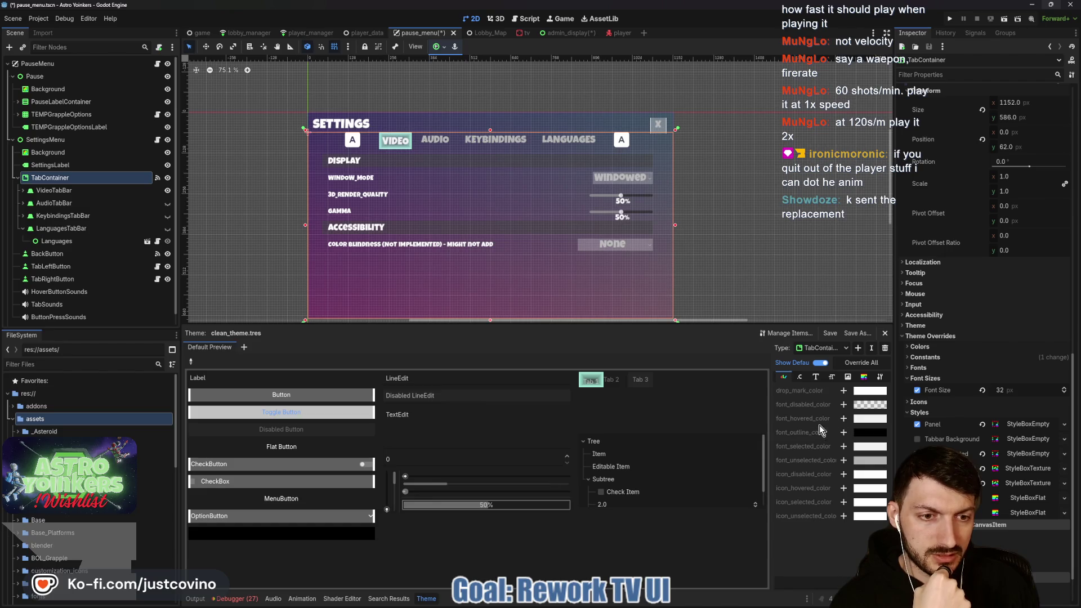
left_click(815, 377)
left_click(833, 378)
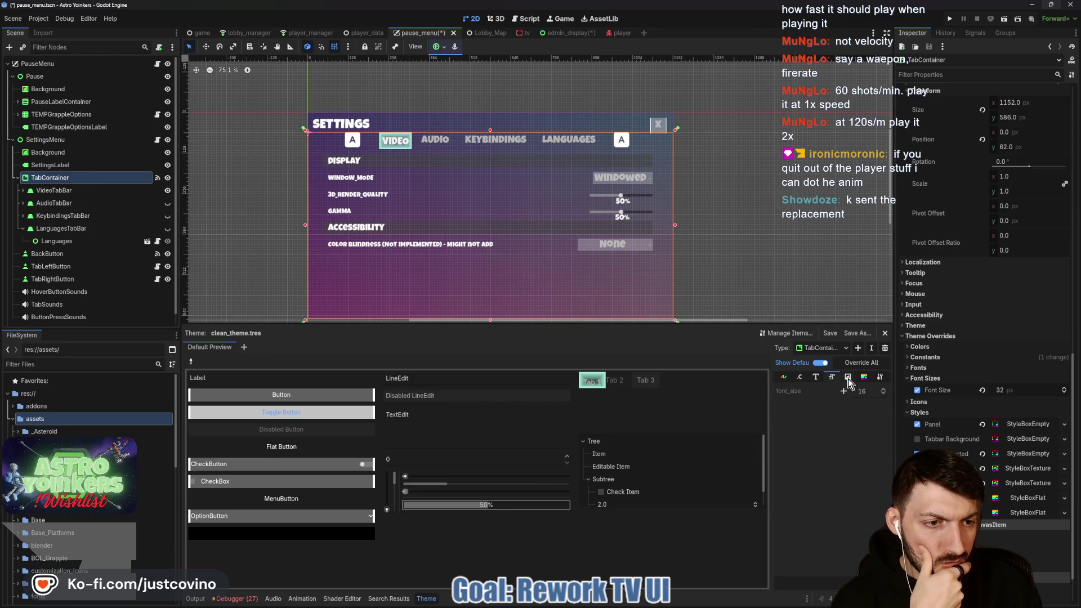
left_click(951, 358)
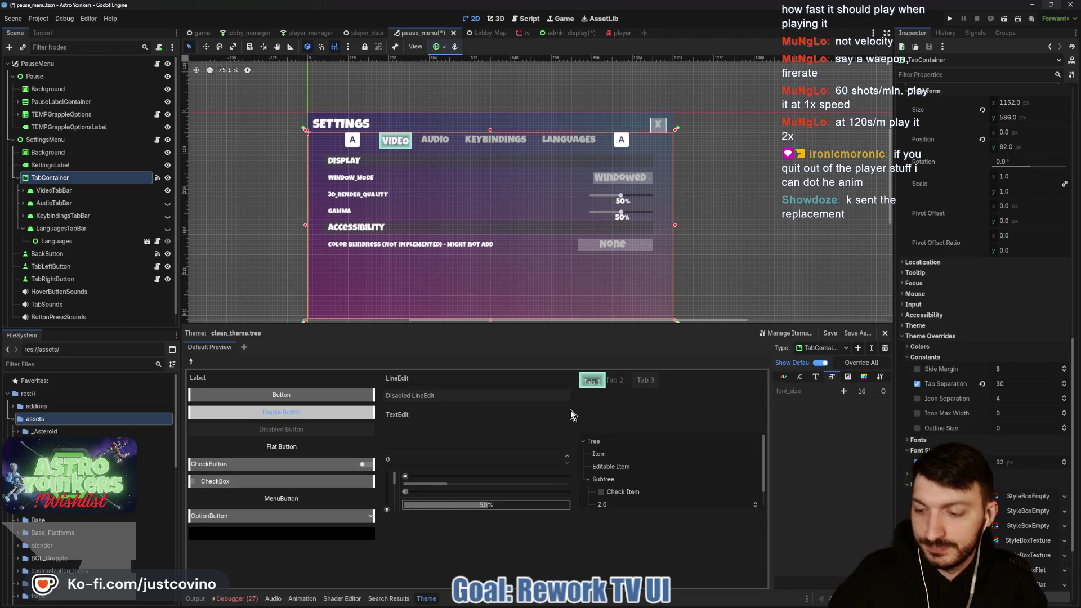
Save the pause_menu scene and lower the bottom panel to enlarge the 2D canvas.
key("ctrl+s")
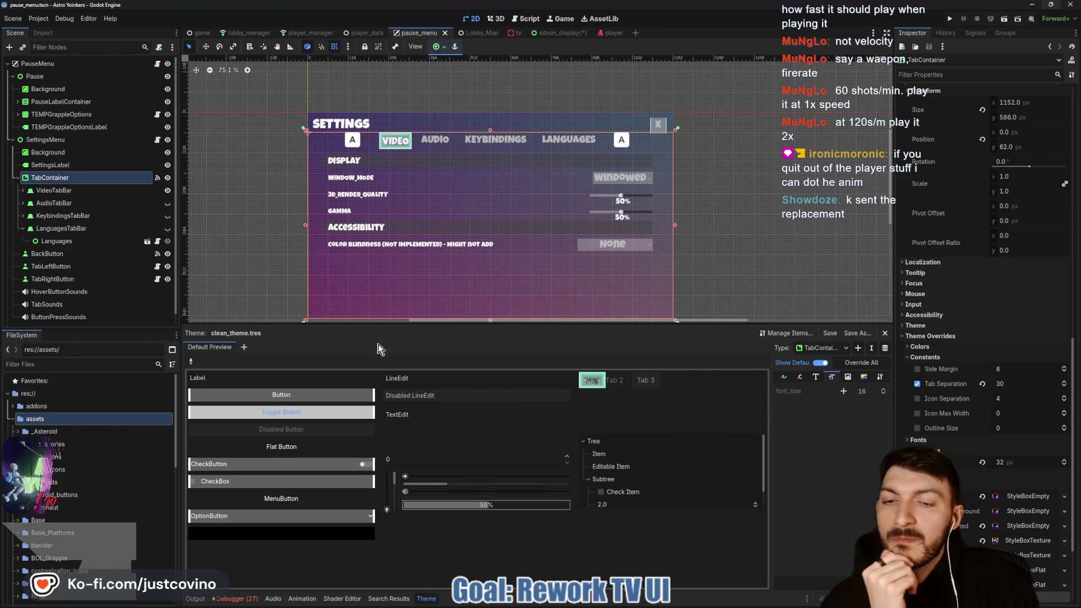
left_click_drag(387, 324, 388, 462)
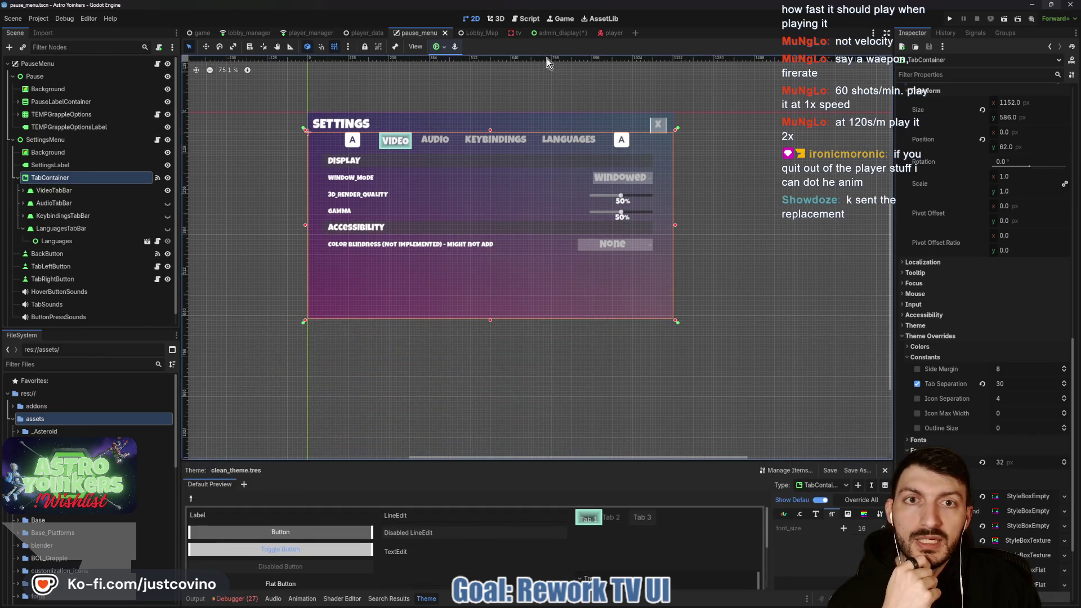
In admin_display, select Background and hide its VBoxContainer on the canvas.
left_click(559, 33)
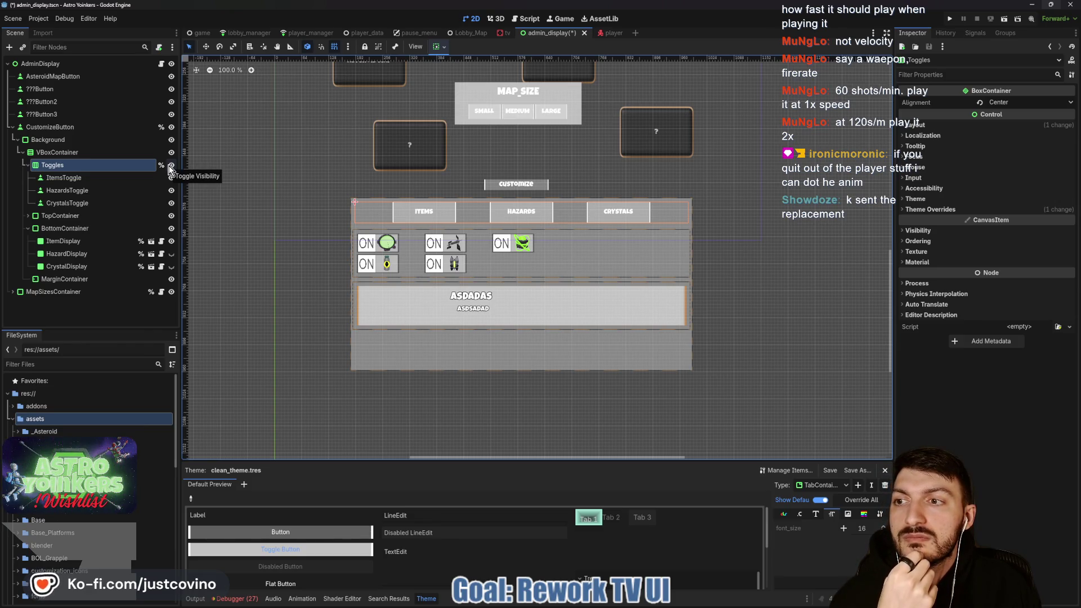
left_click(23, 153)
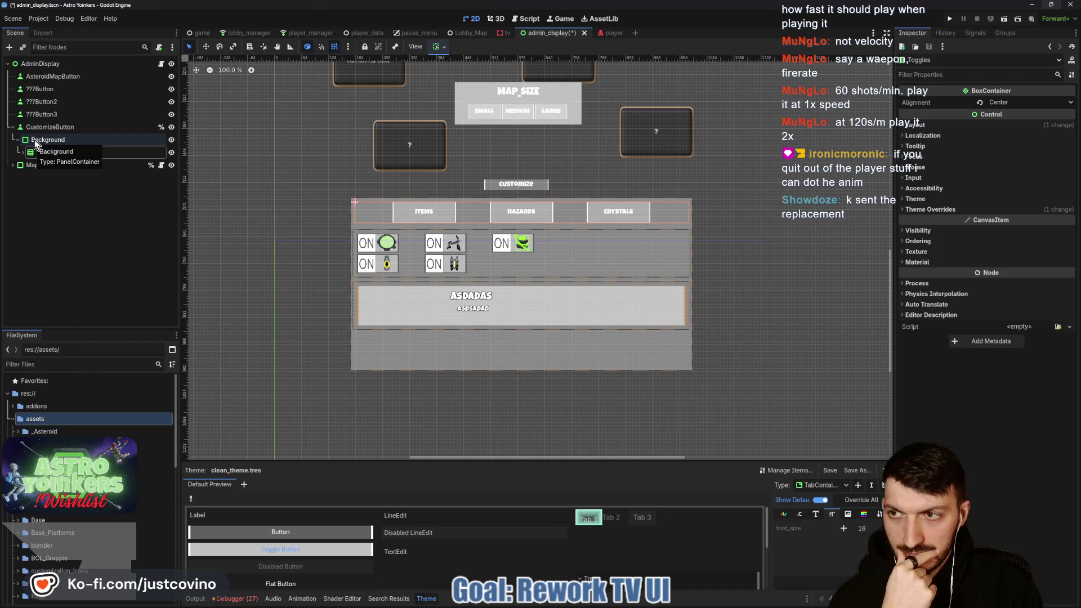
left_click(35, 140)
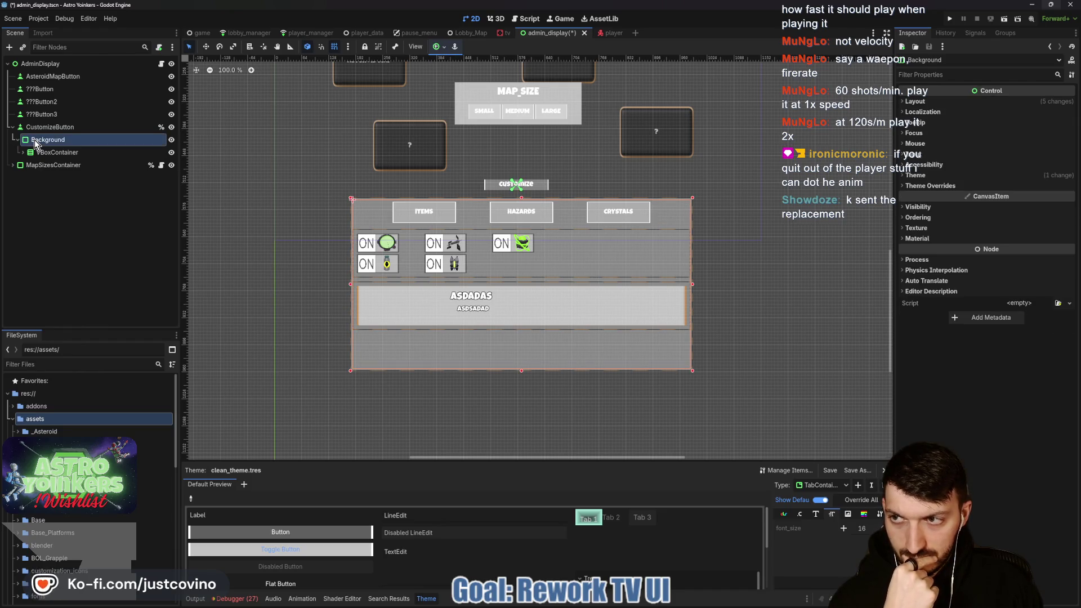
left_click(171, 153)
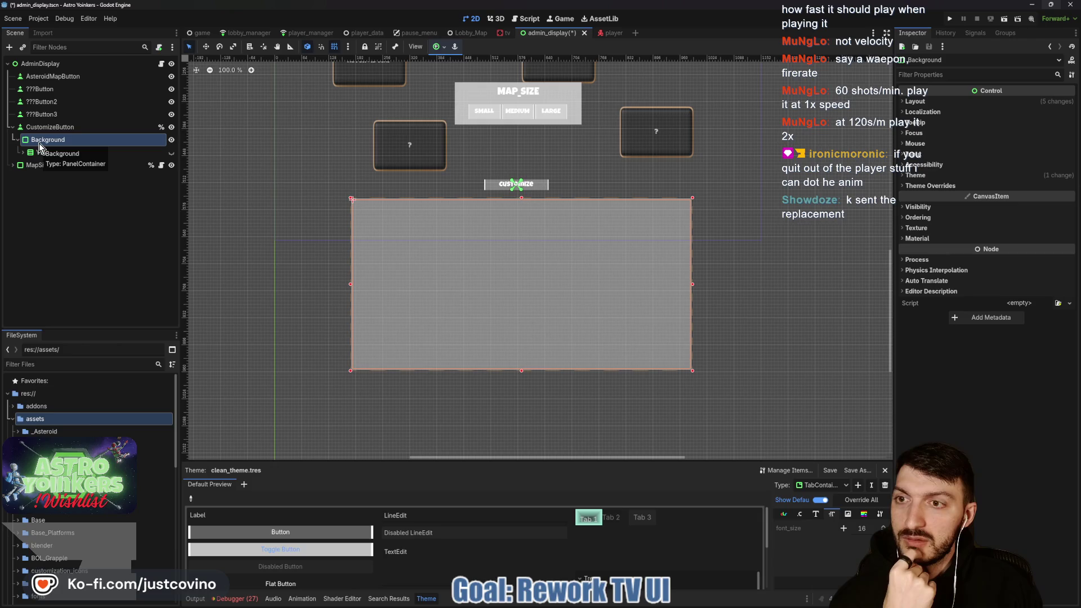
key("ctrl+a")
Add a TabContainer under Background, above VBoxContainer, with theme clean_theme.tres.
type("tabcon")
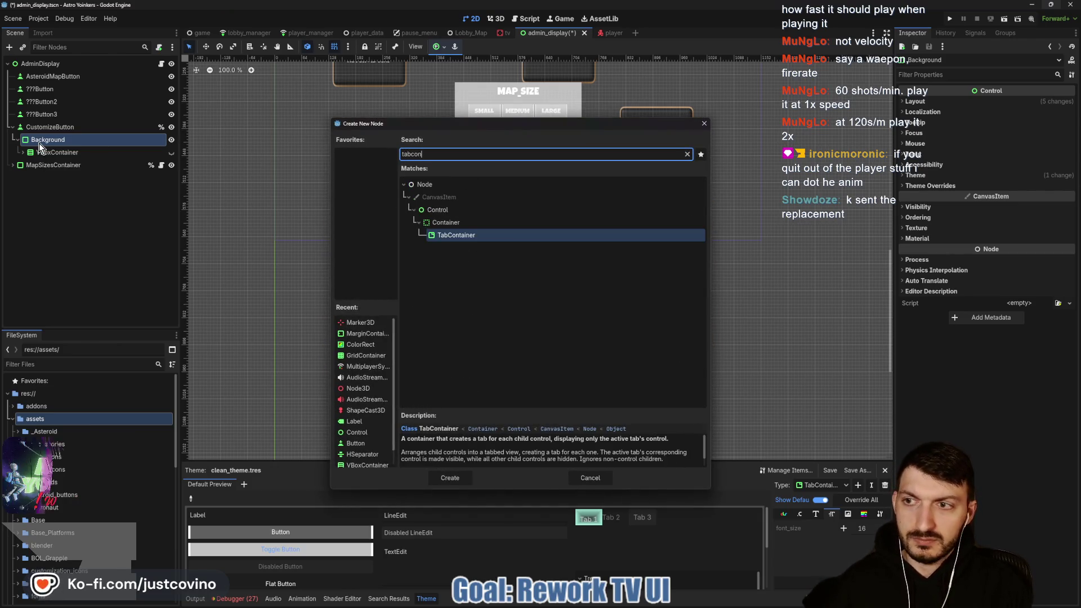
key("Return")
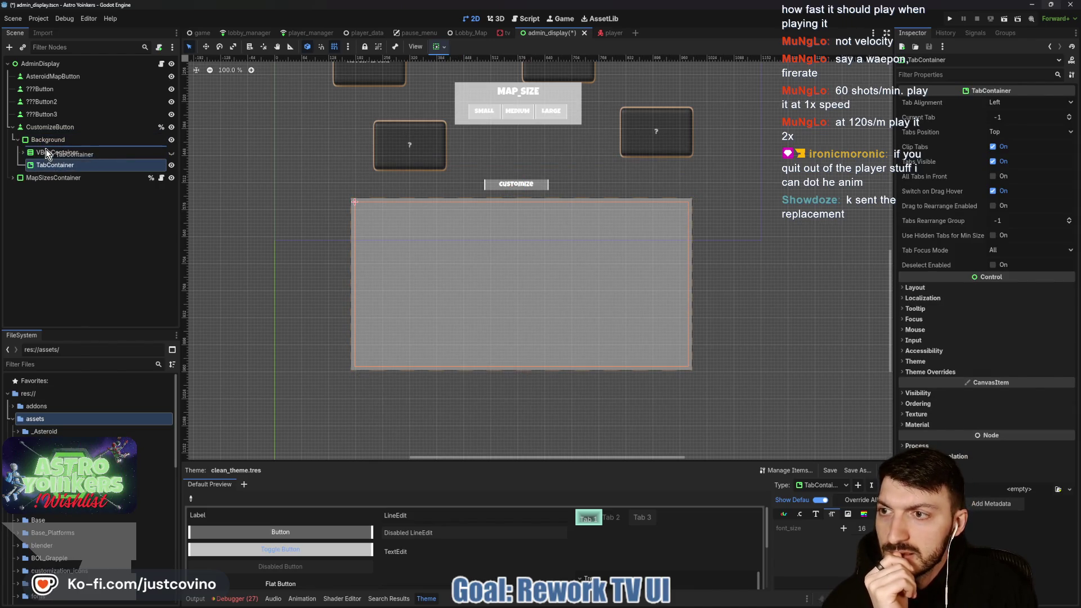
left_click_drag(48, 153, 45, 148)
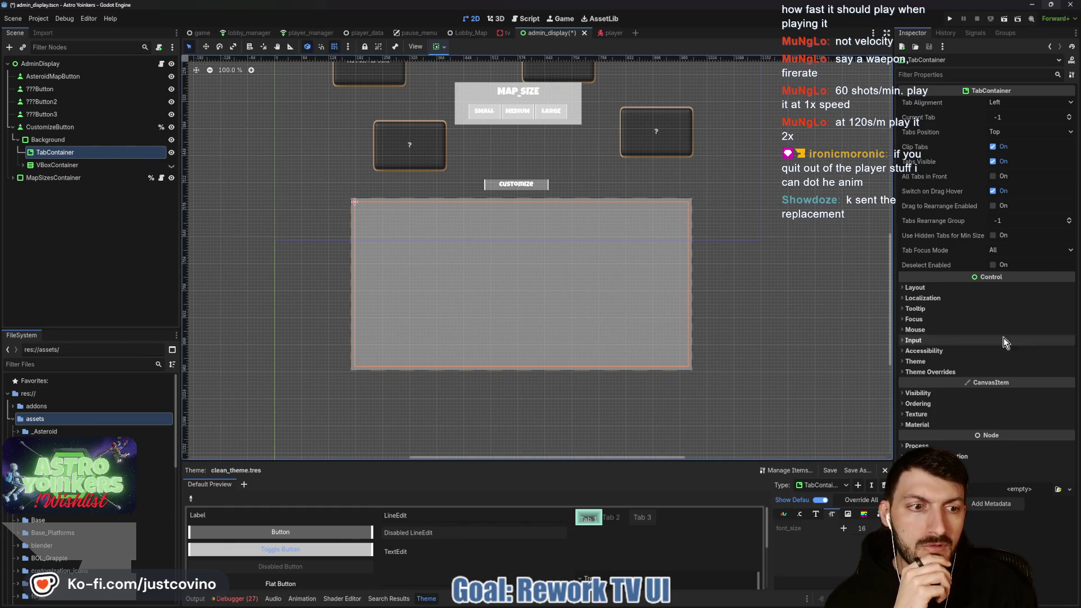
left_click(915, 361)
left_click(1032, 373)
left_click(1039, 395)
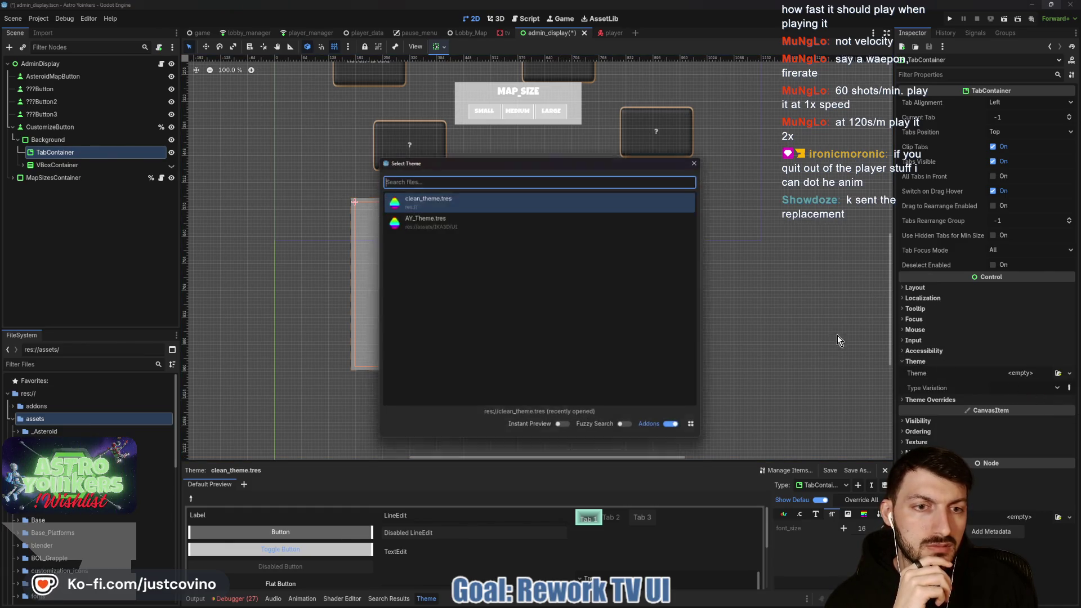
left_click(434, 200)
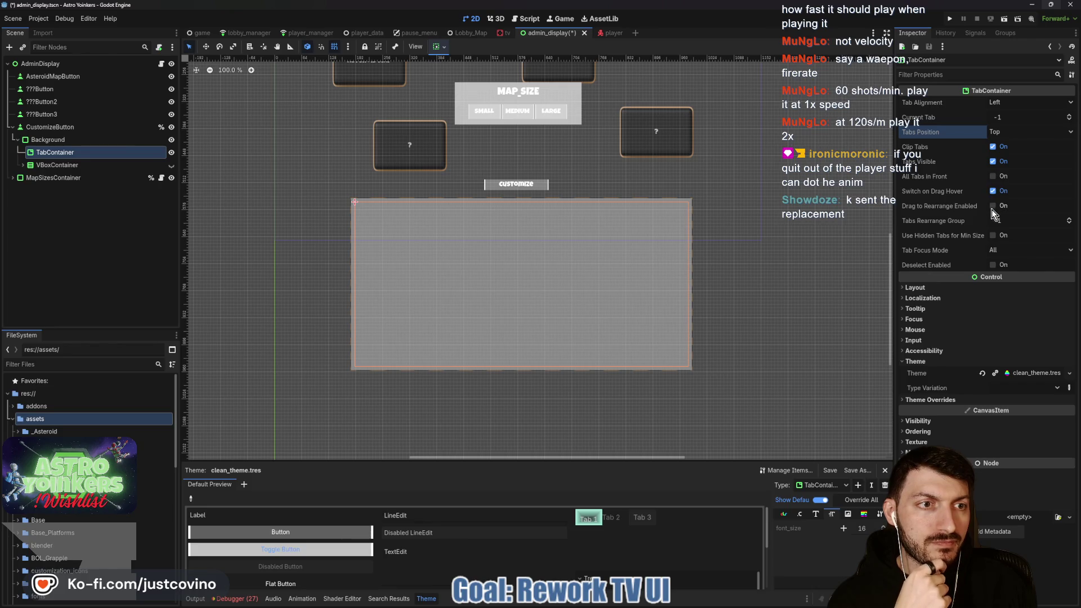
Turn off Switch on Drag Hover for the TabContainer and reselect it.
left_click(993, 191)
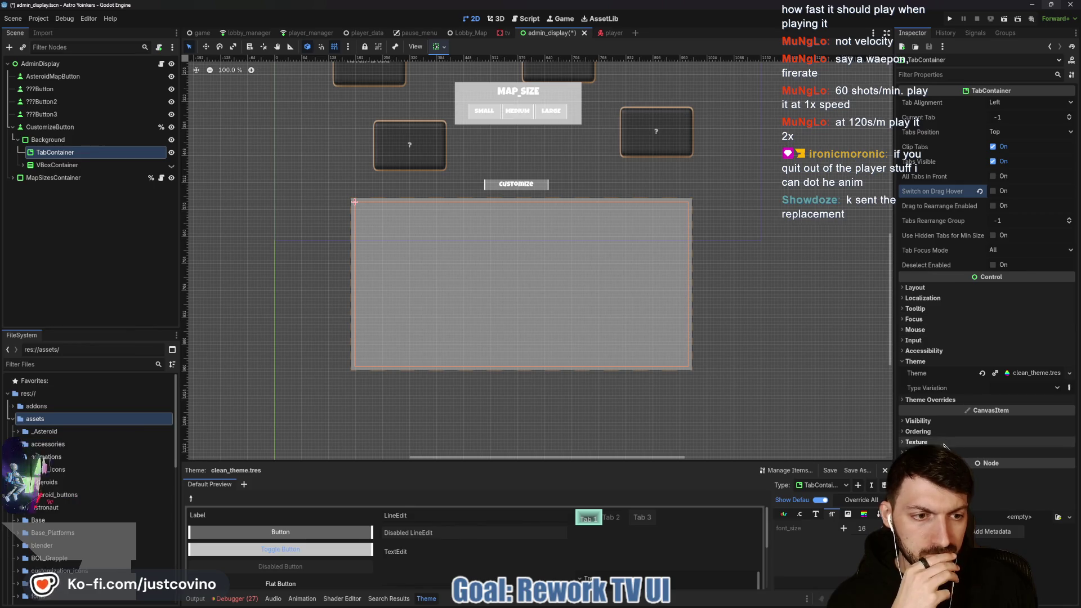
left_click(952, 361)
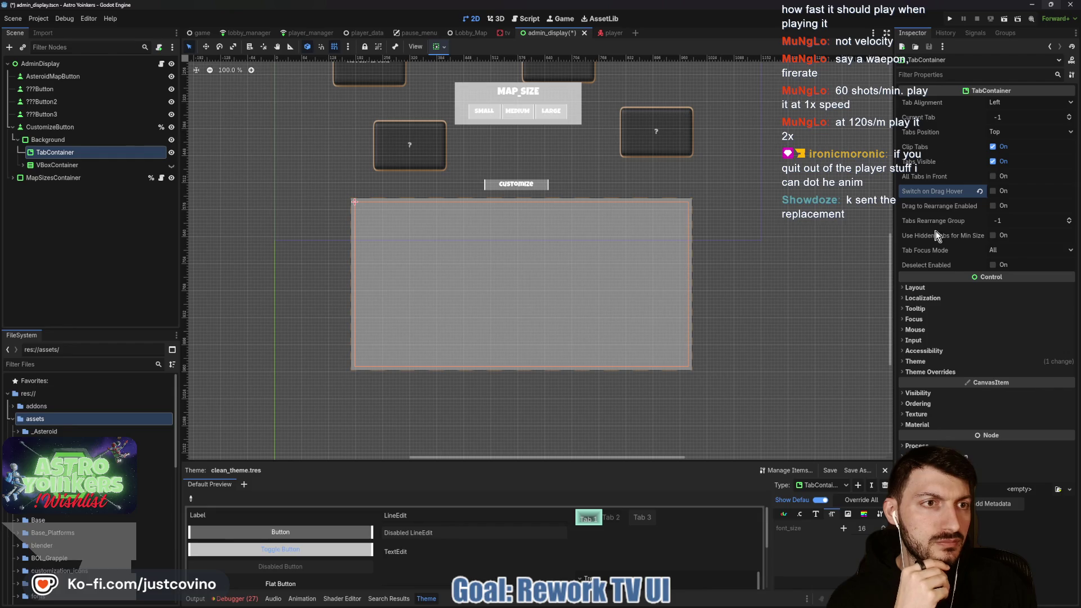
left_click(68, 165)
left_click(65, 152)
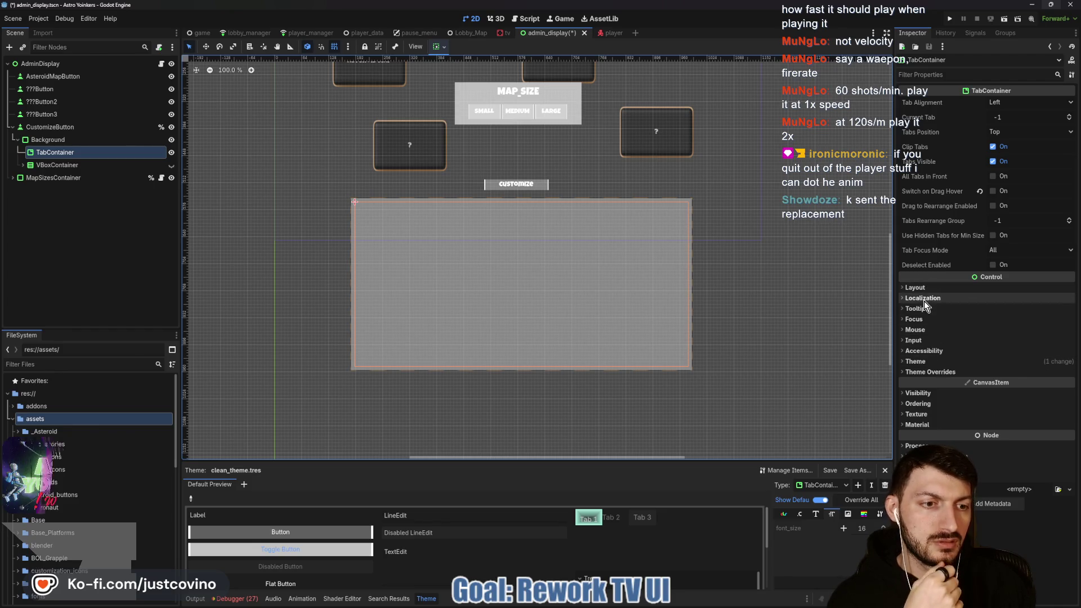
key("ctrl+a")
Add a TabBar inside the TabContainer and give it a tab titled test.
type("tab")
key("Return")
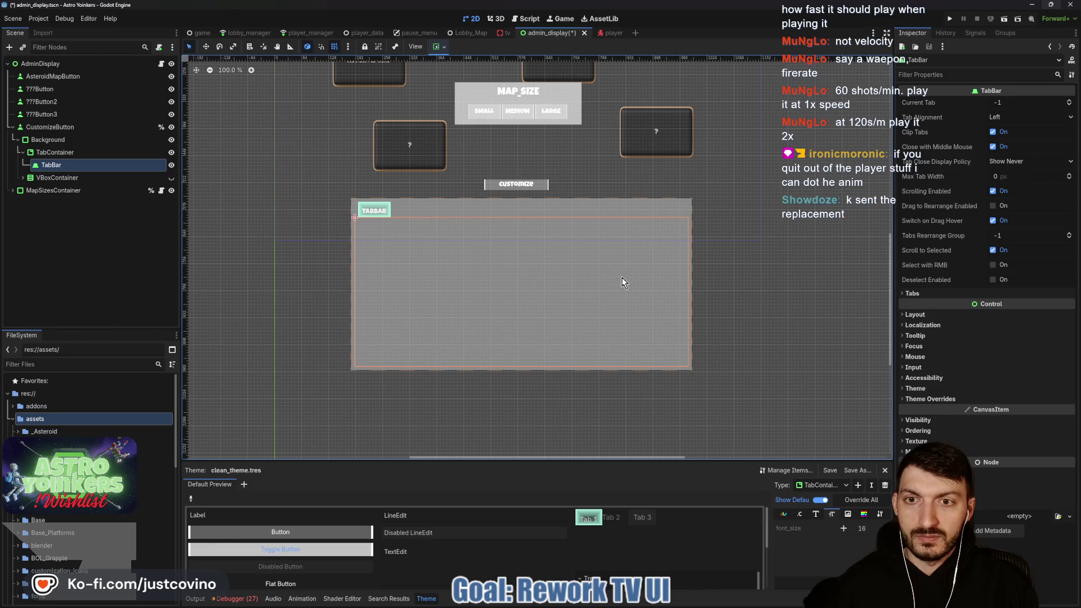
left_click(921, 294)
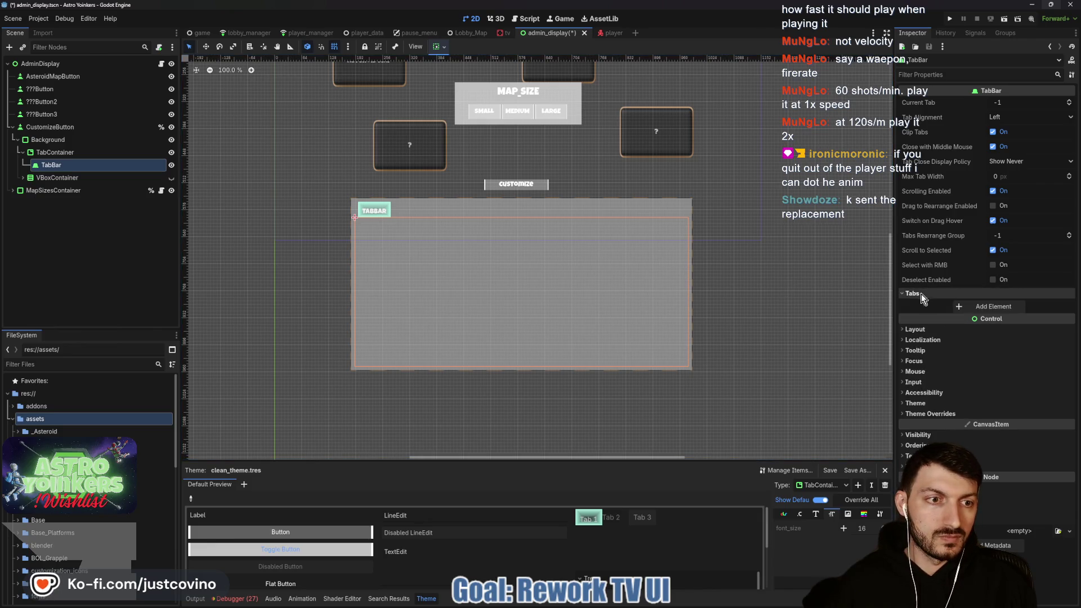
left_click(1000, 310)
left_click(1000, 307)
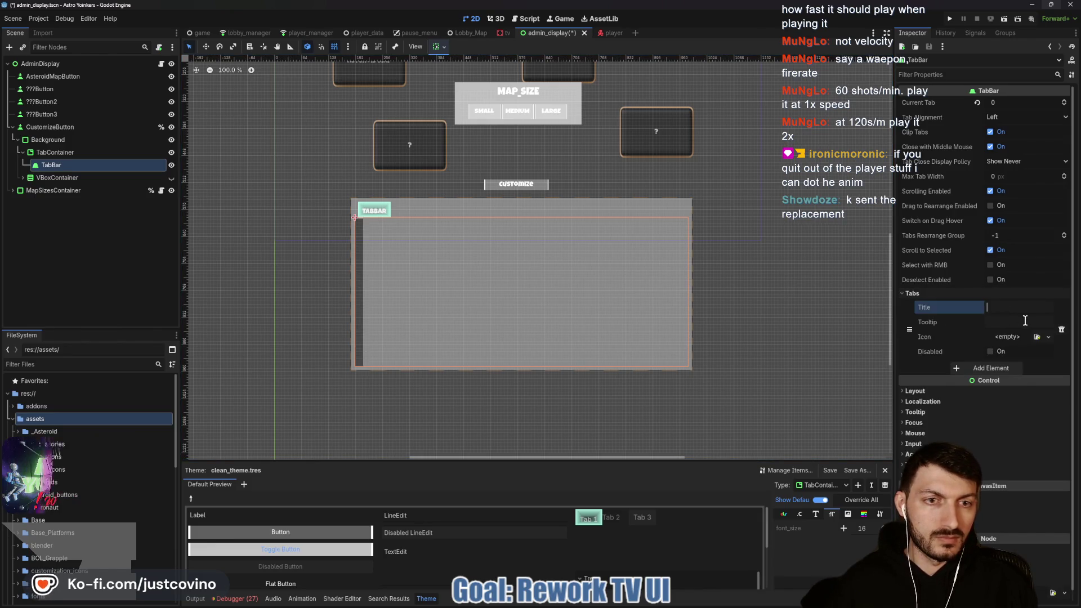
type("test")
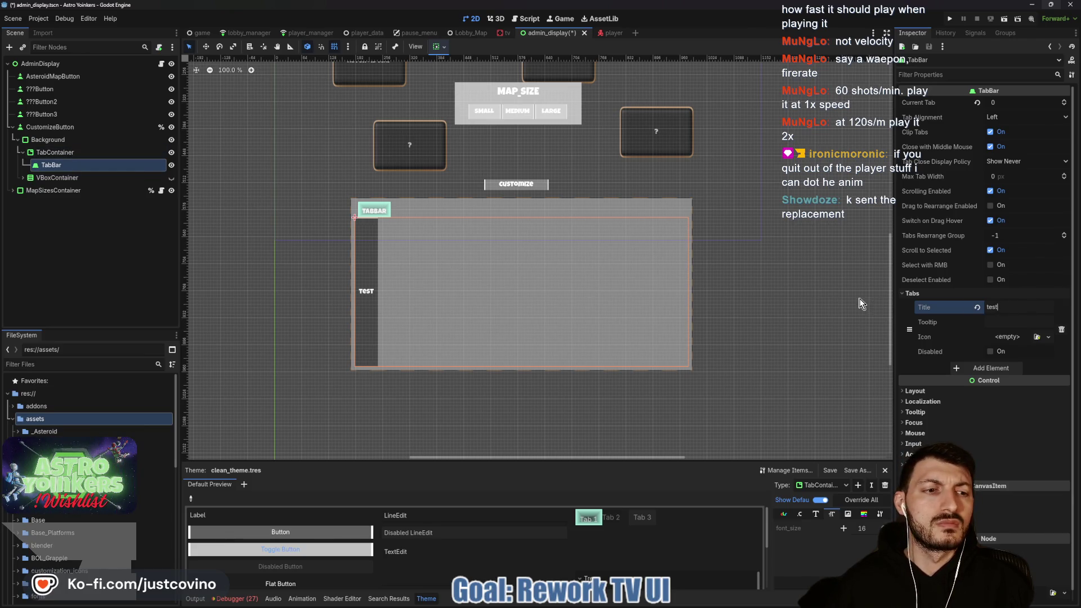
Delete all of the TabBar's tab entries and show the VBoxContainer again.
left_click(963, 368)
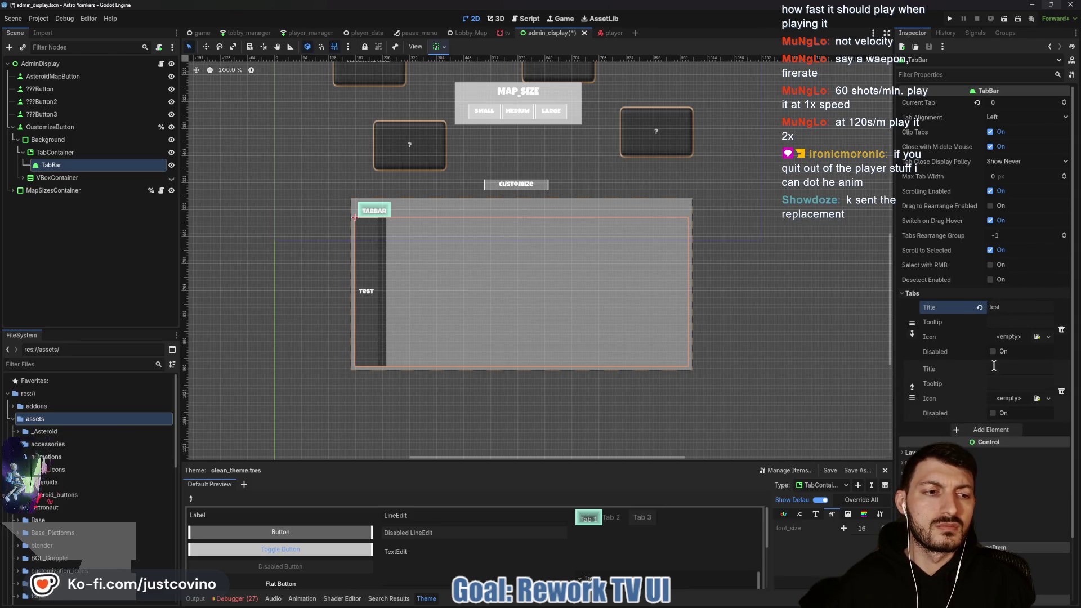
left_click(1062, 391)
left_click(1061, 331)
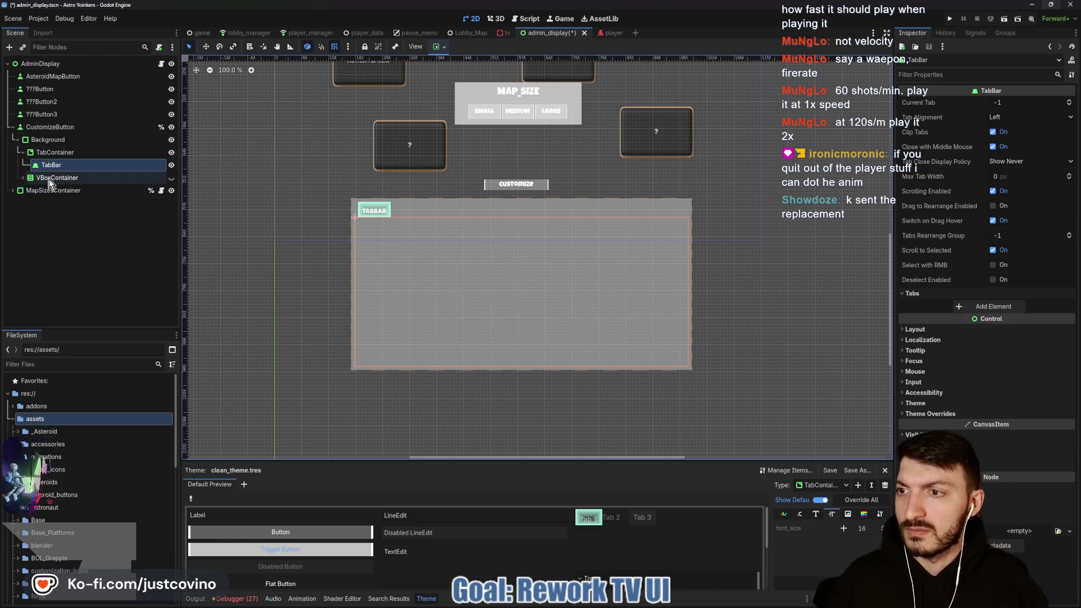
left_click(171, 177)
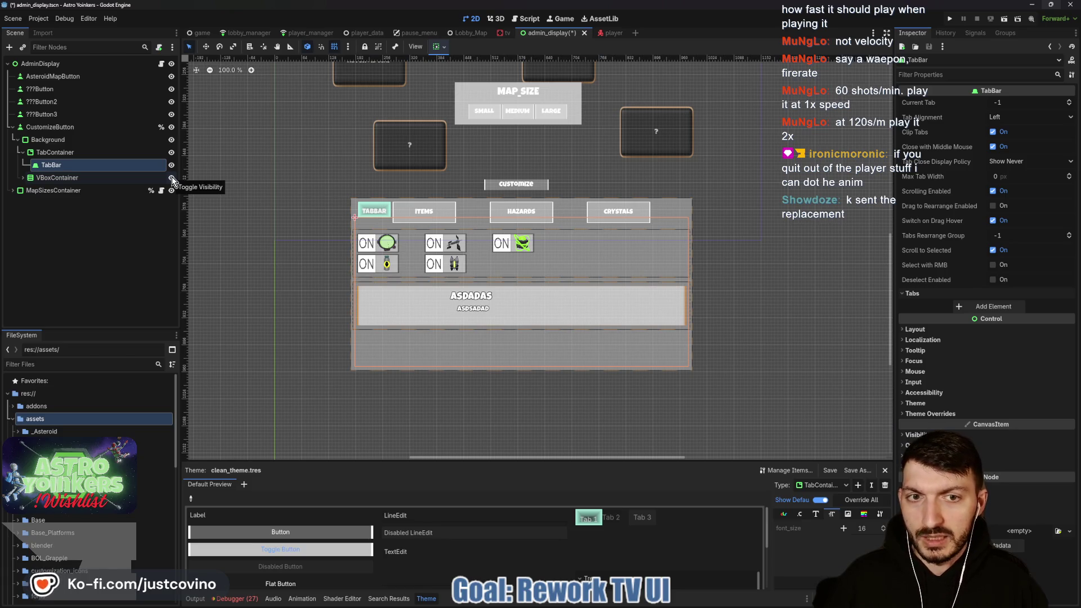
Hide the VBoxContainer again and rename the TabBar node to ItemsTabBar.
left_click(172, 176)
double_click(92, 164)
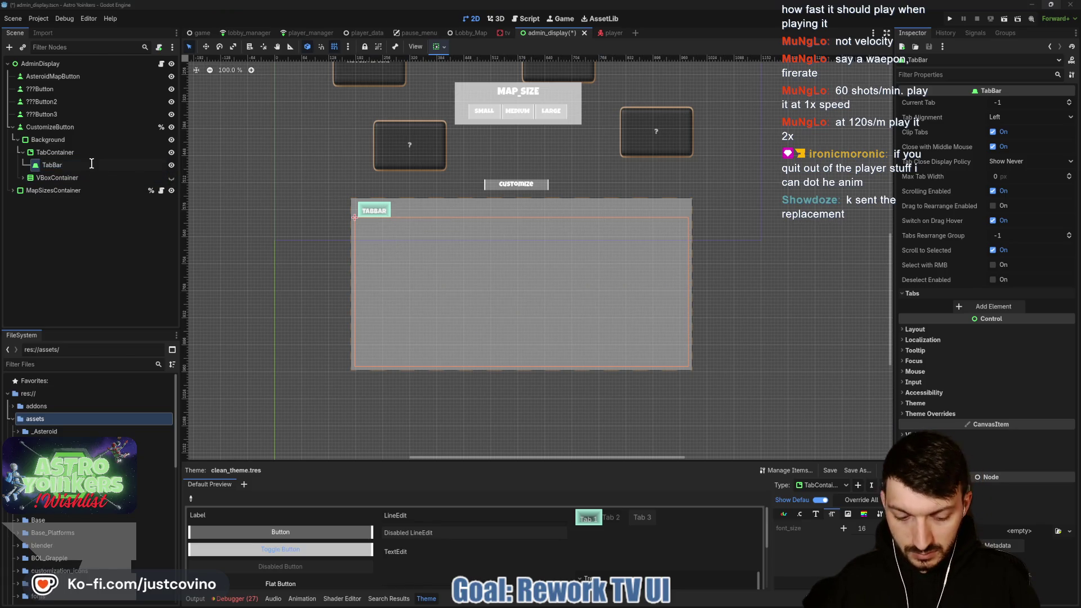
type("Items")
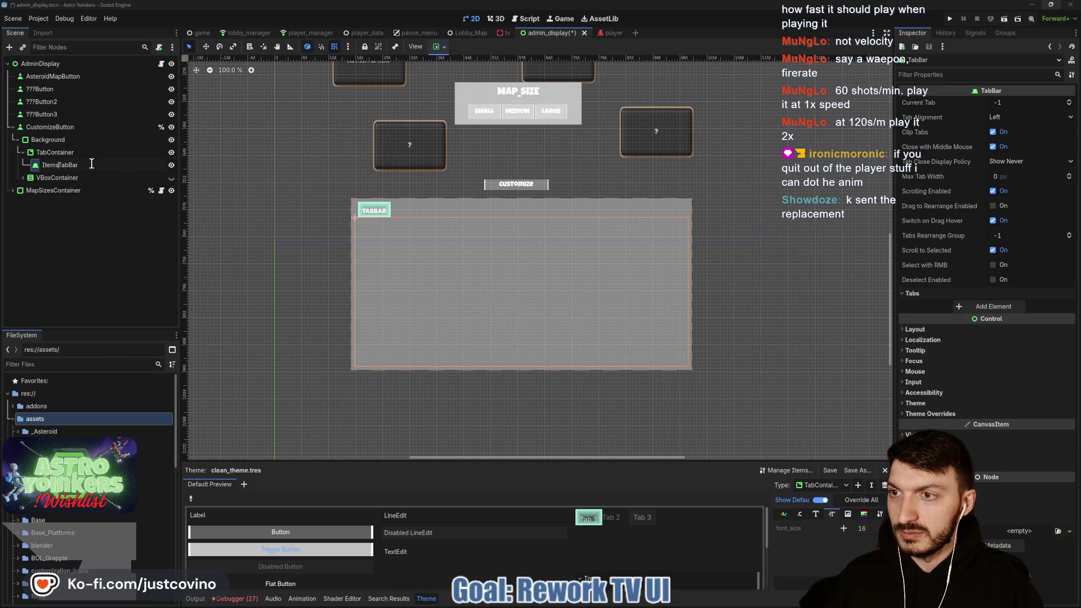
key("Return")
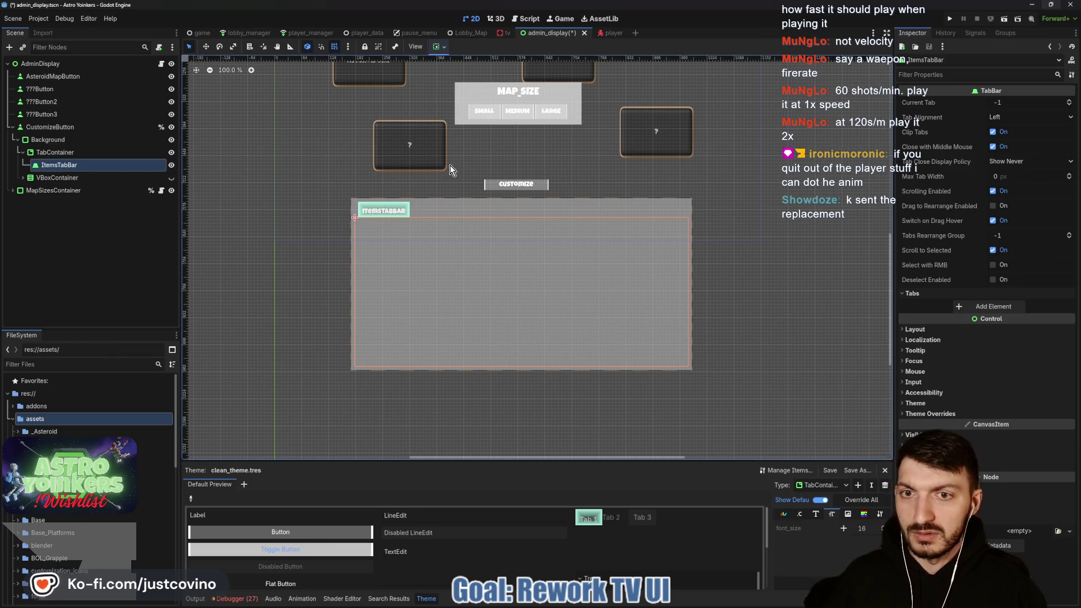
Set the TabContainer's Tab 0 title to ITEMS.
left_click(55, 151)
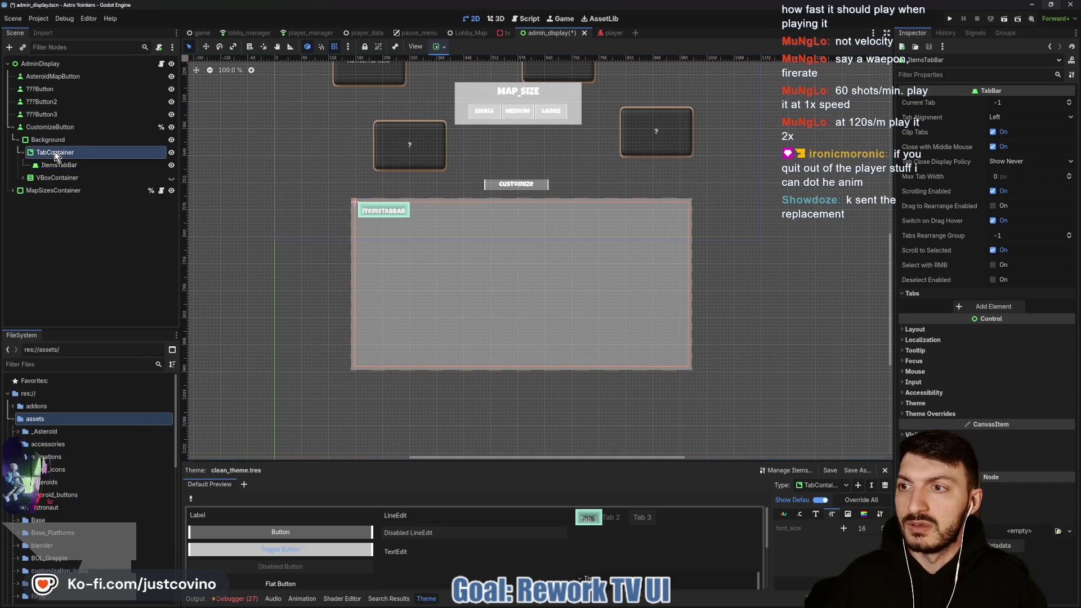
left_click(964, 278)
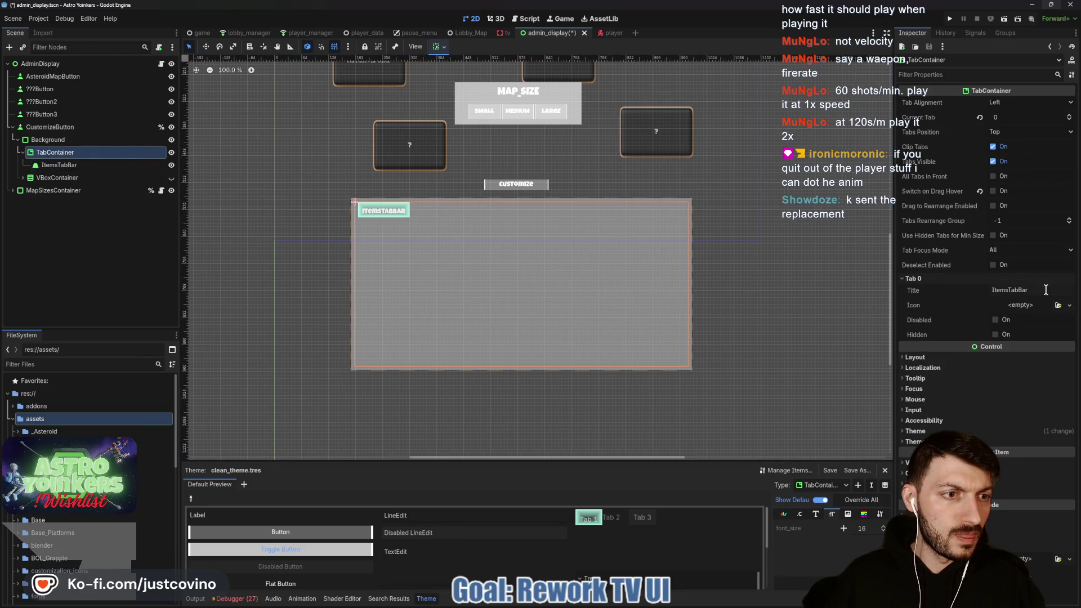
left_click_drag(1028, 290, 986, 290)
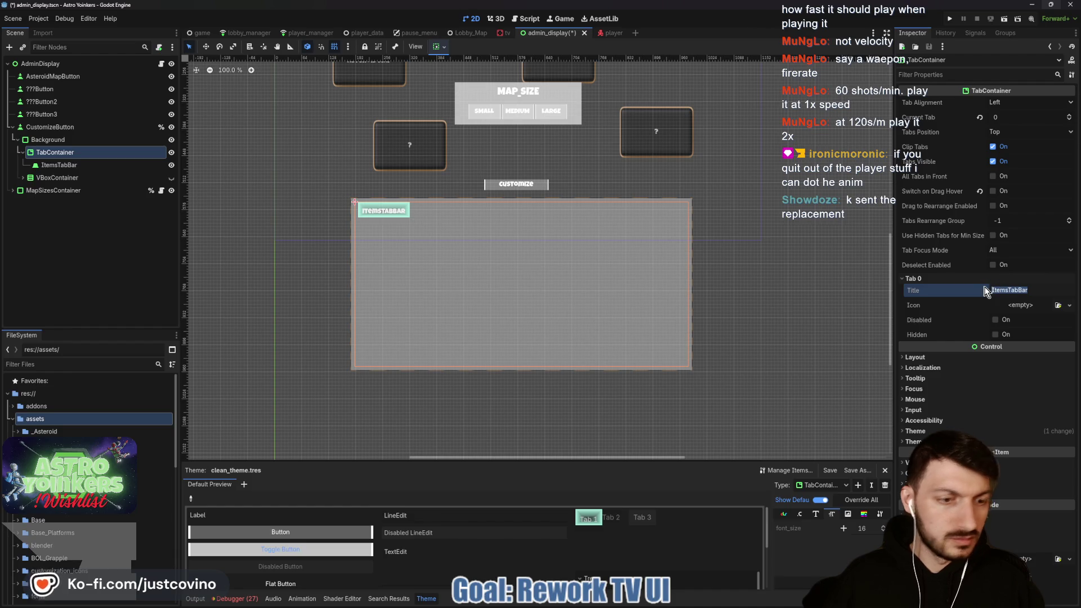
type("ITEMS")
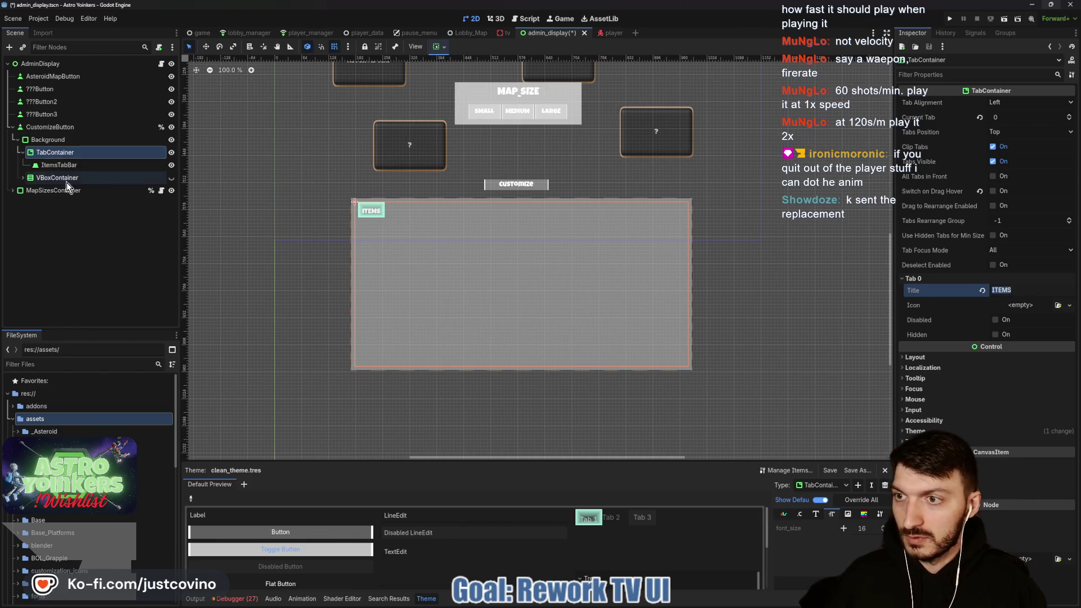
Add a TabBar to the TabContainer and name it HazardsTabBar.
key("ctrl+a")
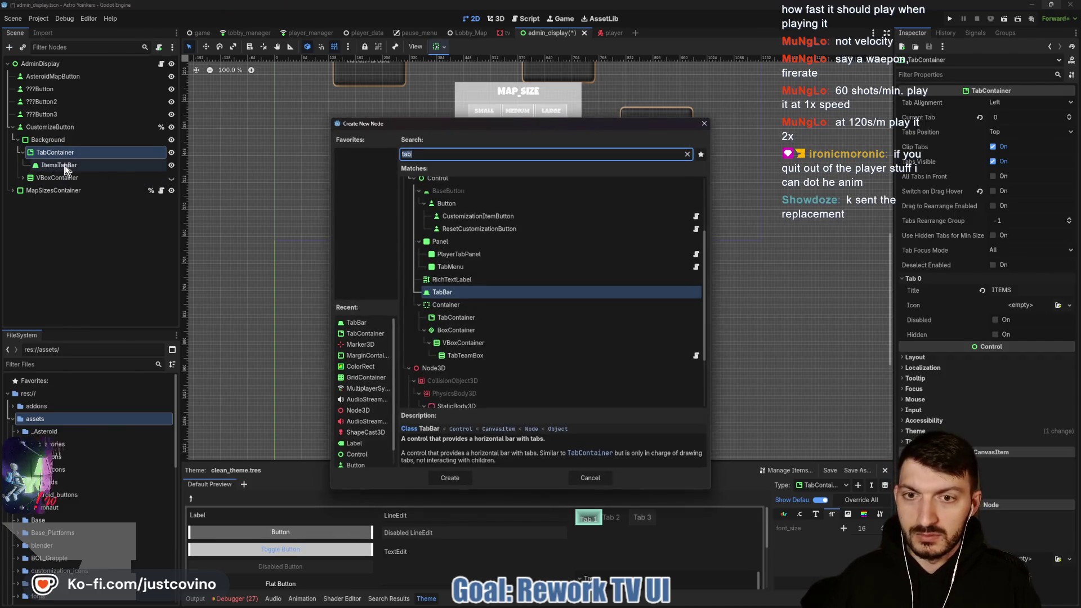
key("Return")
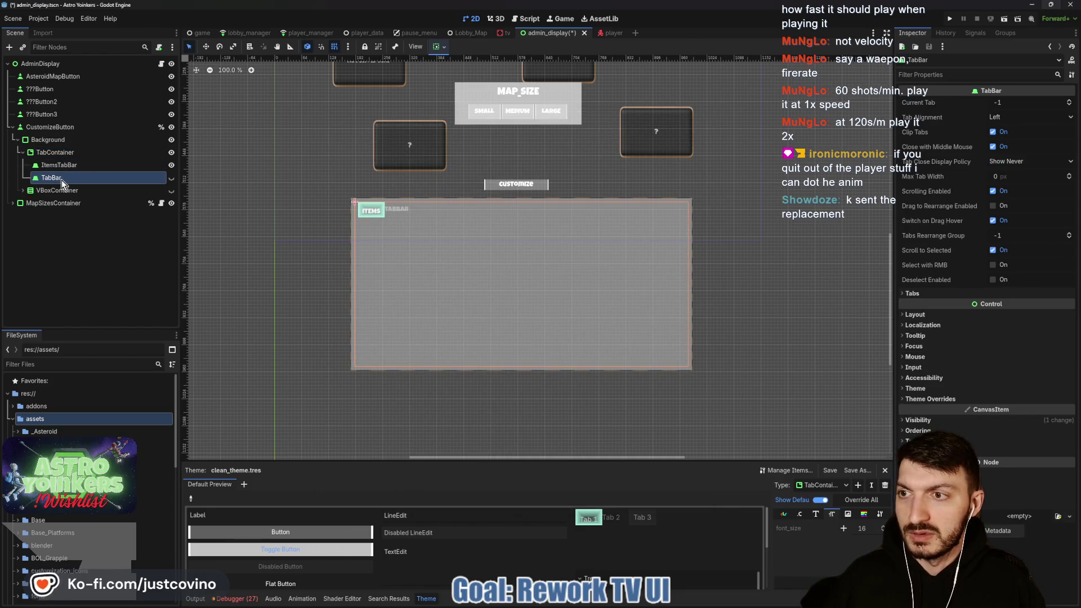
double_click(41, 177)
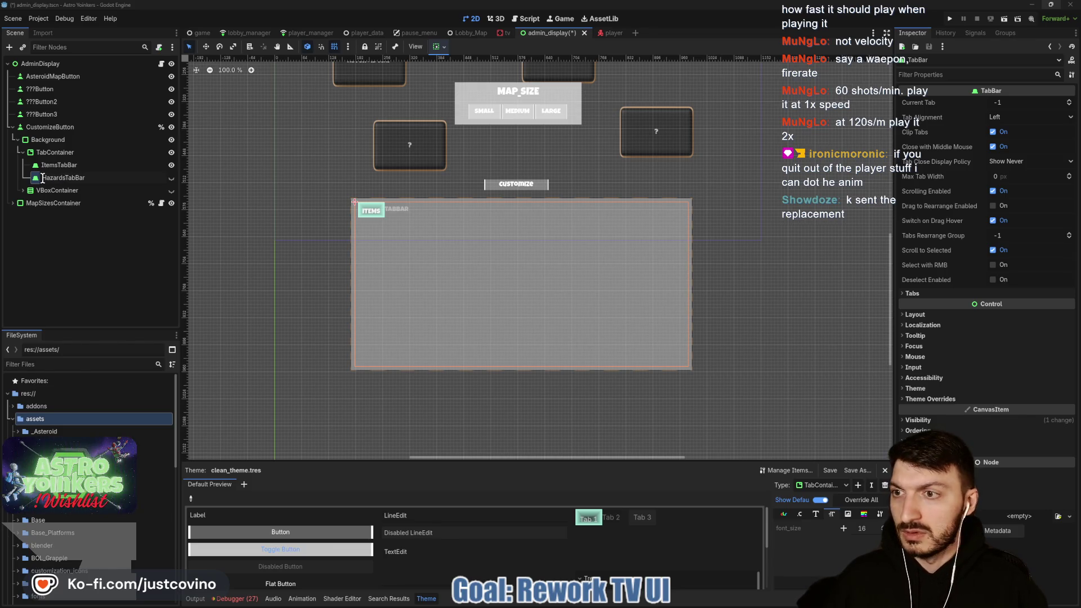
key("Return")
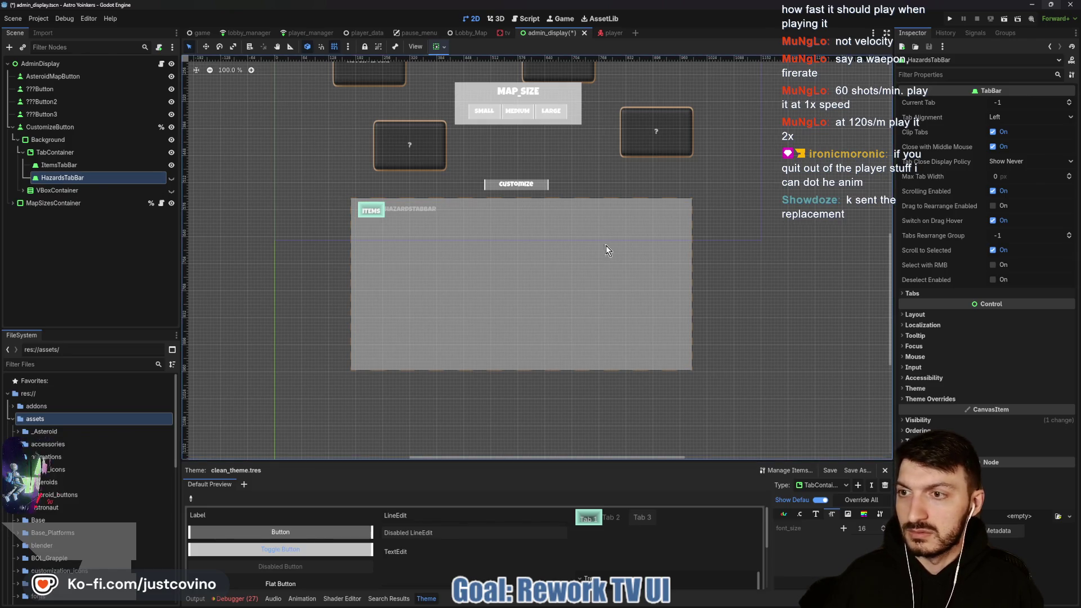
Add a third TabBar under the TabContainer named CrystalsTabBar.
left_click(59, 154)
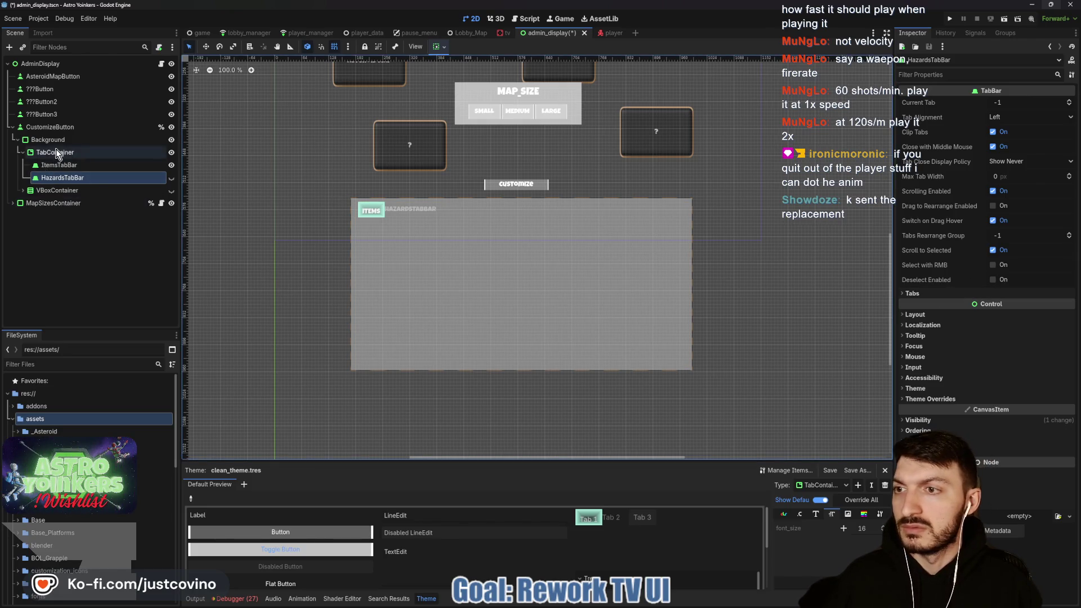
key("ctrl+a")
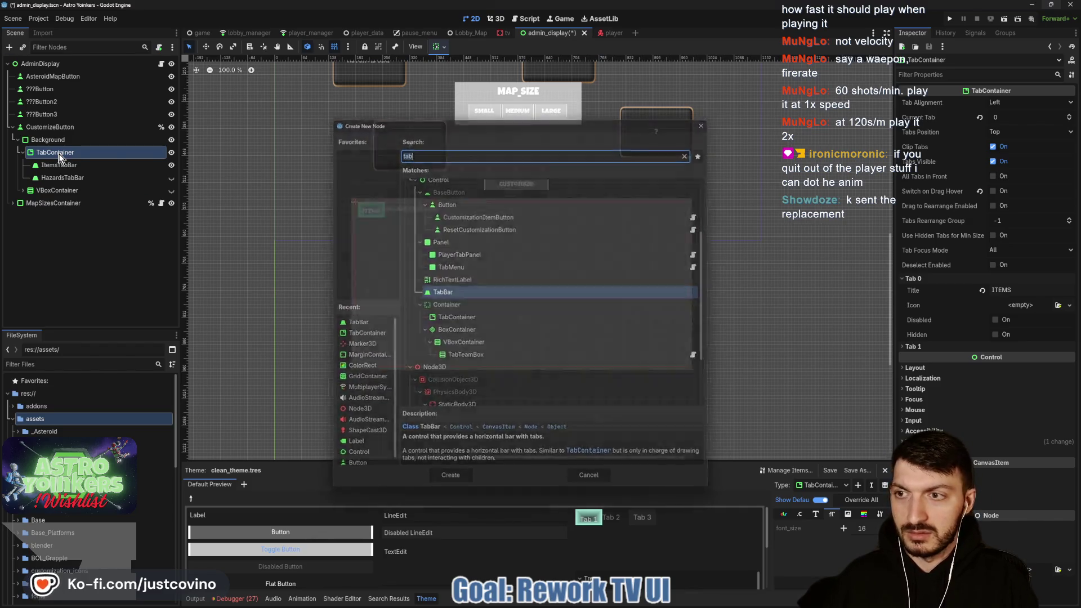
key("Return")
double_click(42, 190)
left_click(43, 191)
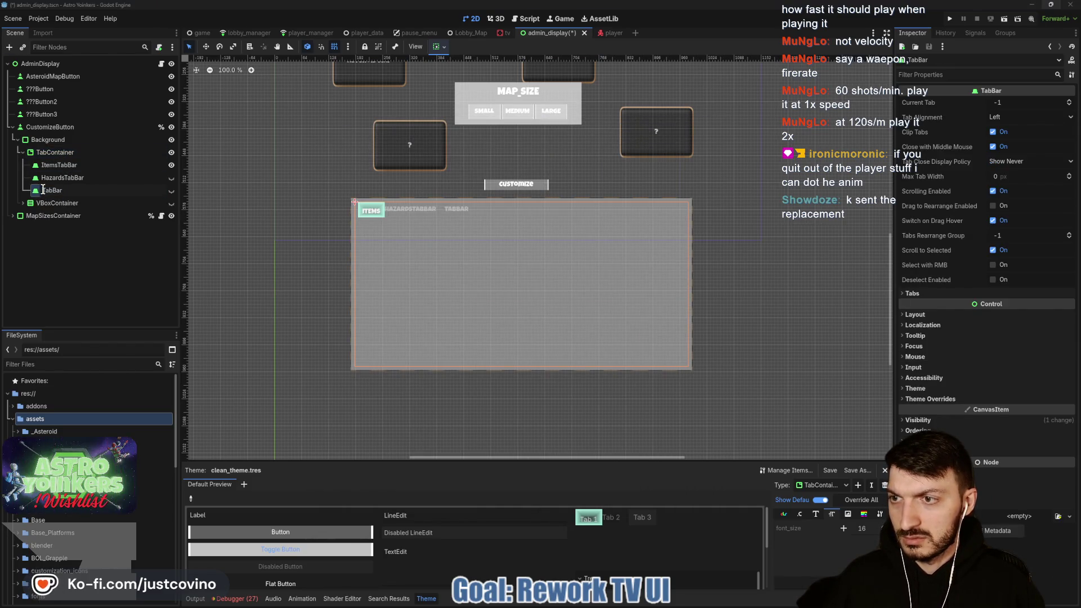
type("Crystals")
key("Return")
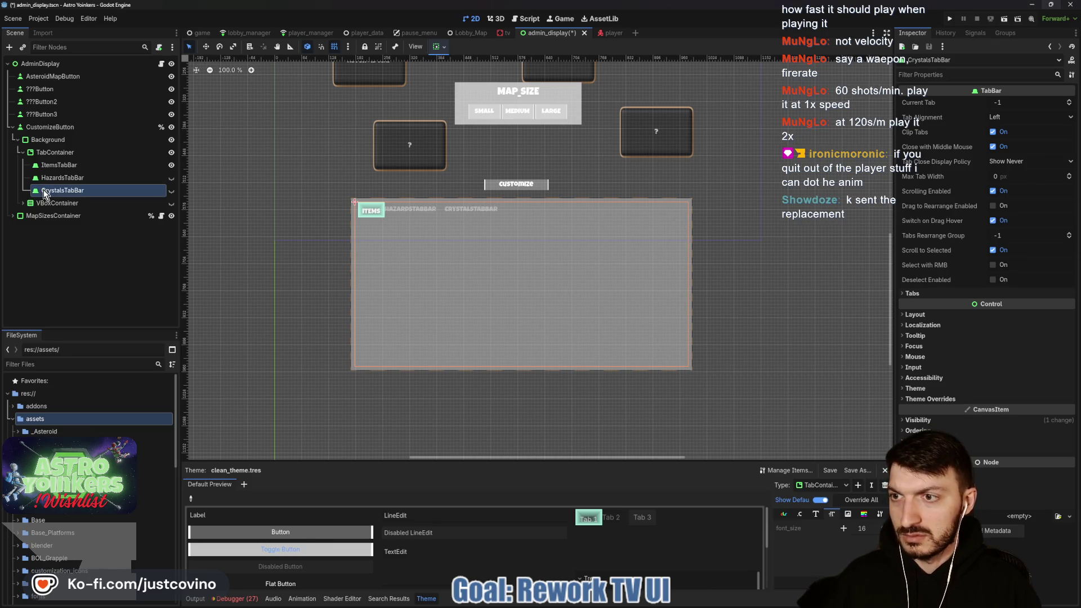
left_click(55, 152)
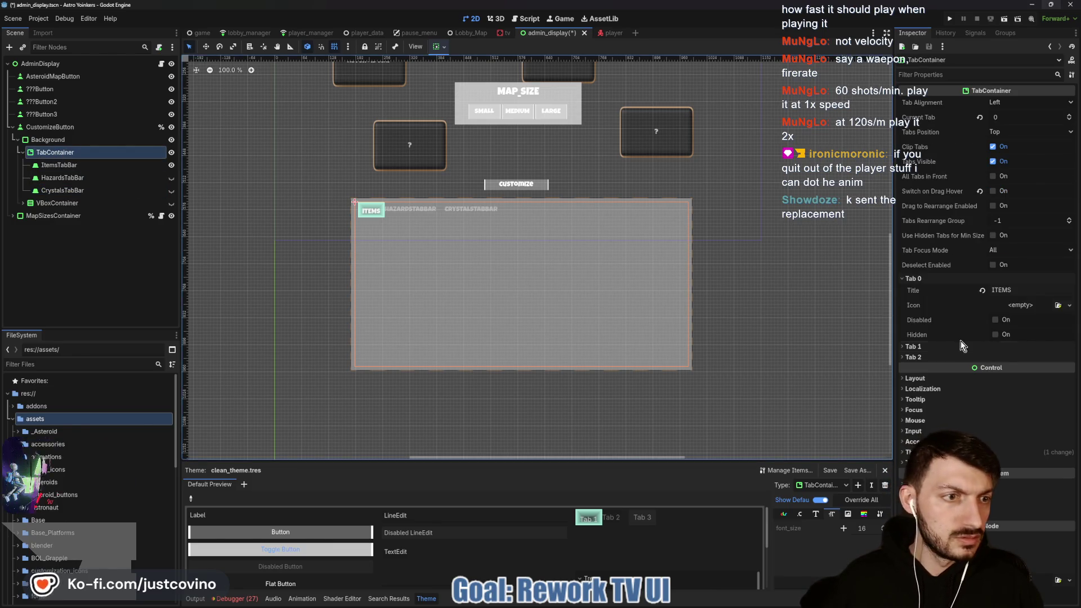
Set the TabContainer's Tab 1 title to HAZARDS.
left_click(960, 345)
left_click(957, 356)
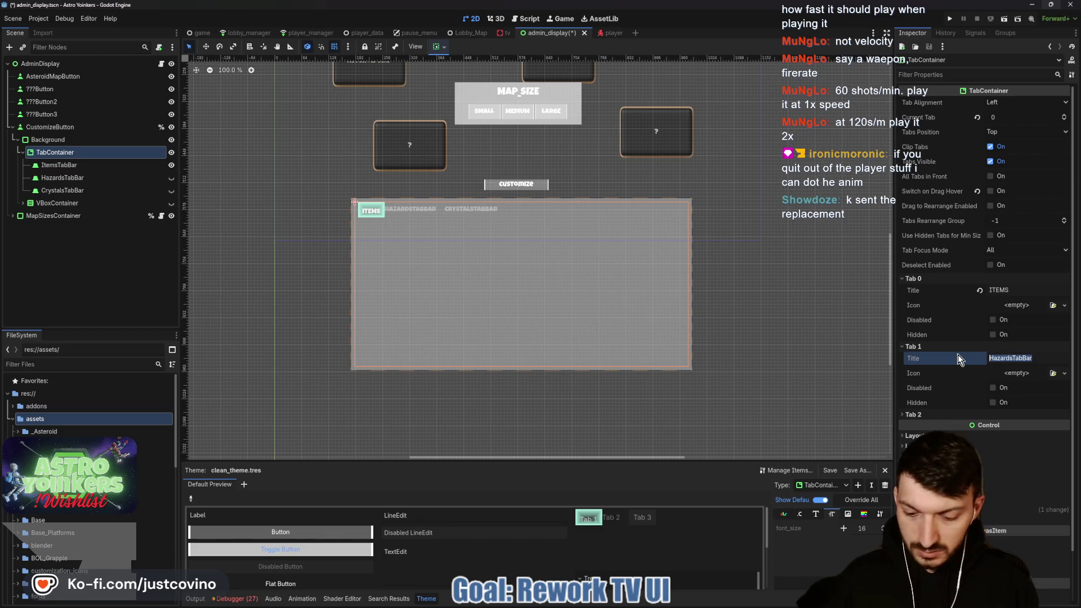
type("HAZARDS")
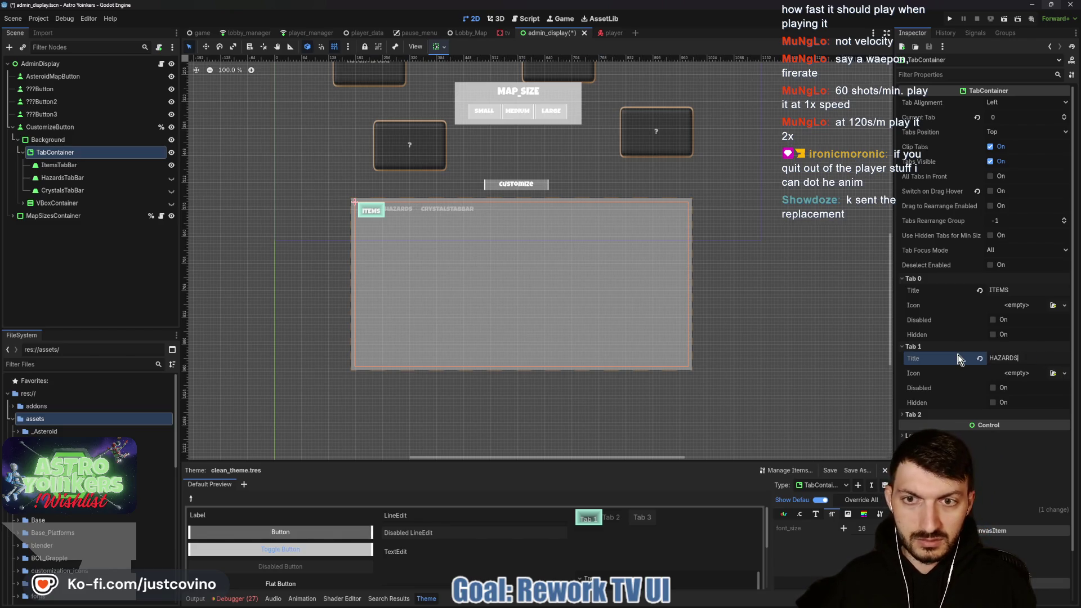
left_click(951, 376)
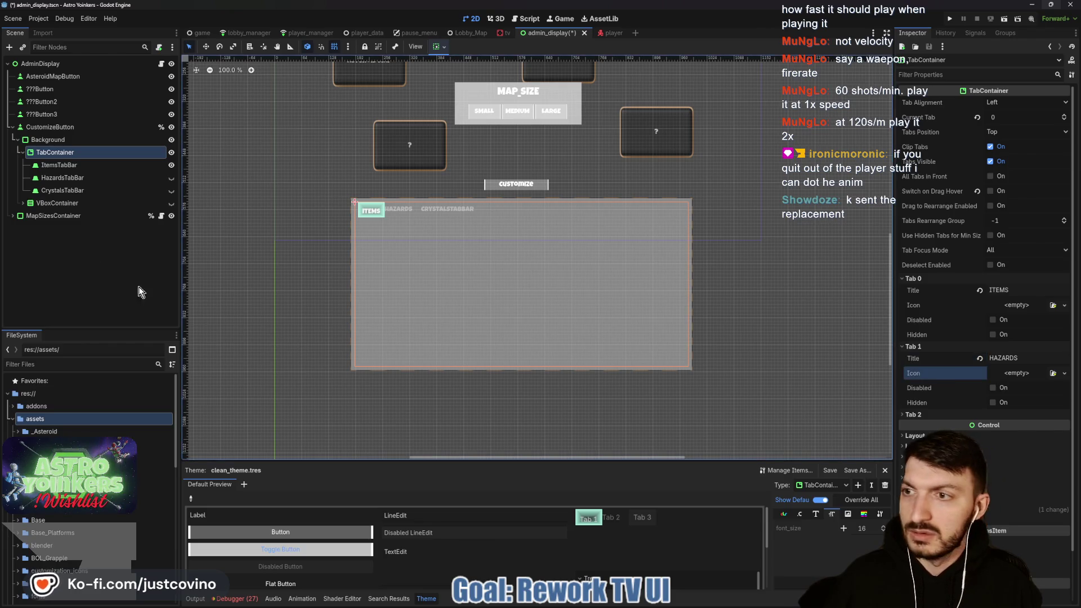
Set the Tab 2 title to CRYSTALS and save the scene.
left_click(67, 191)
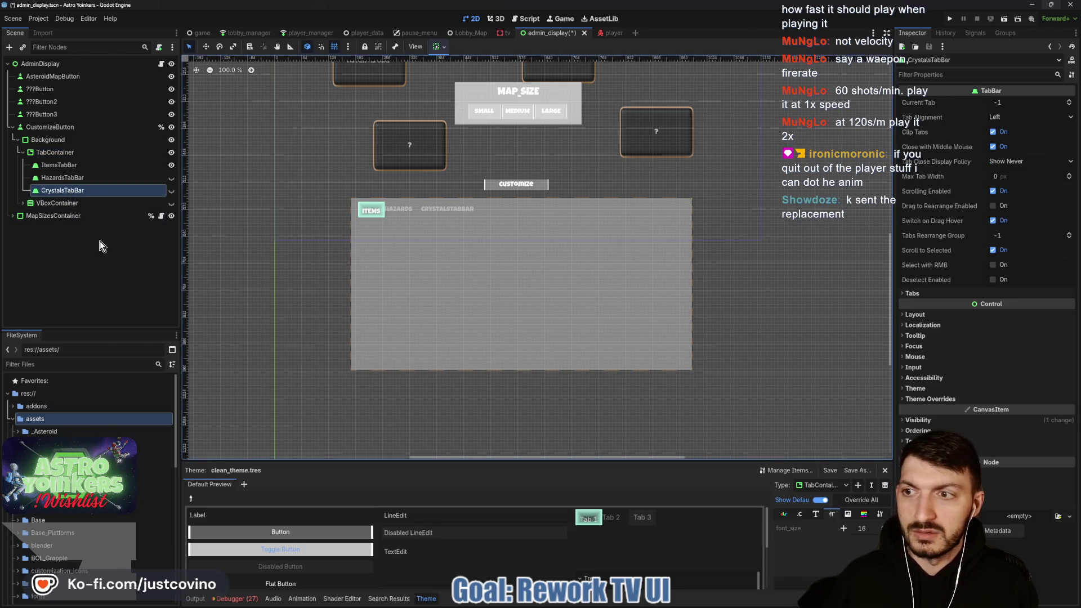
left_click(171, 204)
left_click(171, 204)
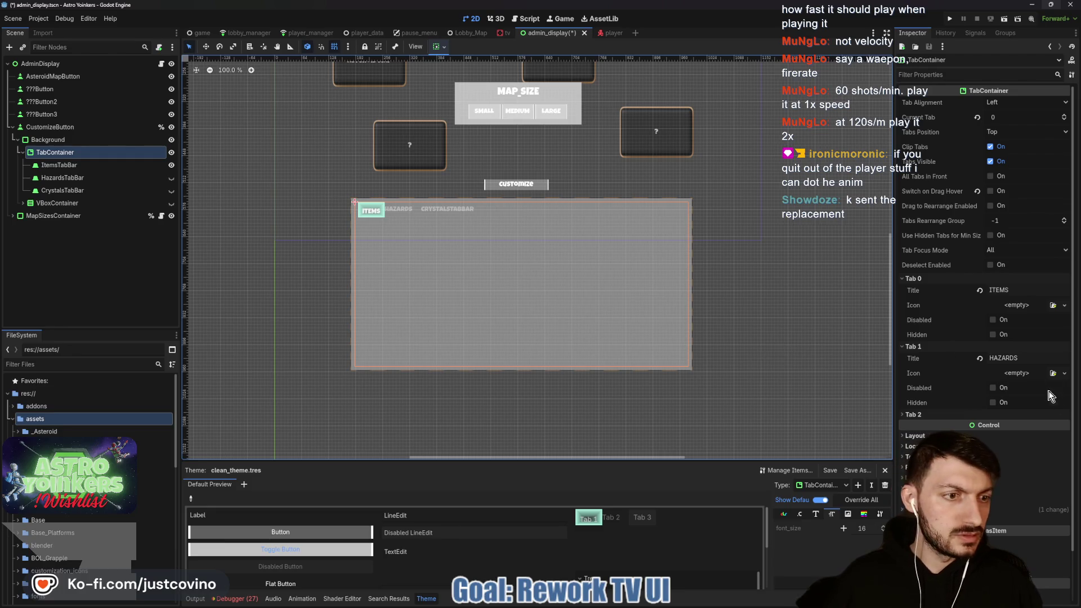
left_click(945, 414)
double_click(1032, 428)
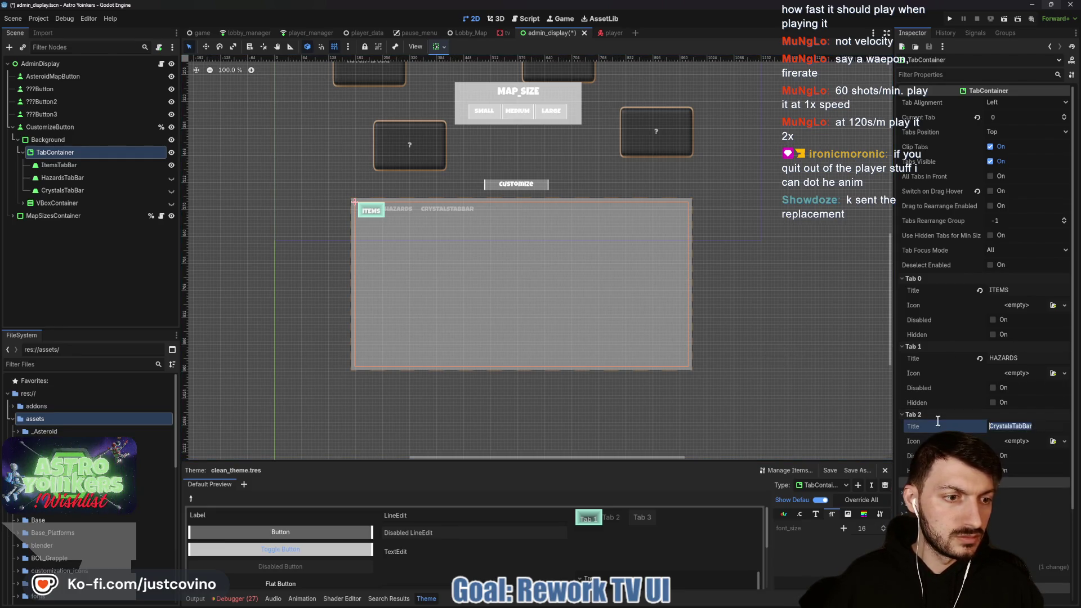
type("CRYSTA")
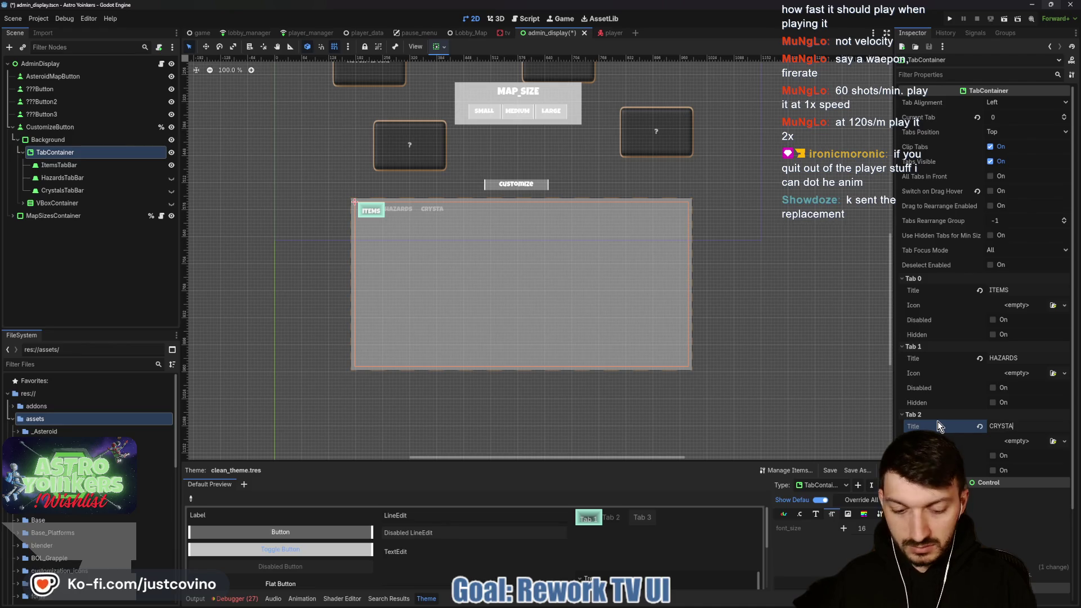
type("LS")
key("ctrl+s")
Set the TabContainer's tab alignment to Center.
left_click(61, 178)
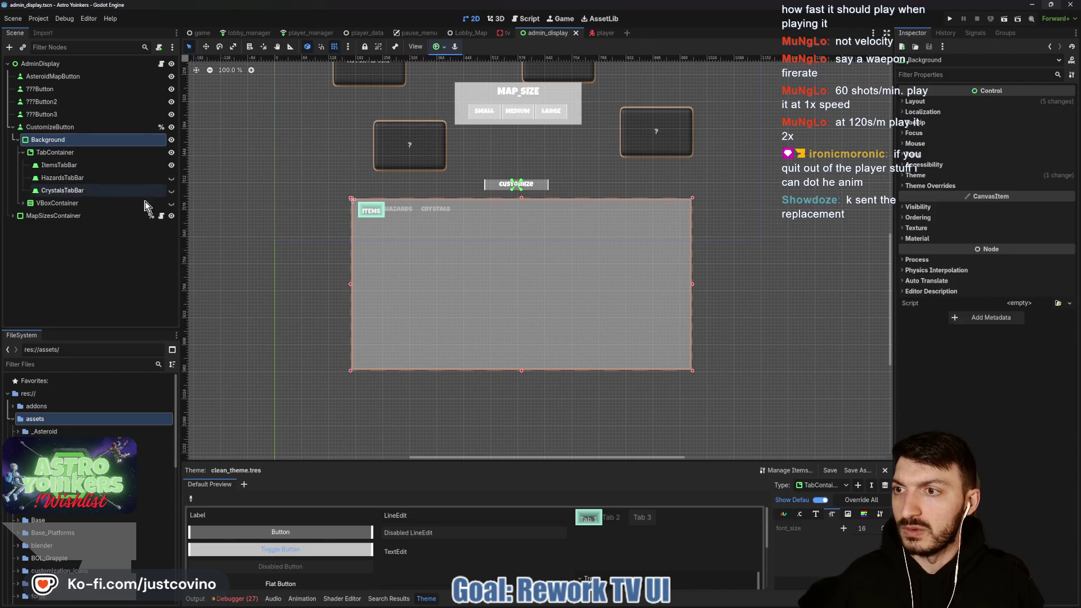
left_click(85, 152)
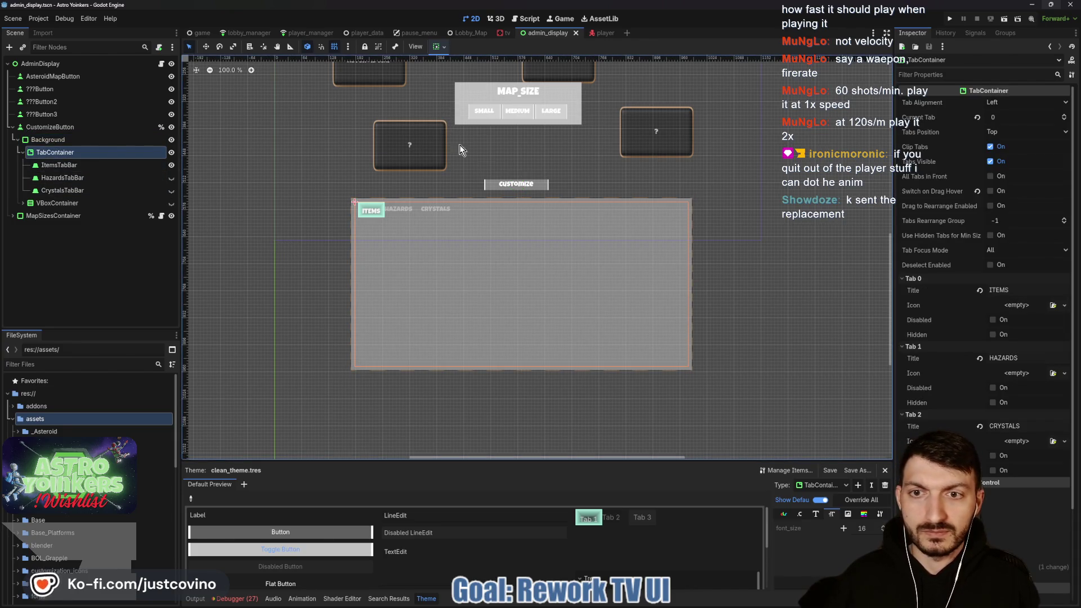
left_click(1016, 102)
left_click(1017, 127)
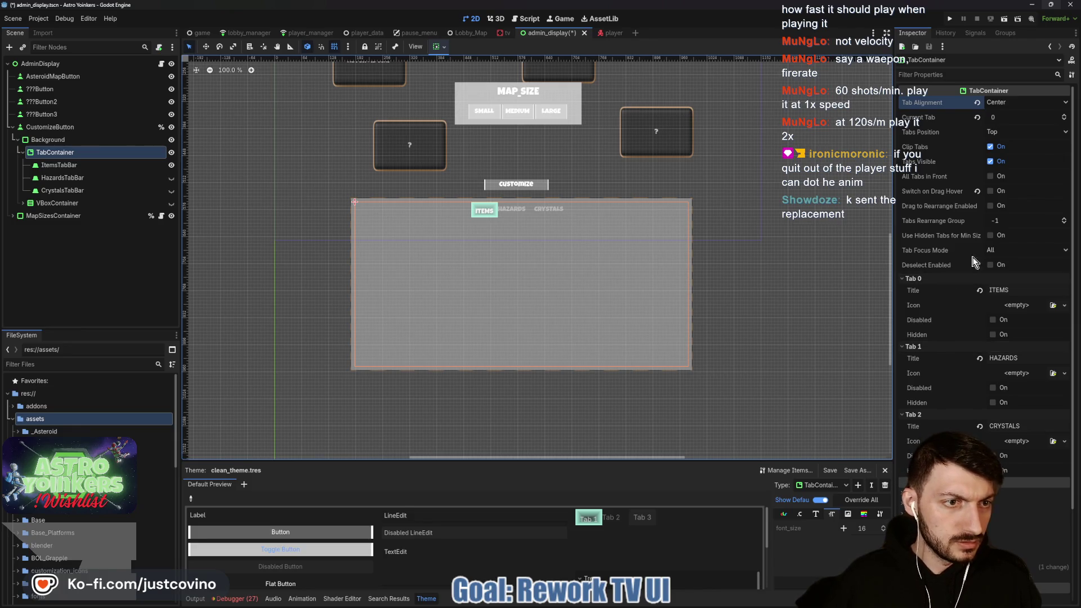
Enable the TabContainer's Tab Separation constant override at 198 and save admin_display.
scroll(978, 262, "down", 5)
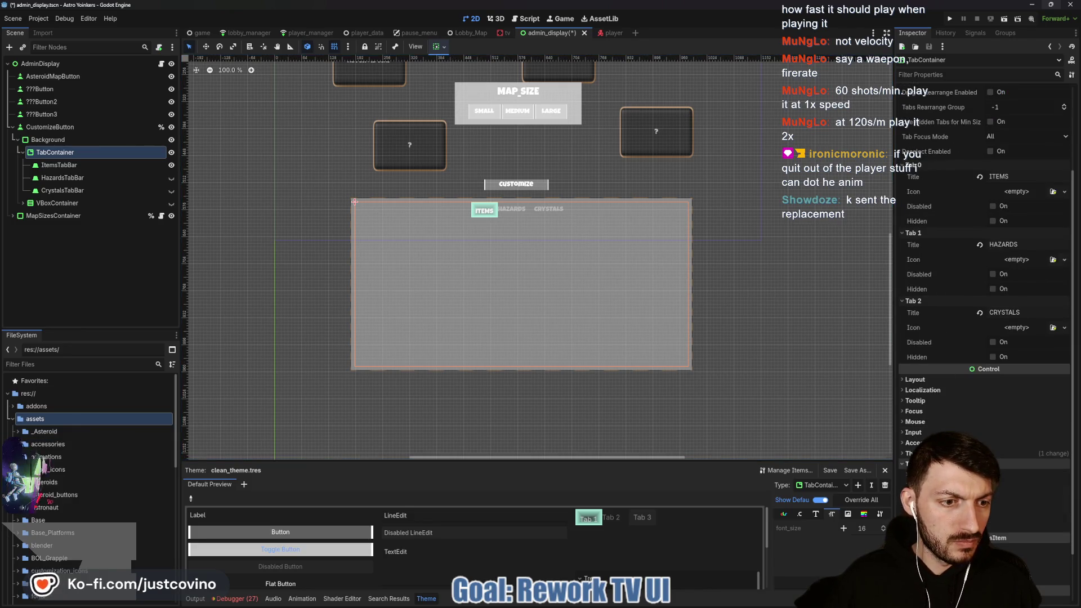
left_click(946, 463)
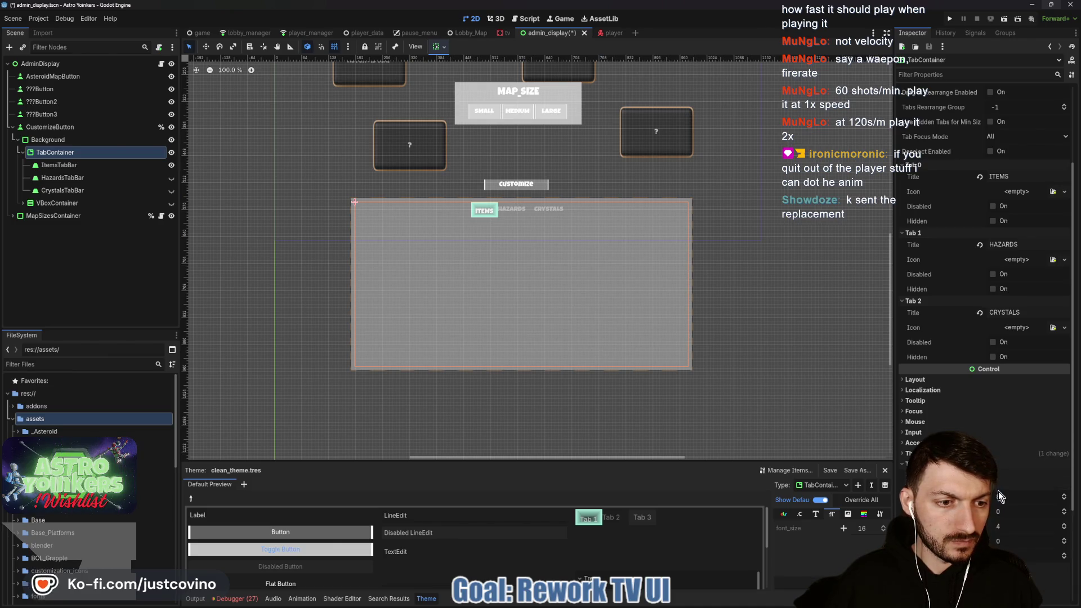
scroll(999, 478, "down", 5)
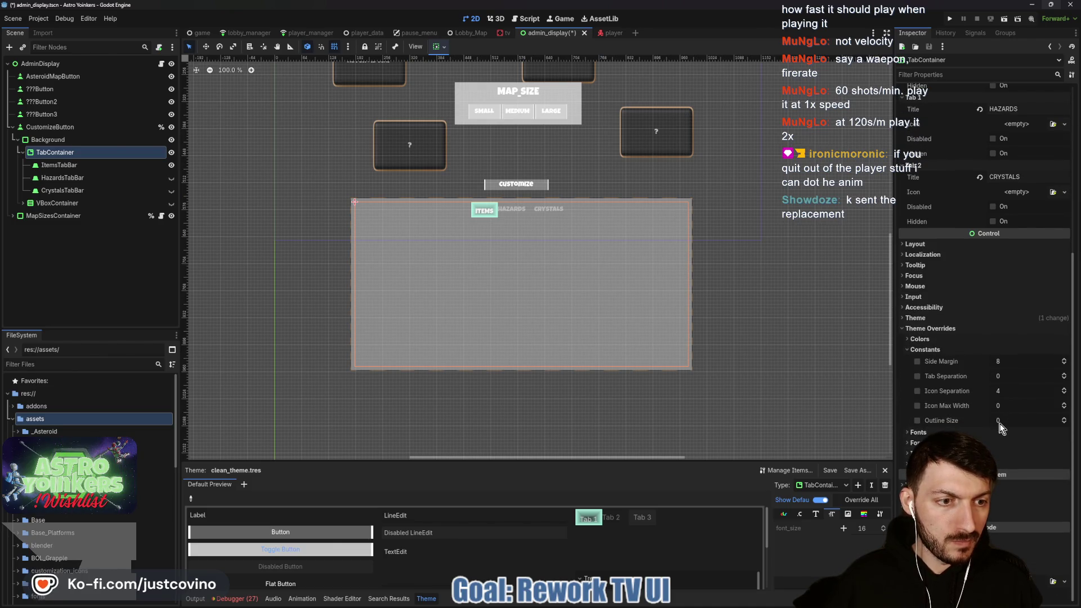
left_click_drag(1004, 376, 1053, 376)
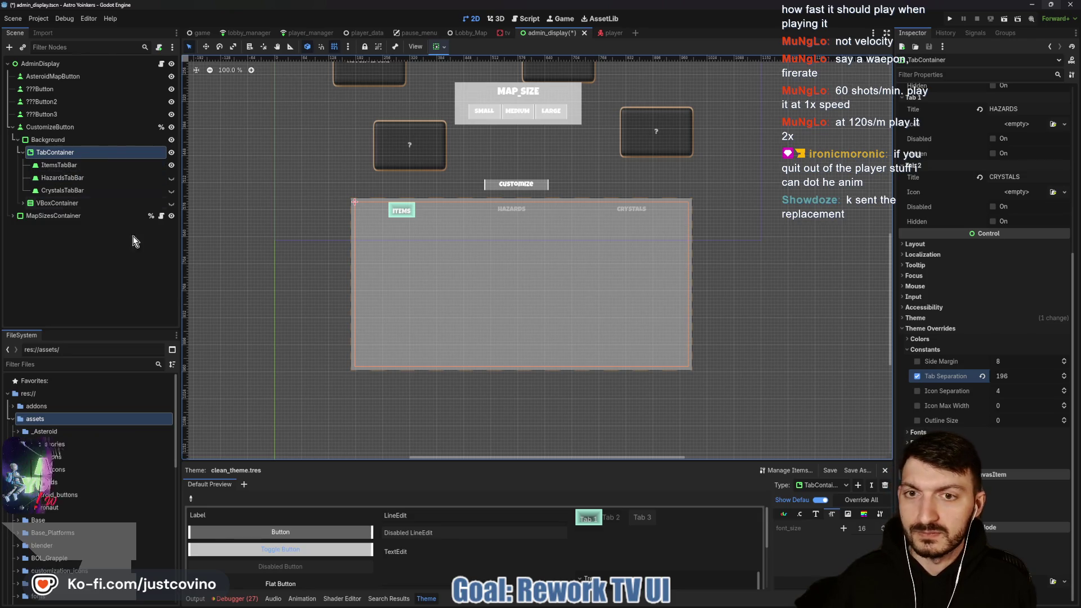
key("ctrl+s")
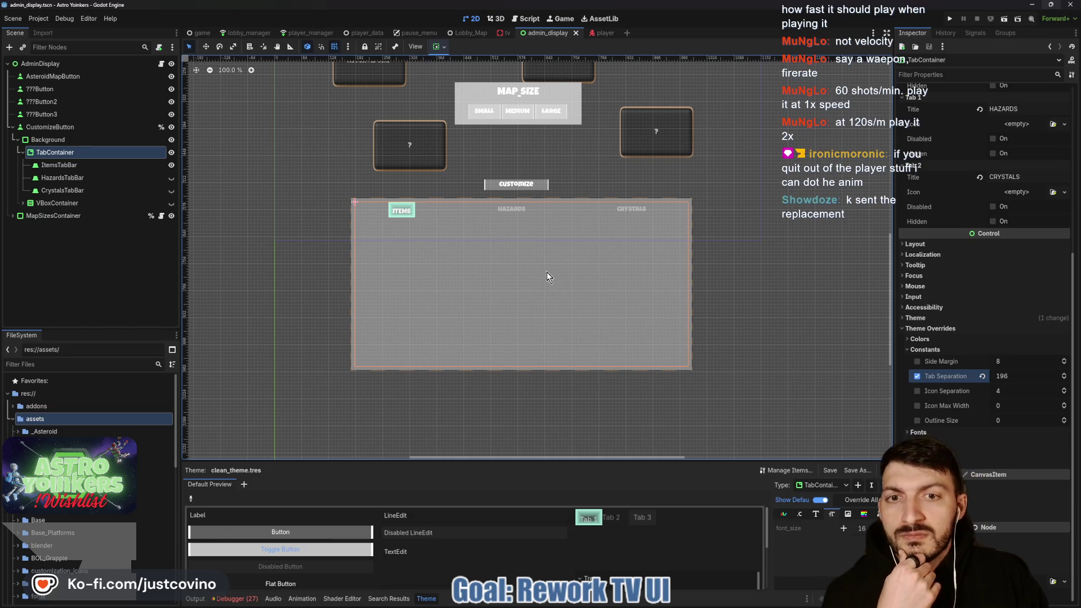
scroll(528, 252, "up", 6)
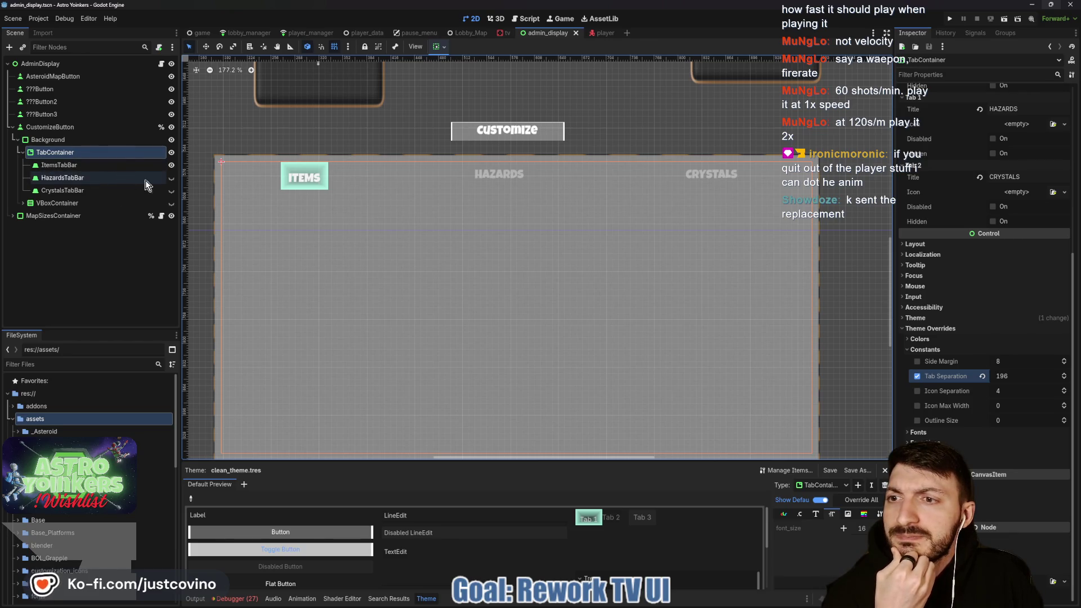
left_click(171, 178)
left_click(172, 191)
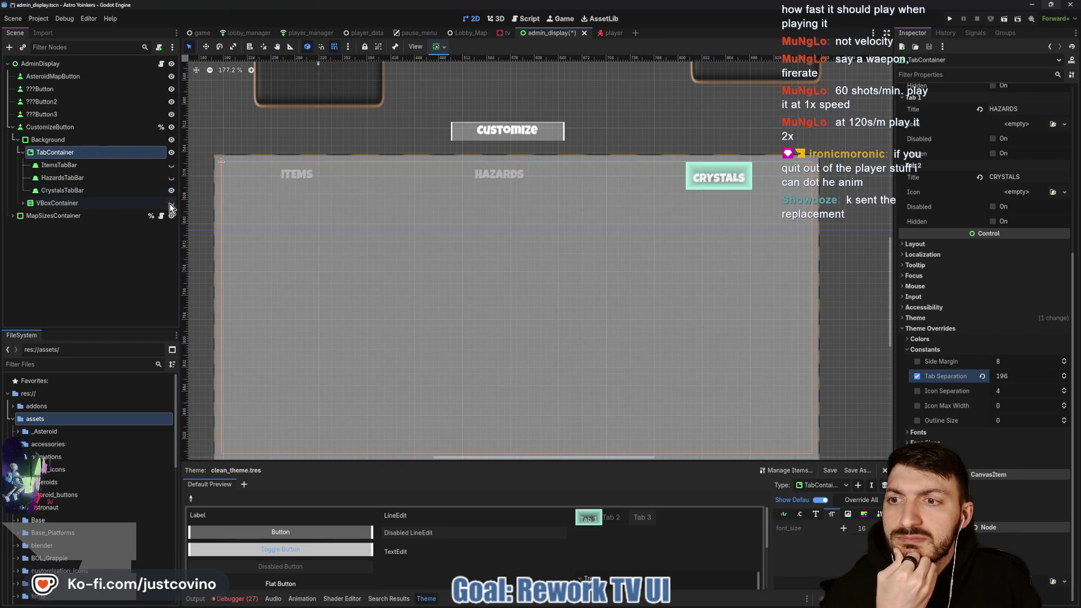
left_click(170, 164)
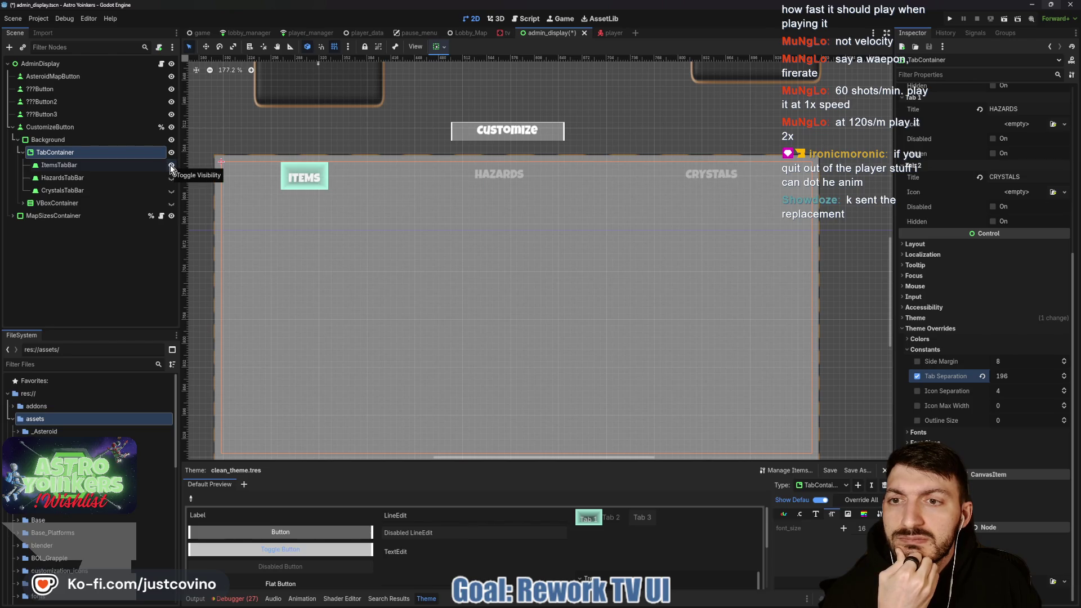
left_click(170, 178)
left_click(172, 203)
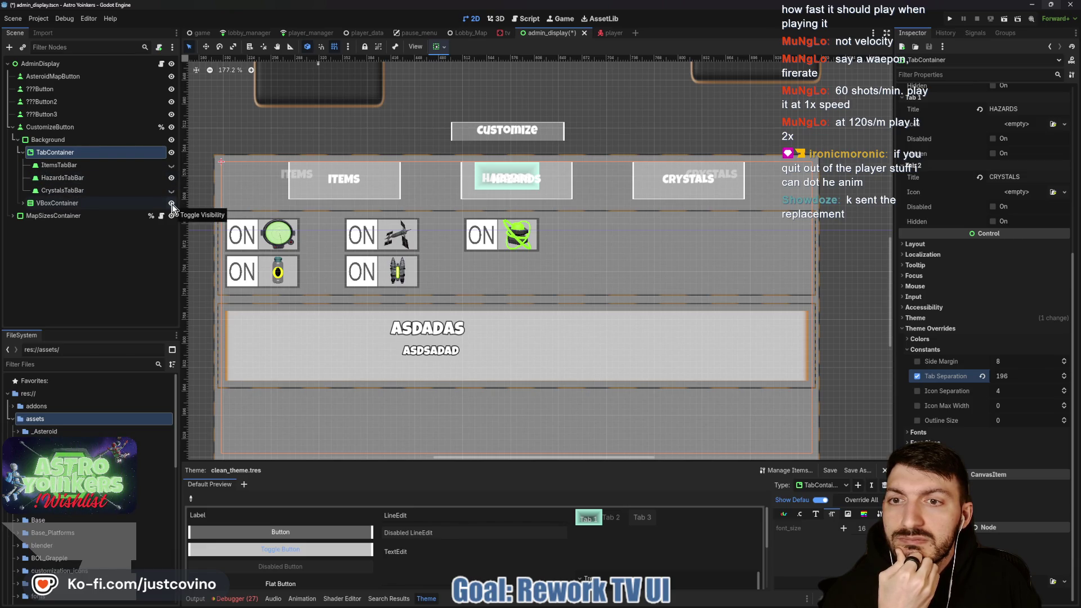
left_click(171, 203)
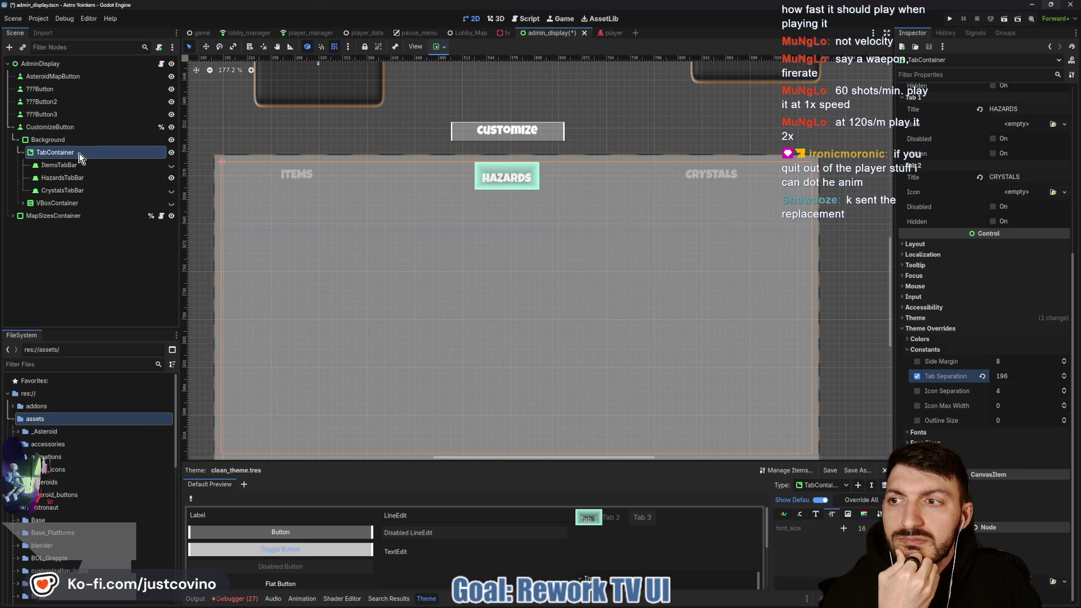
left_click(62, 165)
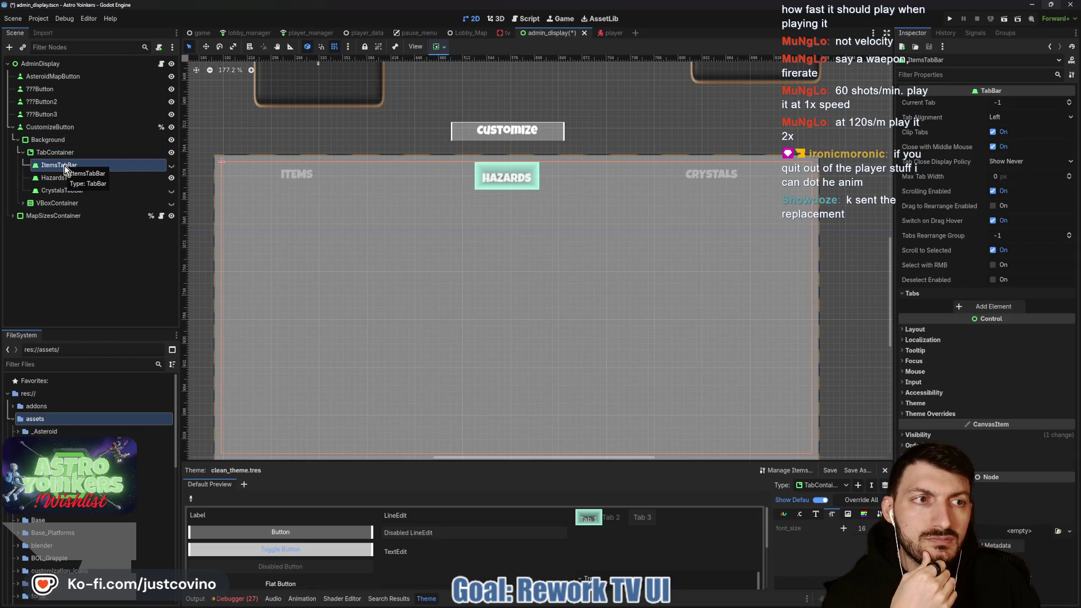
left_click(62, 153)
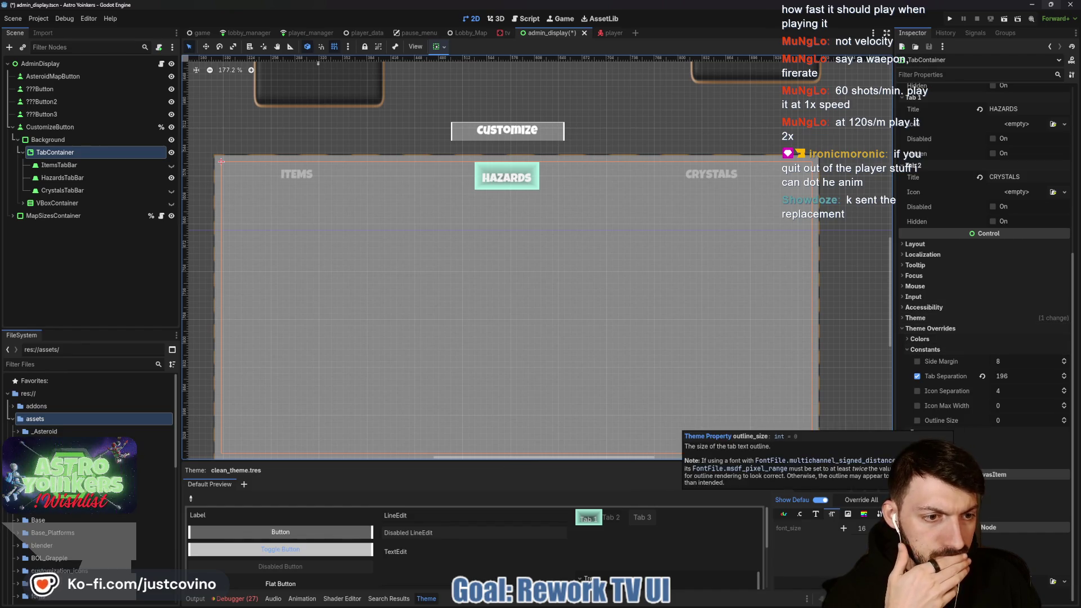
scroll(961, 423, "down", 4)
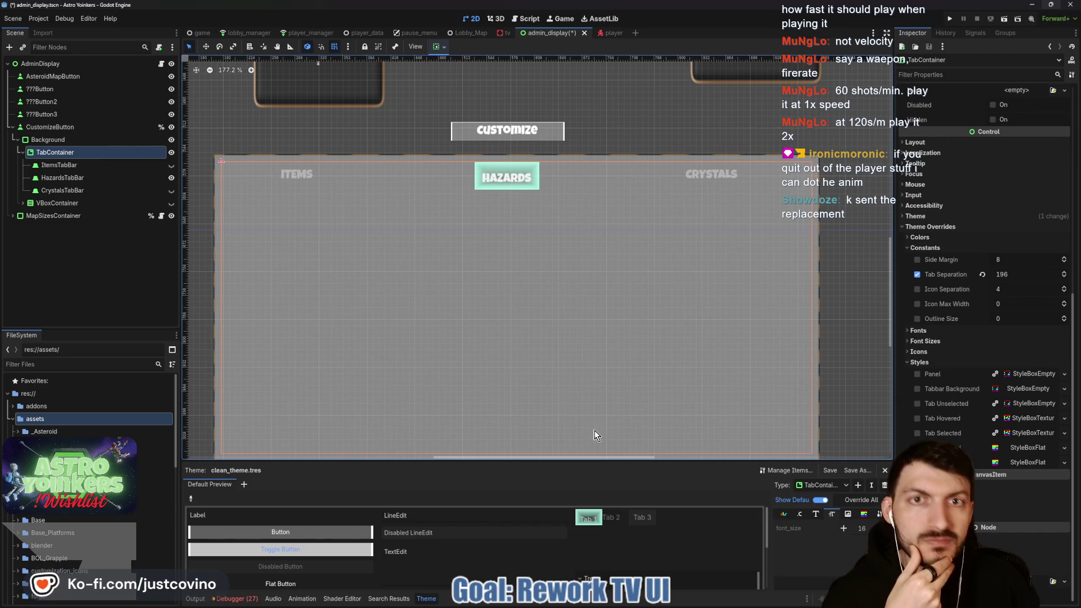
left_click(419, 33)
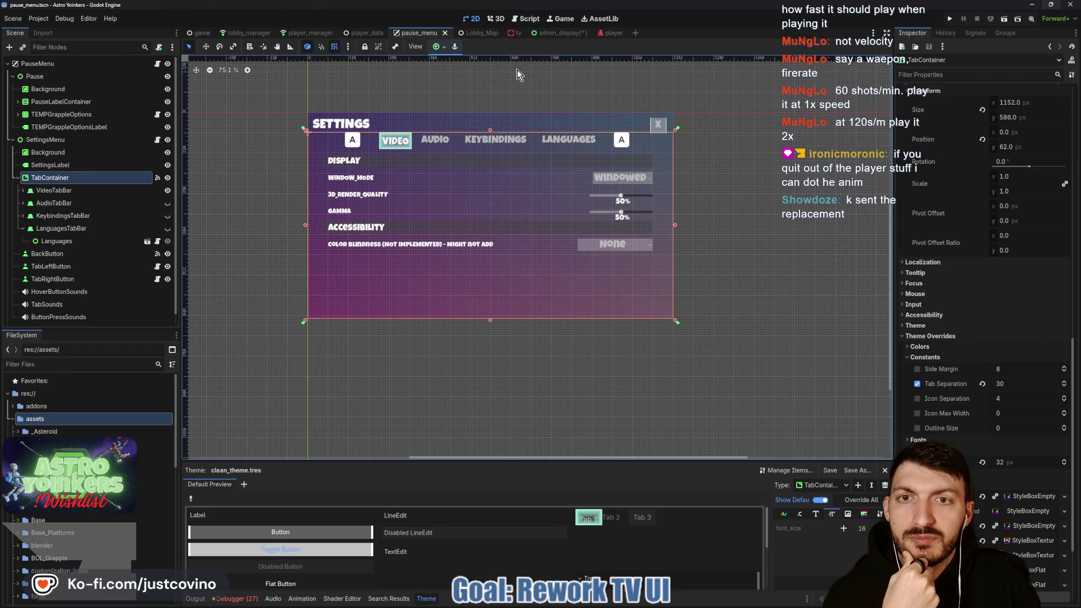
left_click(546, 34)
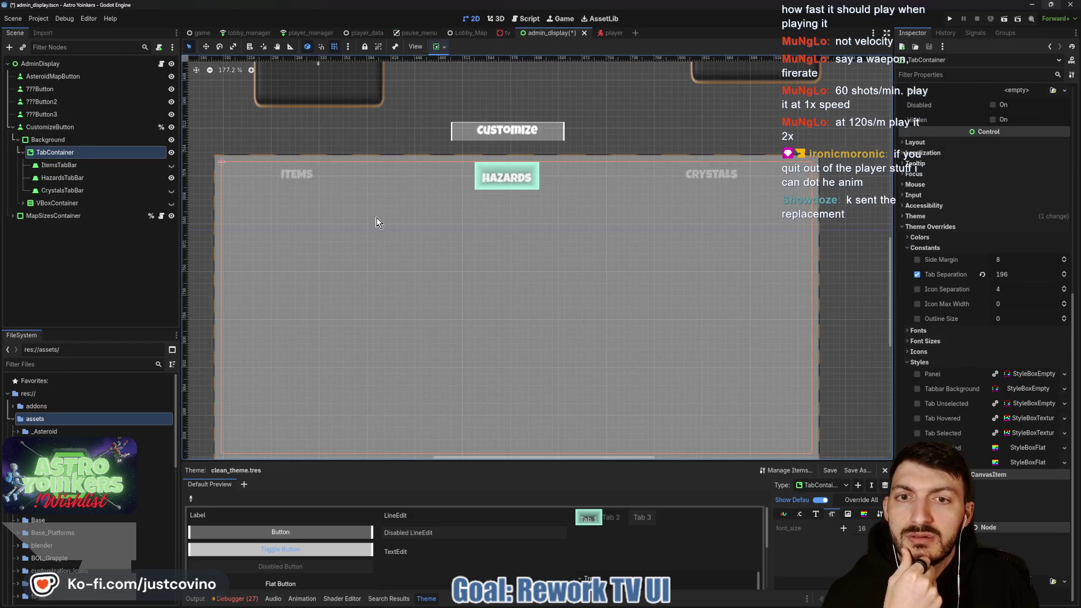
scroll(386, 213, "down", 3)
left_click(70, 140)
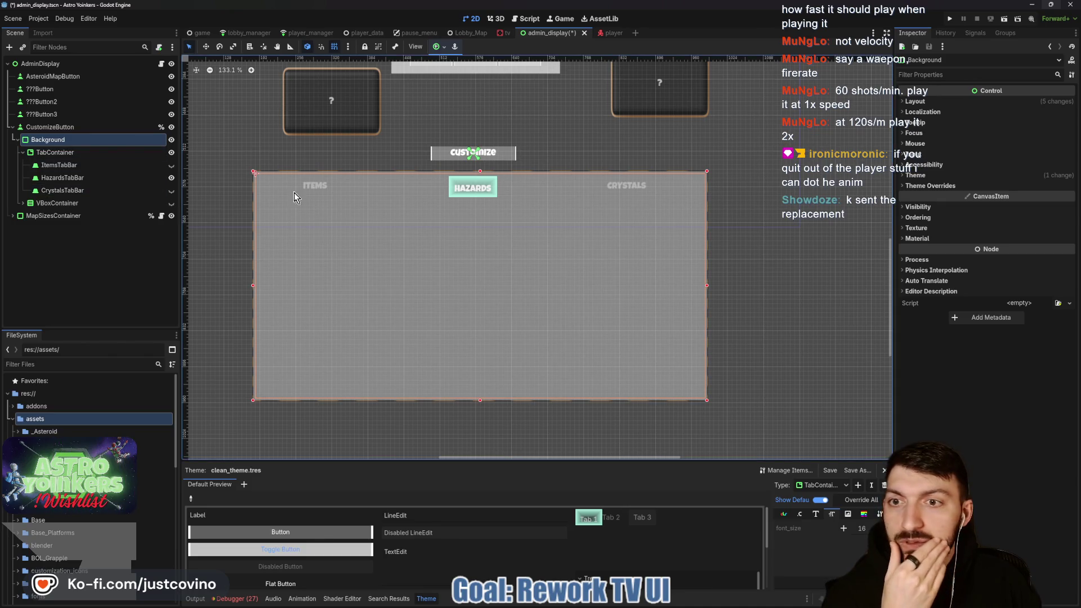
Change the Background node's type to ColorRect.
right_click(55, 146)
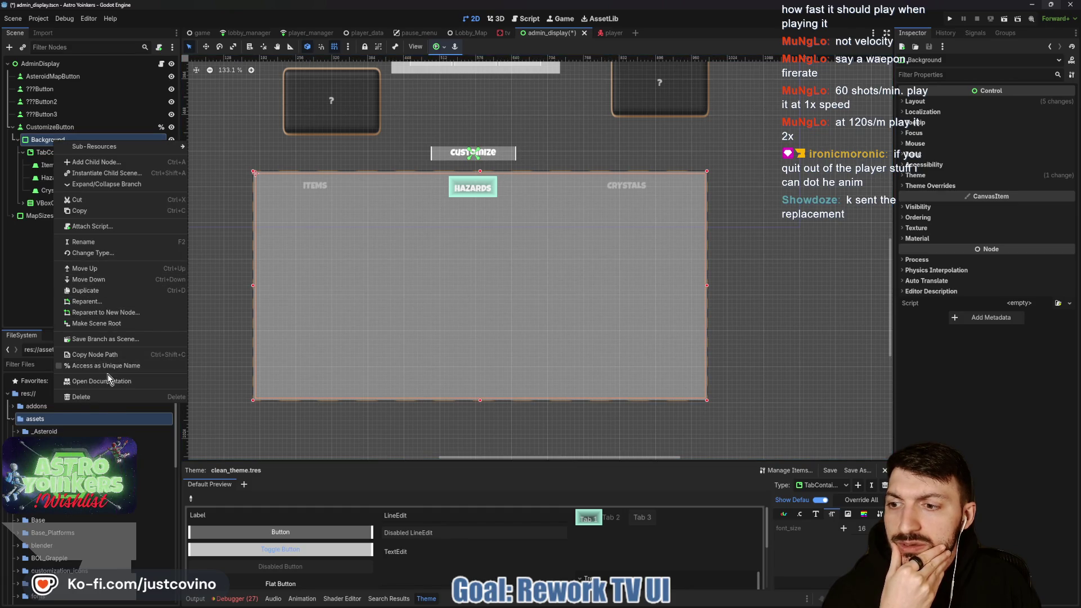
left_click(92, 253)
type("color")
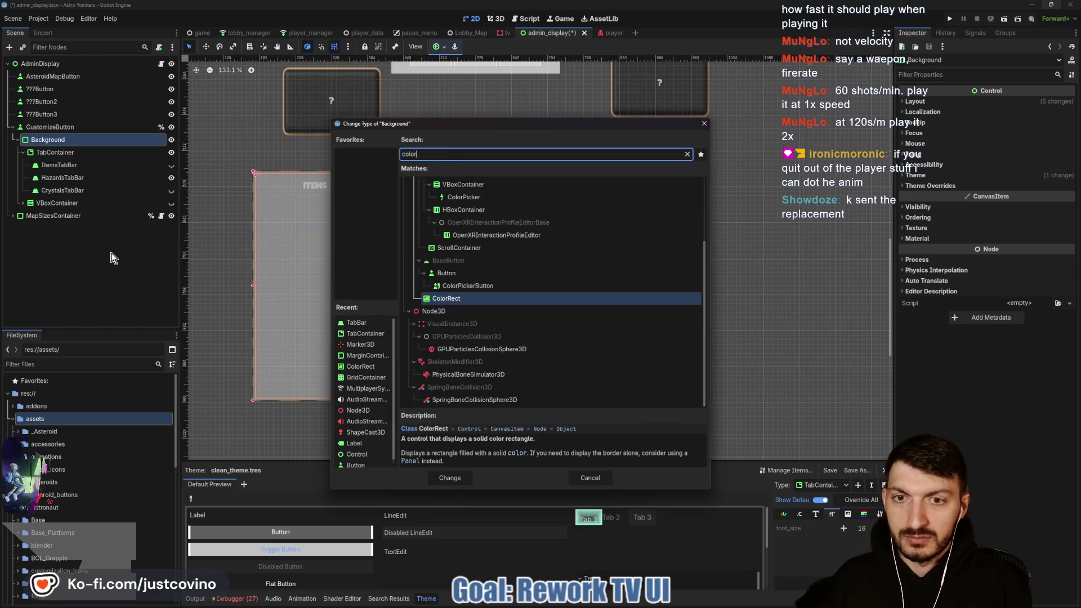
key("Return")
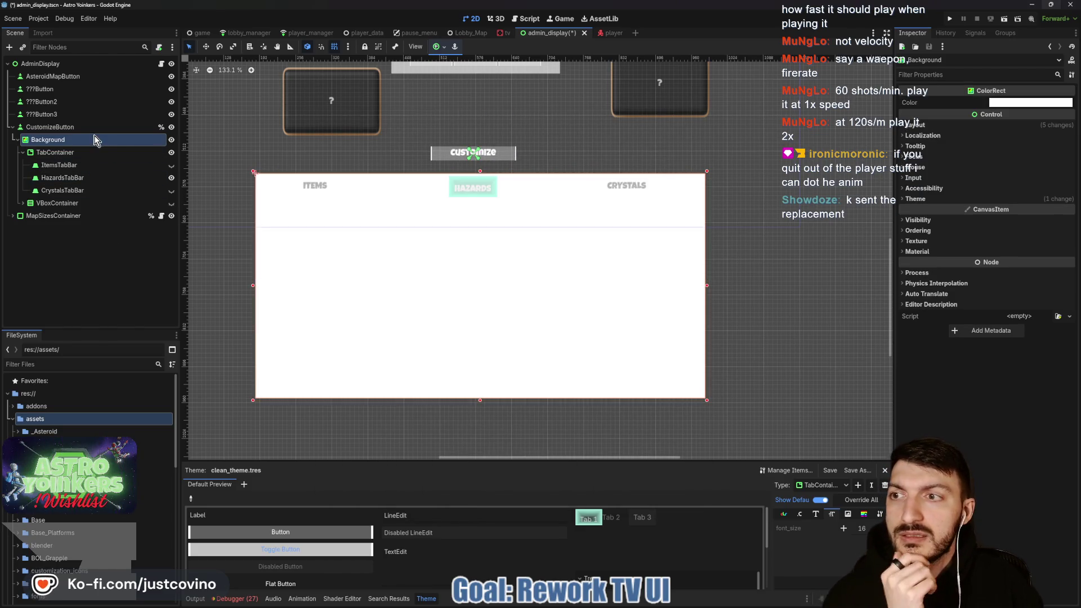
Clear Background's AY_Theme.tres theme and expand its material settings.
left_click(969, 199)
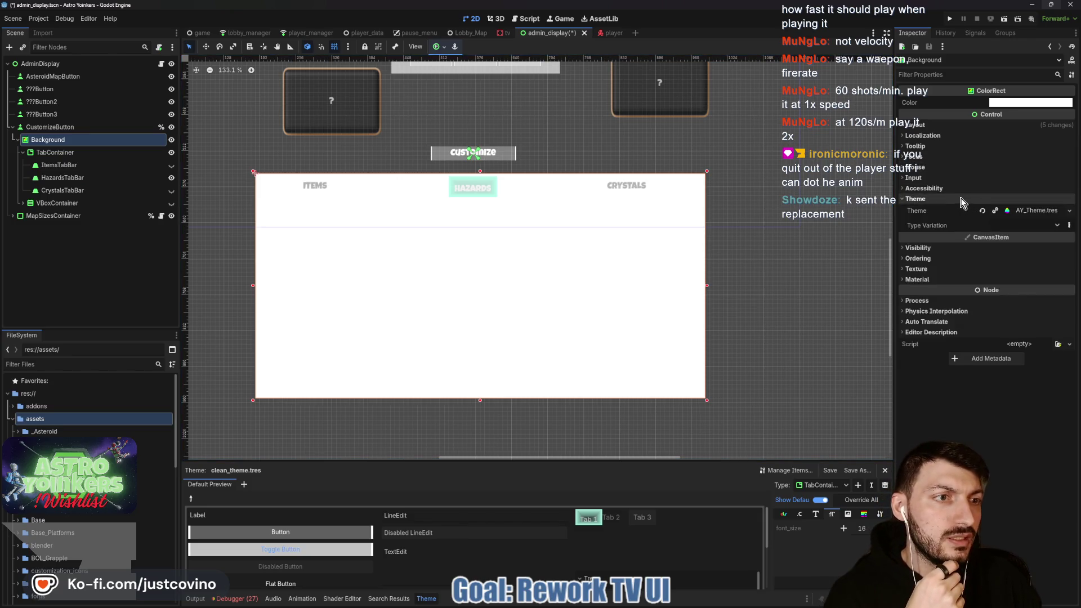
left_click(982, 210)
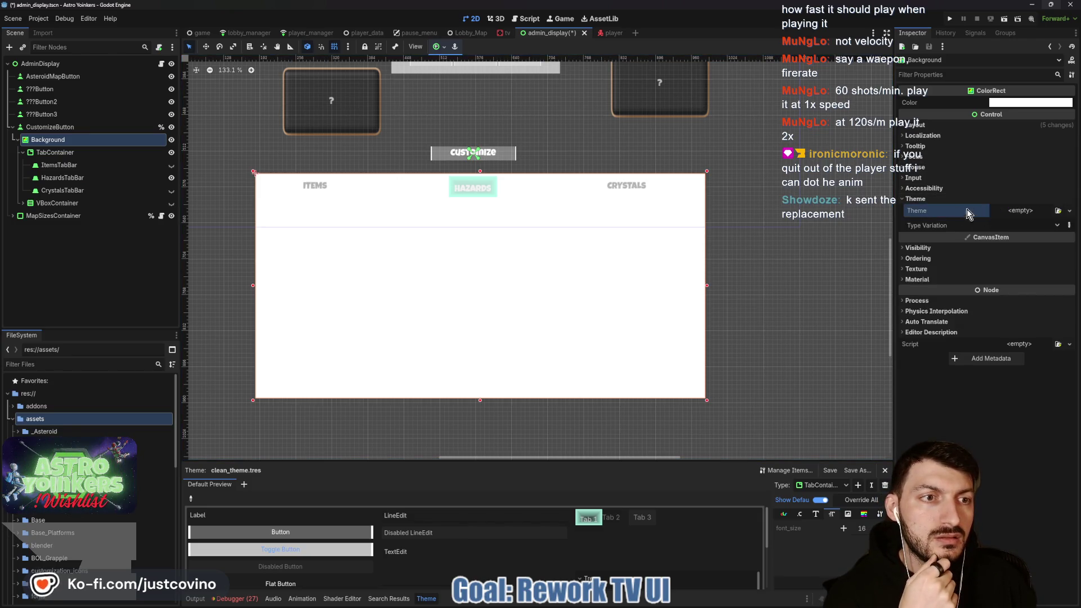
left_click(927, 199)
left_click(931, 252)
Give Background a new ShaderMaterial using blur.gdshader.
left_click(1028, 269)
left_click(1041, 313)
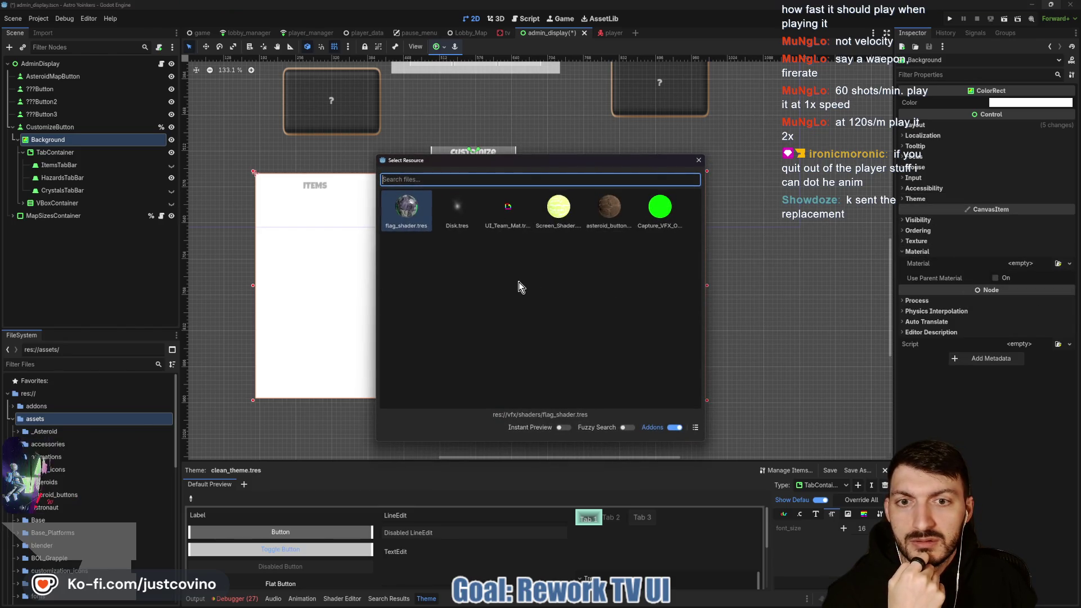
left_click(697, 163)
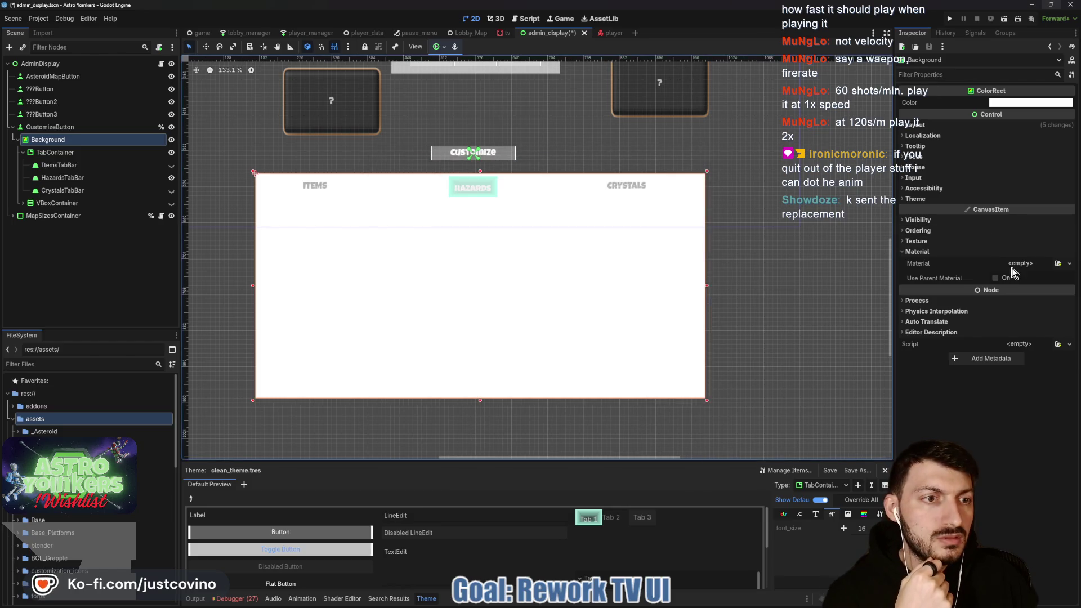
left_click(1016, 265)
left_click(1038, 299)
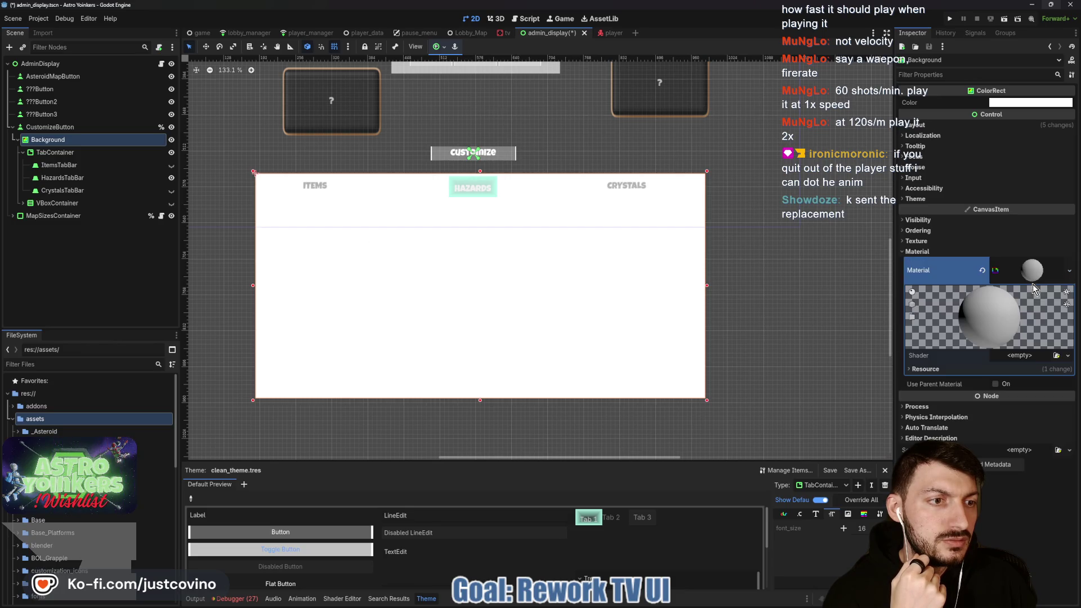
left_click(1041, 378)
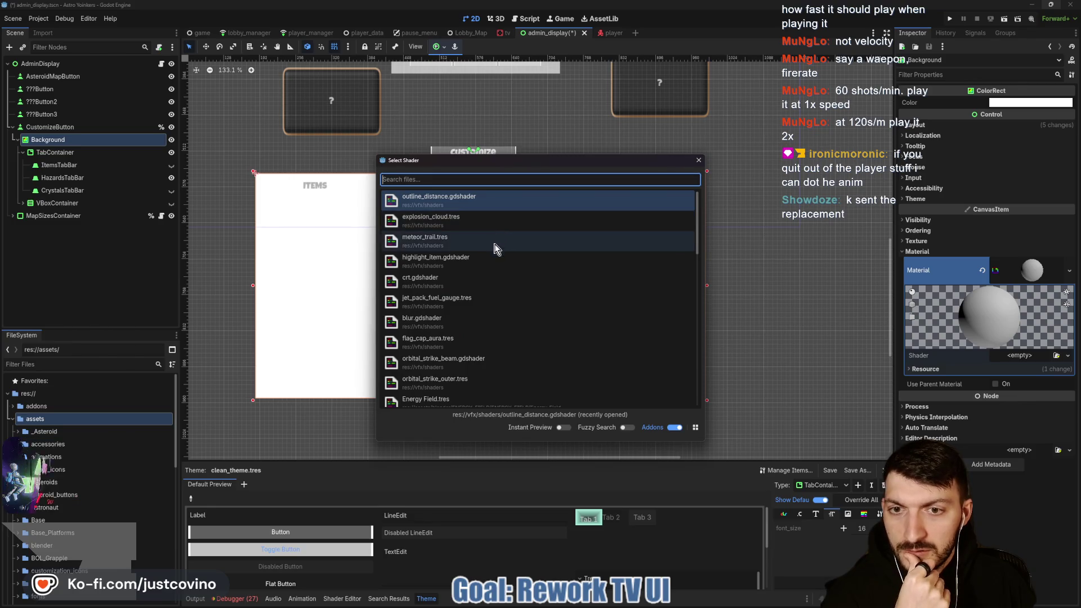
scroll(482, 289, "down", 1)
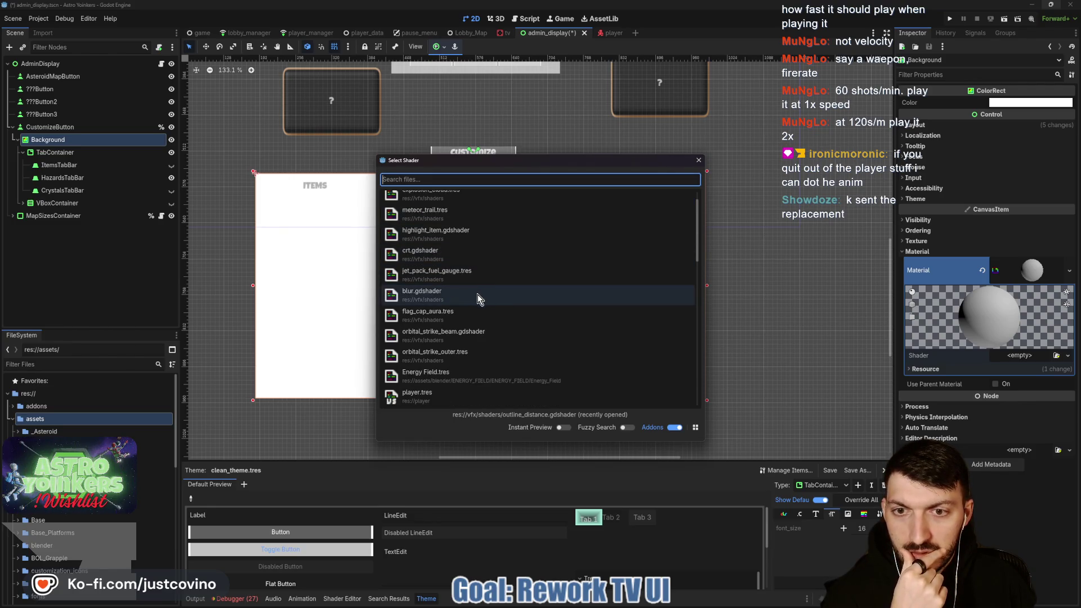
left_click(482, 290)
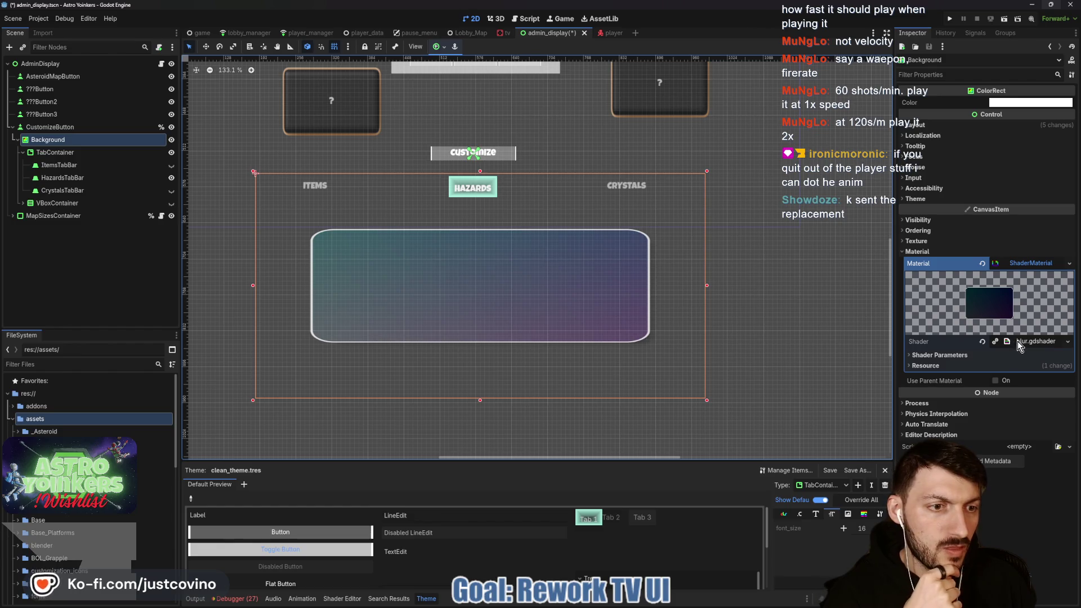
Set the blur shader's rect size to 800 by 400.
left_click(924, 356)
scroll(964, 383, "down", 3)
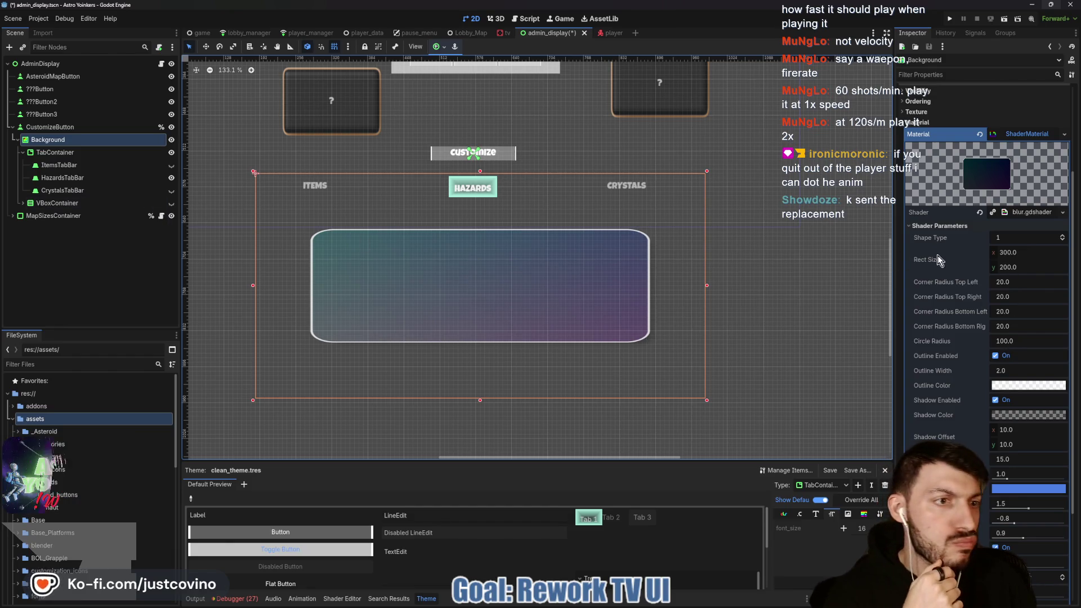
scroll(897, 259, "up", 3)
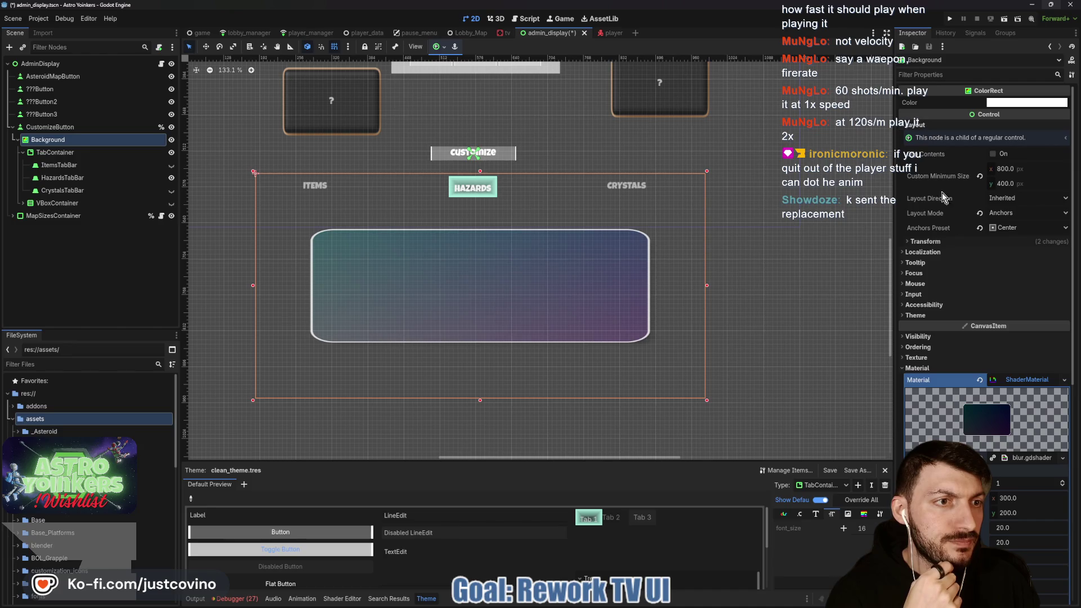
scroll(976, 300, "down", 5)
left_click(1018, 175)
type("800")
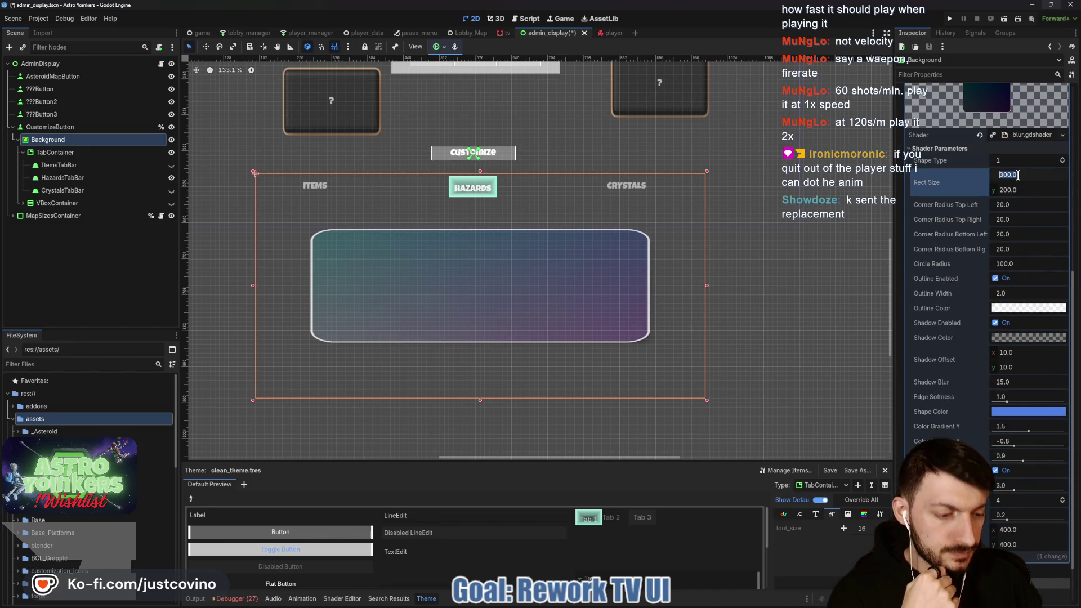
key("Tab")
type("400")
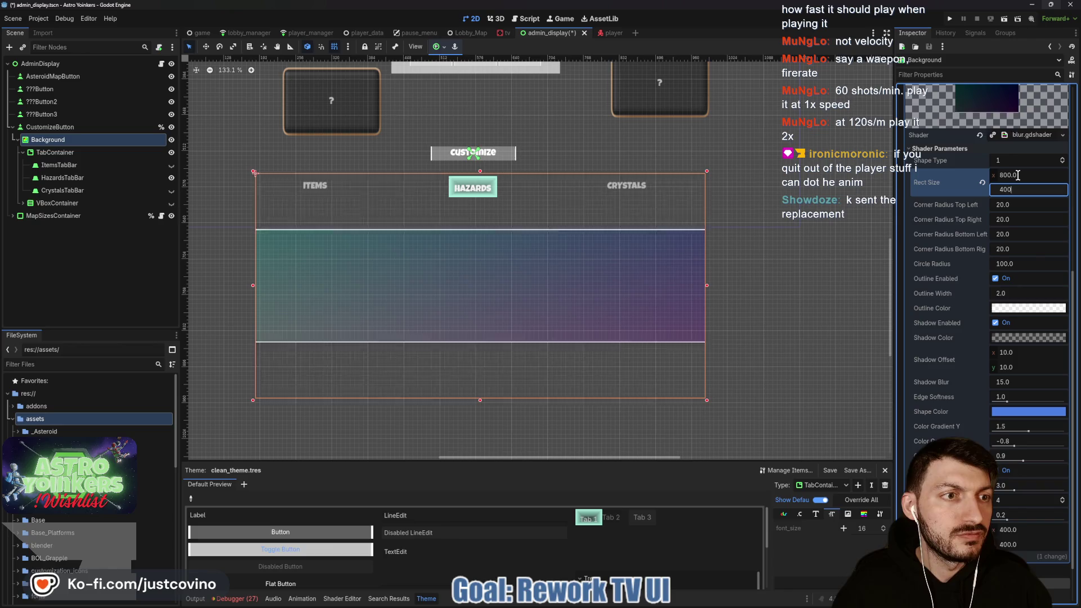
key("Return")
Disable outline and shadow, raise edge softness to 5.0, keep screen blur on at about 0.481.
left_click(995, 281)
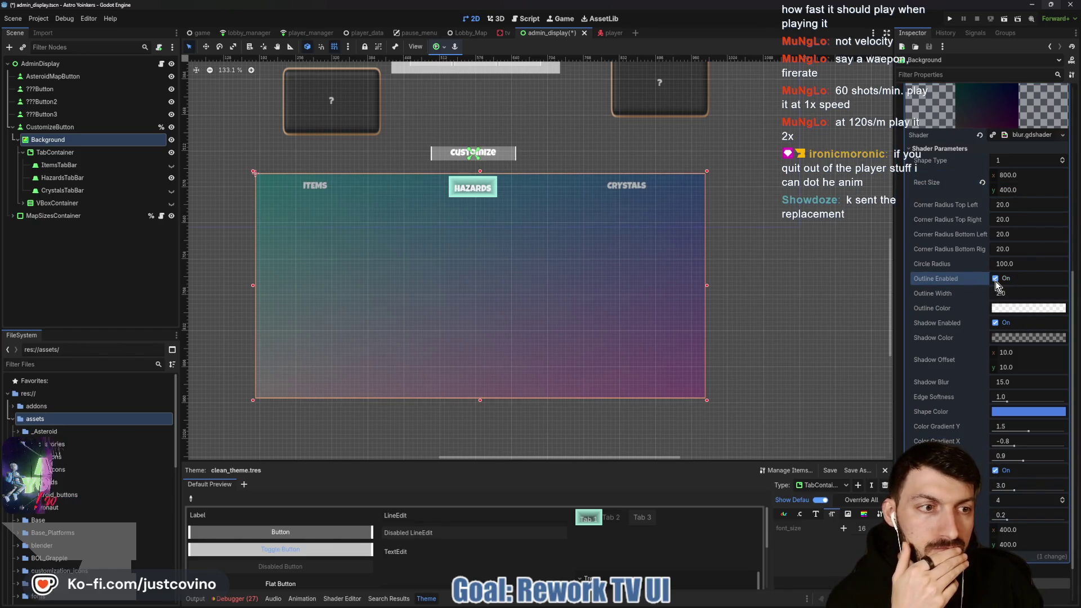
left_click(995, 323)
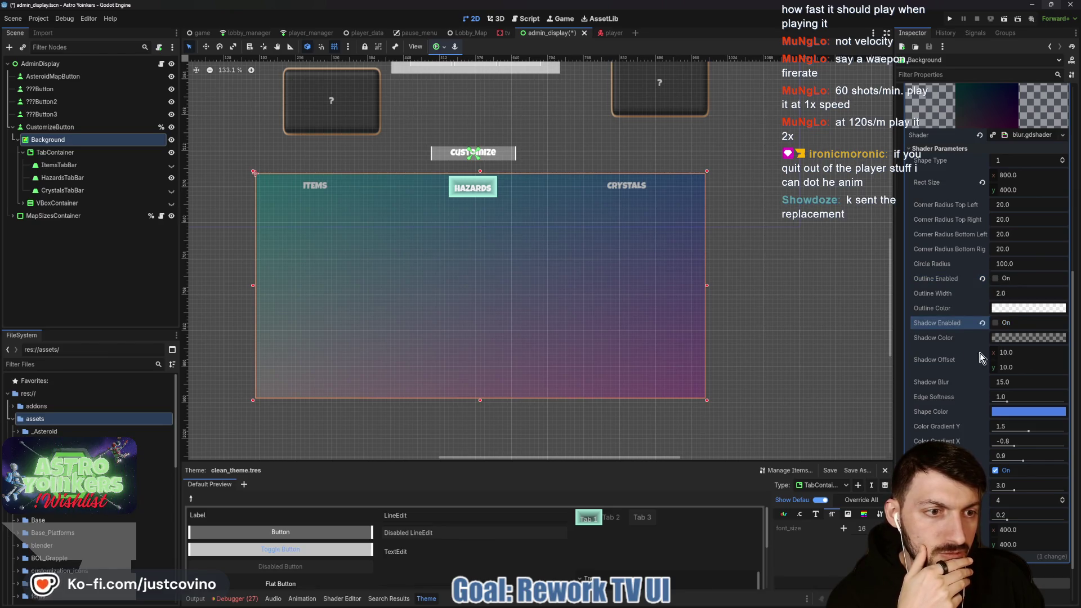
scroll(962, 345, "down", 2)
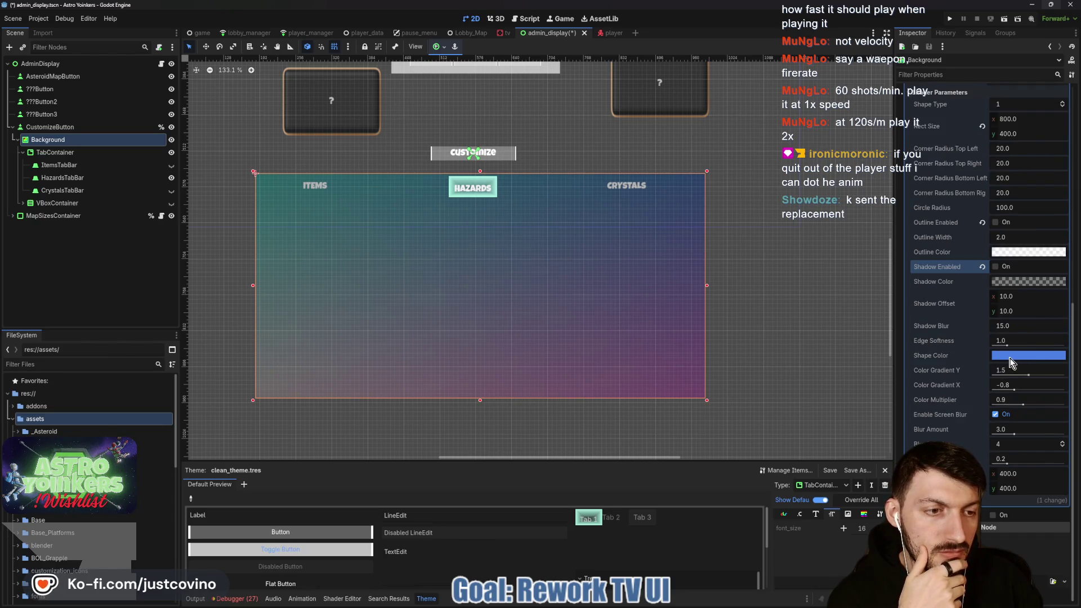
left_click_drag(1008, 348, 1076, 356)
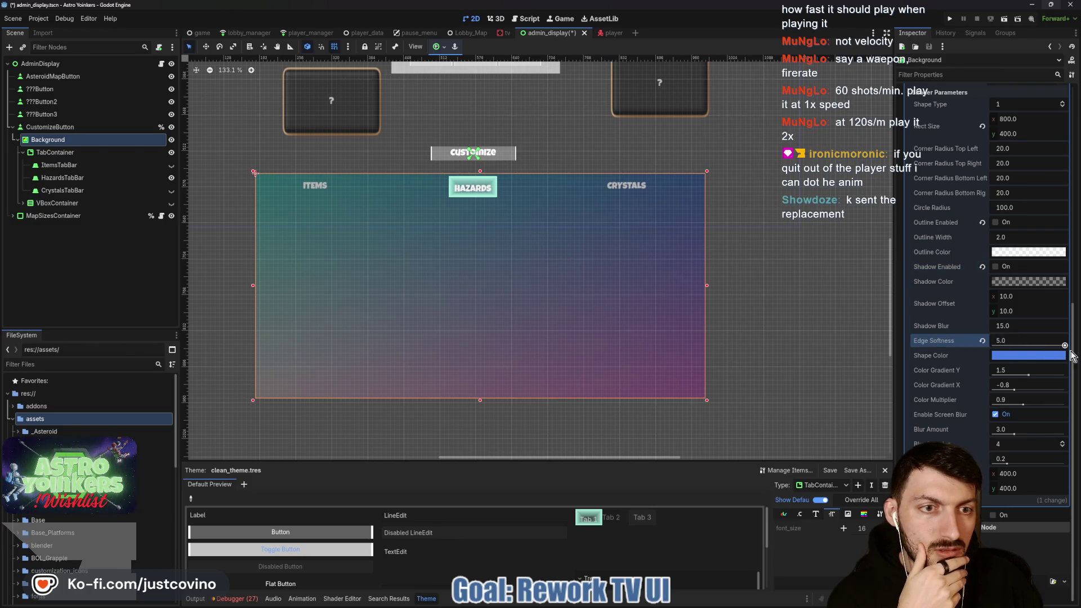
left_click(995, 414)
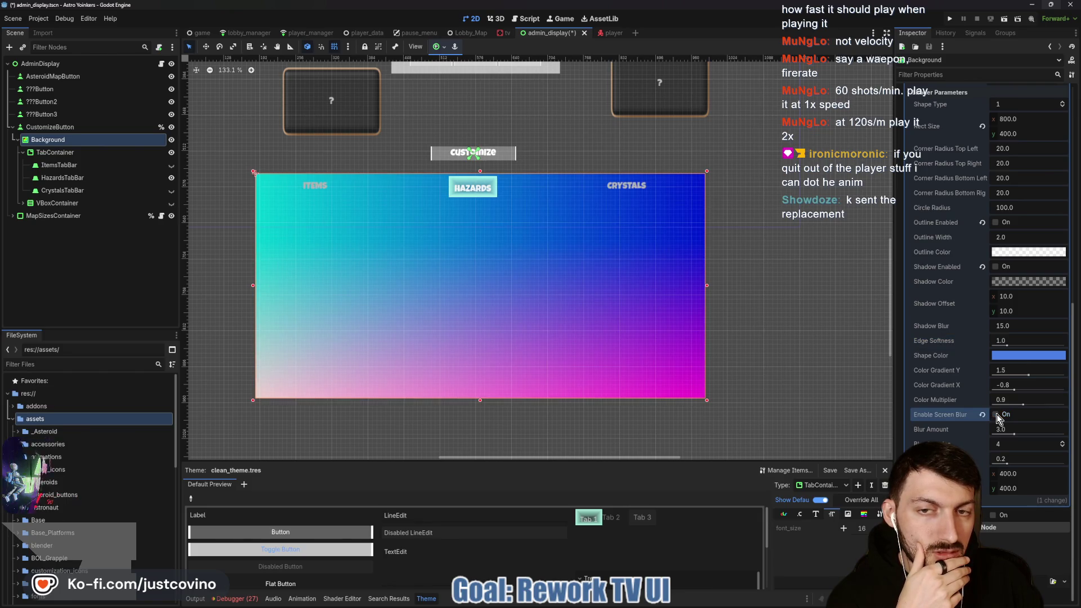
left_click(995, 415)
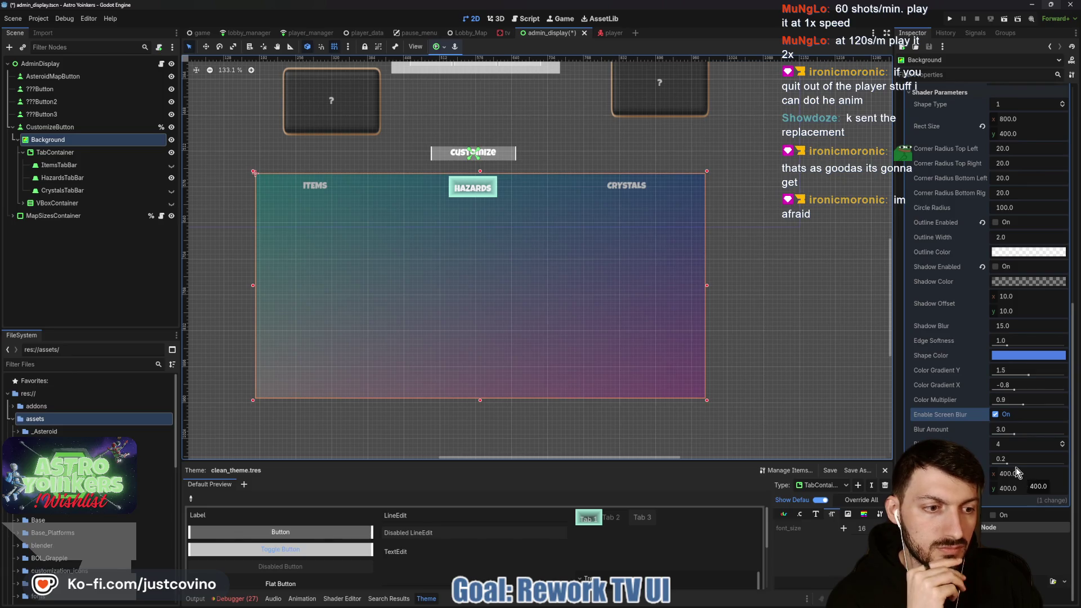
left_click_drag(1008, 462, 1031, 463)
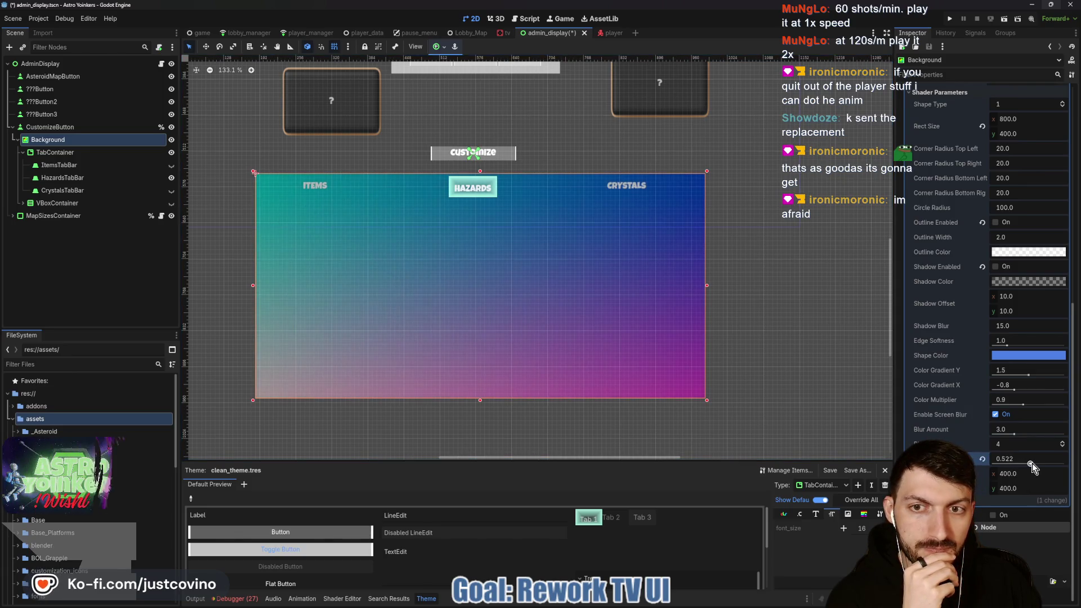
Set the Background shader's Shape Color to vivid purple 7a00ff for a blue-to-magenta gradient.
left_click(1006, 355)
mouse_move(1011, 150)
left_mouse_down()
mouse_move(1001, 184)
mouse_move(977, 186)
mouse_move(960, 169)
mouse_move(960, 192)
mouse_move(971, 179)
mouse_move(951, 130)
mouse_move(944, 181)
left_mouse_up()
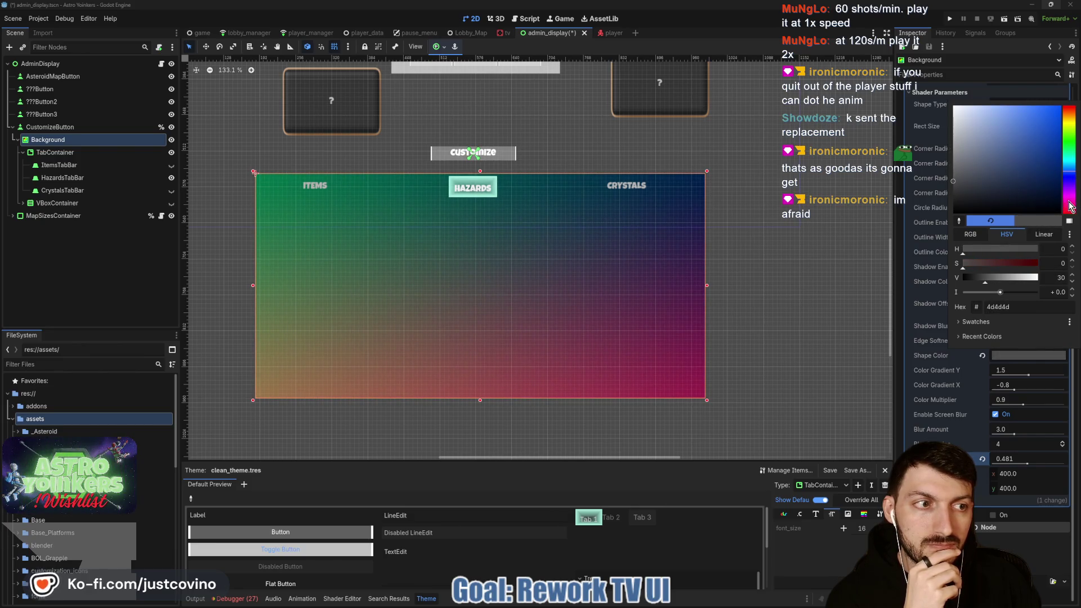
left_click_drag(1070, 206, 1070, 191)
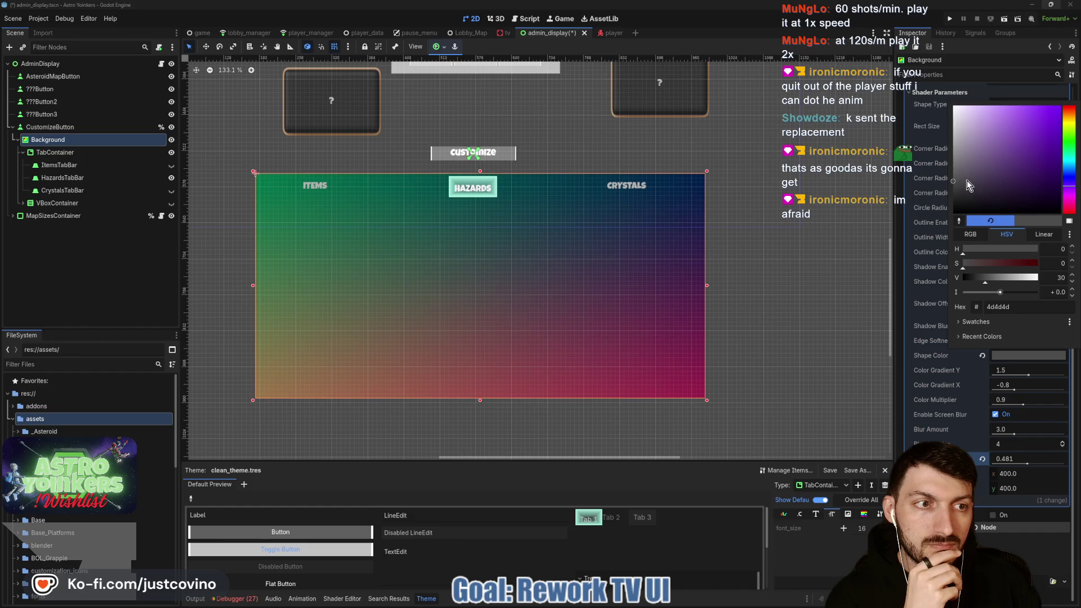
left_click(1054, 113)
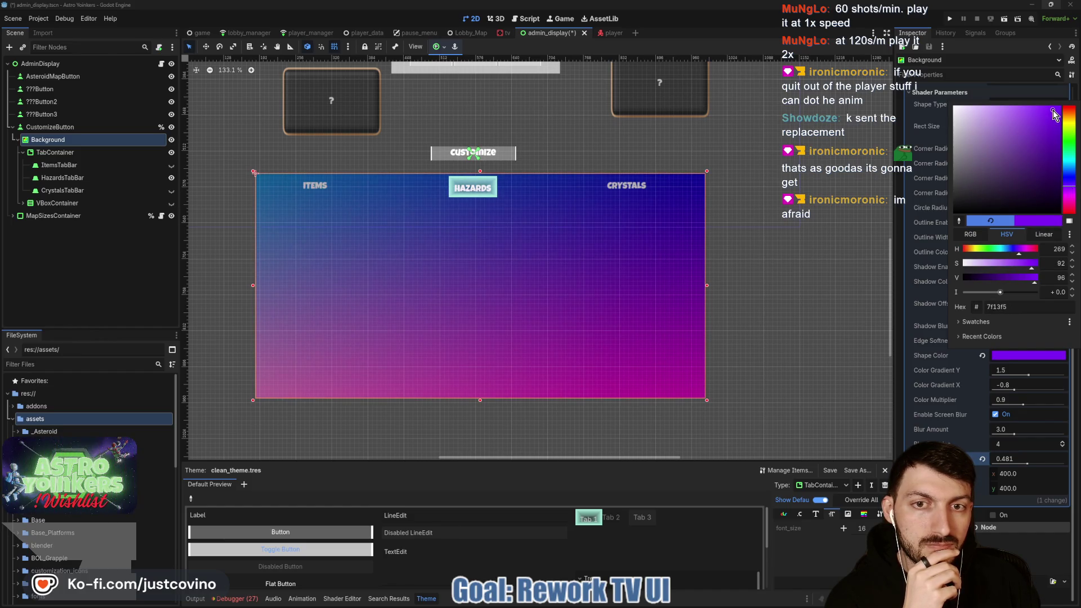
left_click_drag(1054, 112, 1065, 103)
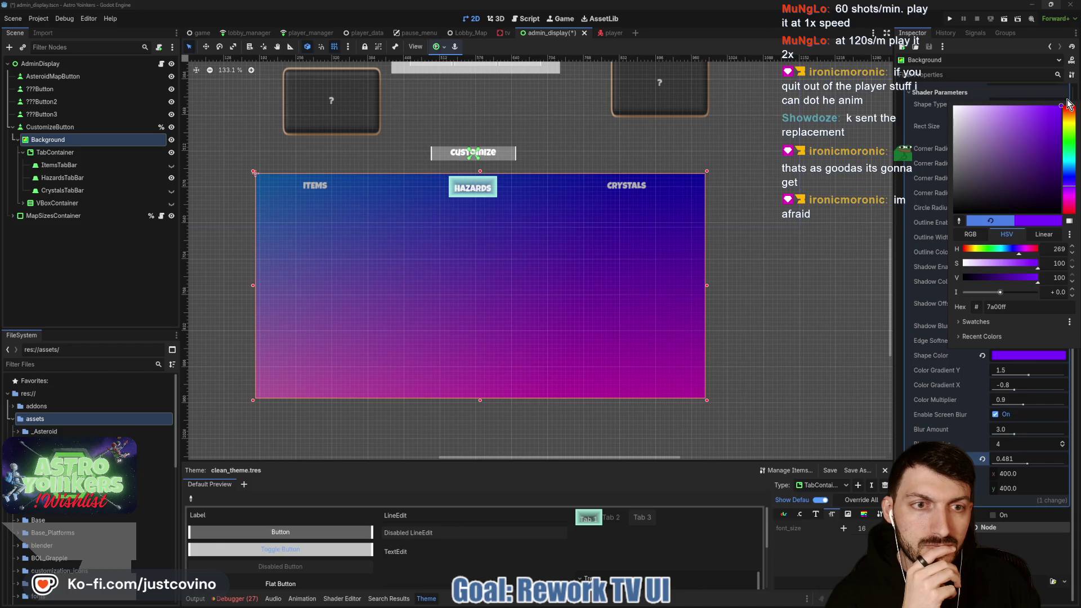
left_click(1027, 361)
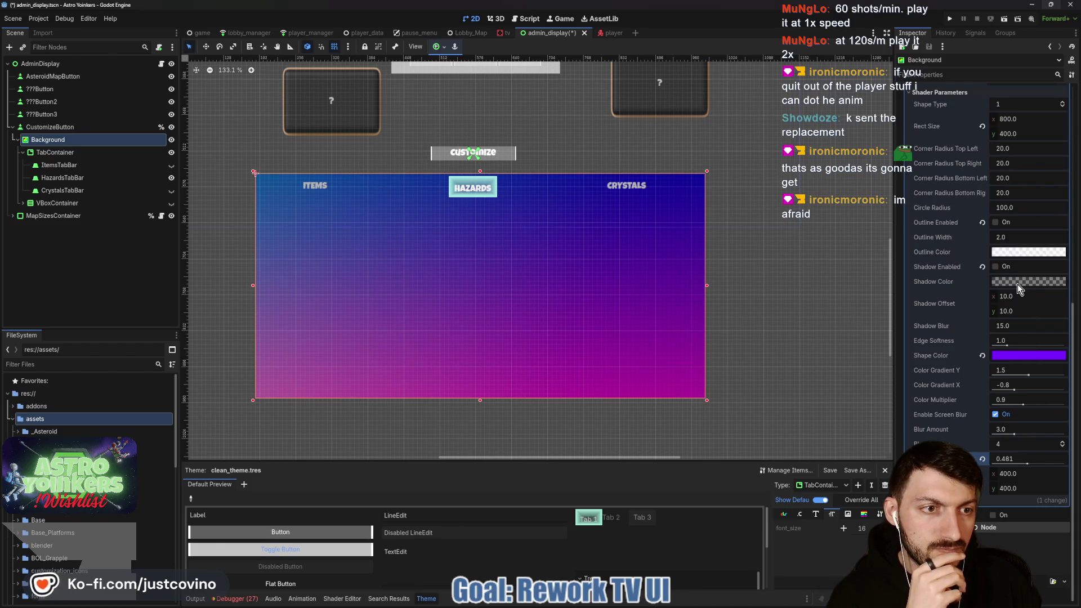
left_click(1020, 355)
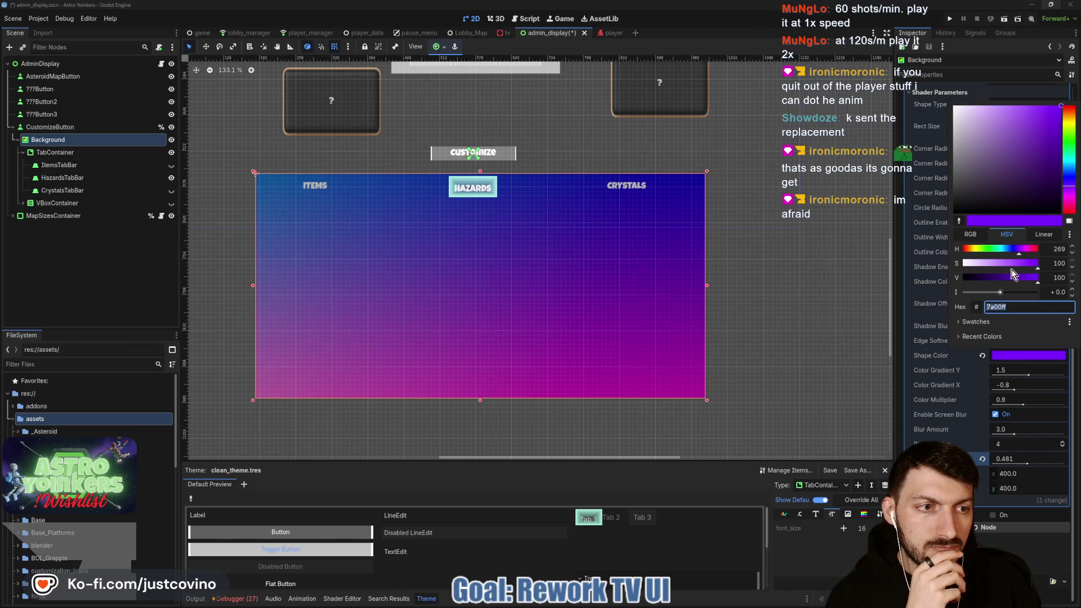
left_click(1025, 356)
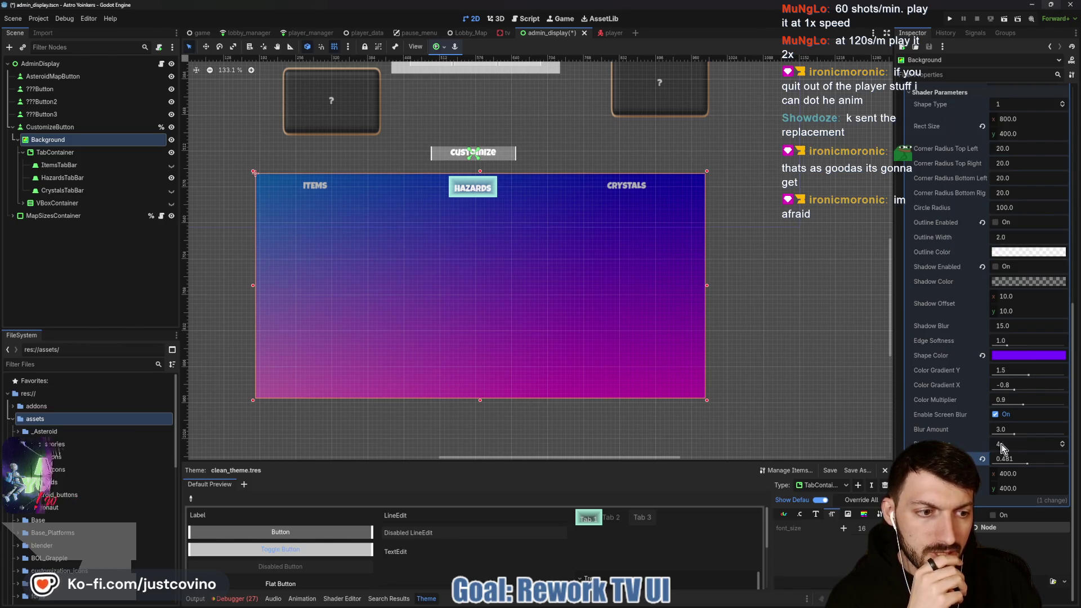
Restore Blur Samples to 4 and save the admin_display scene.
left_click(1063, 443)
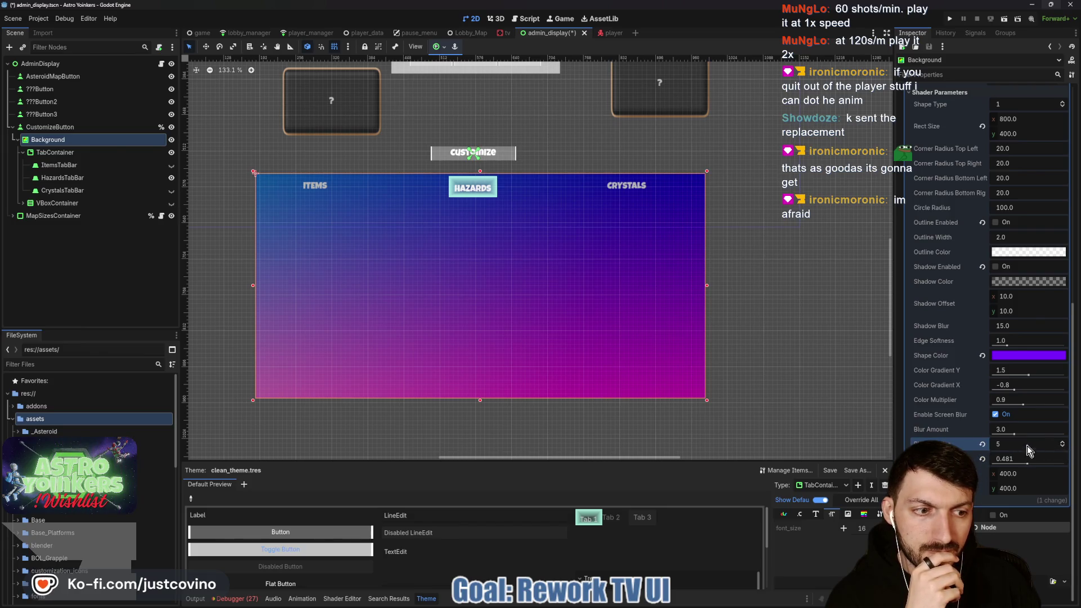
left_click(1062, 441)
left_click(1062, 441)
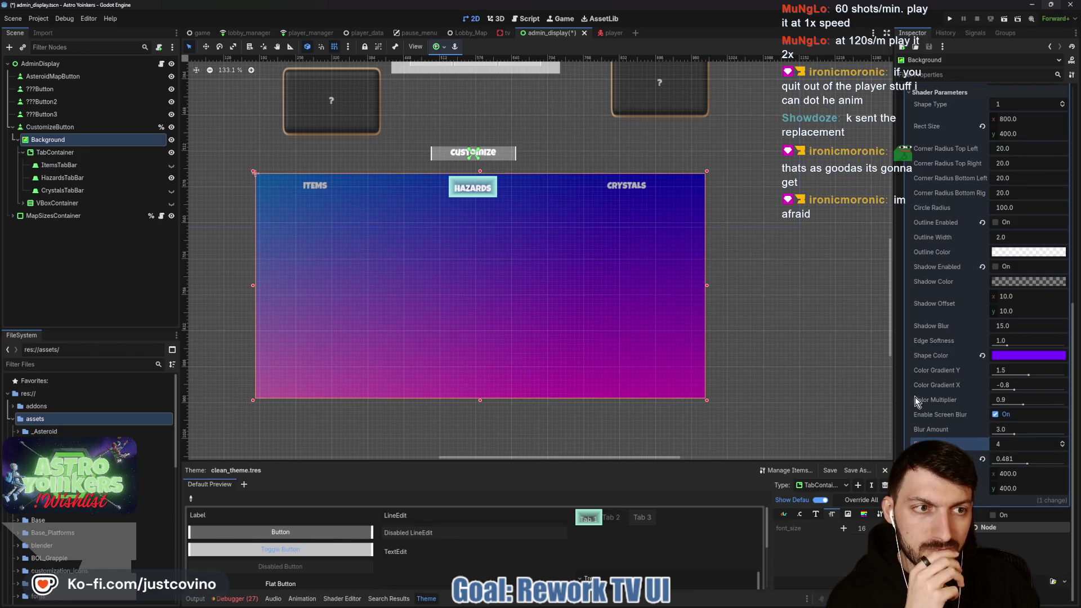
key("ctrl+s")
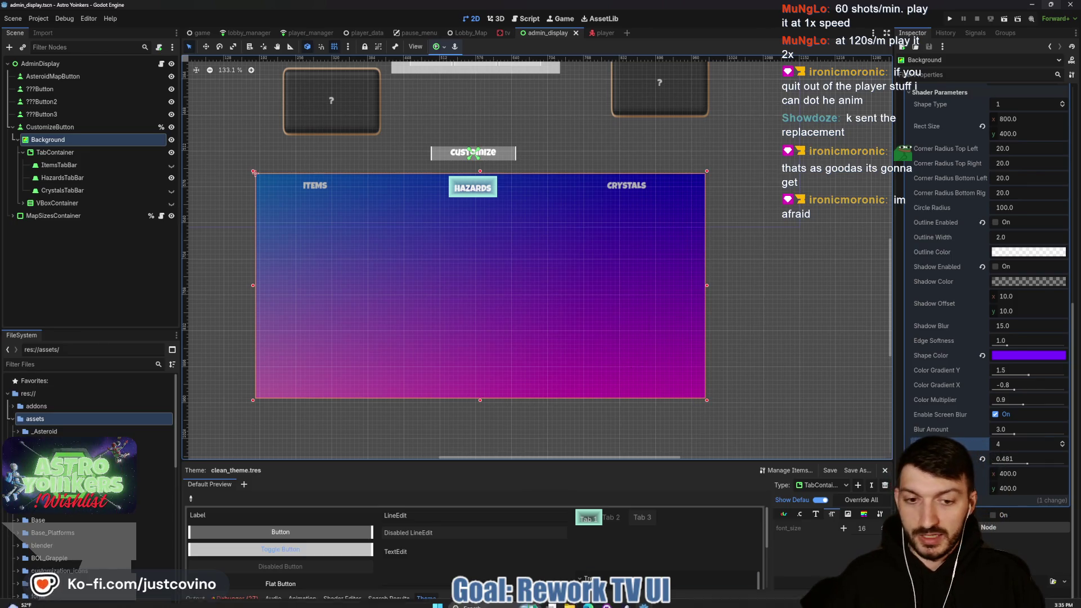
In GitHub Desktop, enter the summary 'admin display reworking', then fetch and pull from origin.
key("alt+Tab")
left_click(296, 394)
type("admin display reworking")
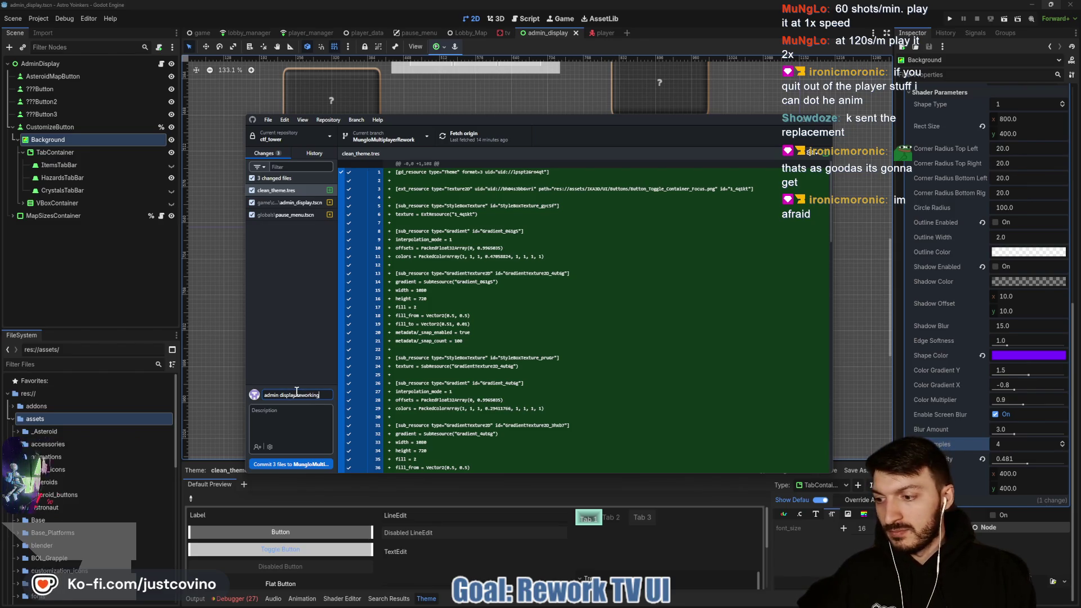
left_click(462, 135)
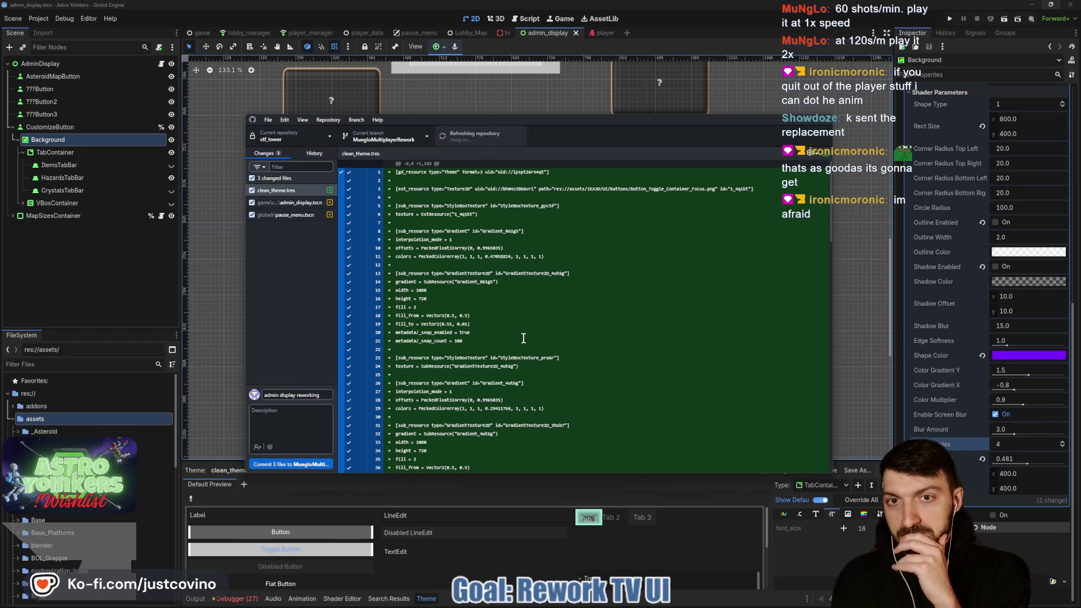
left_click(462, 140)
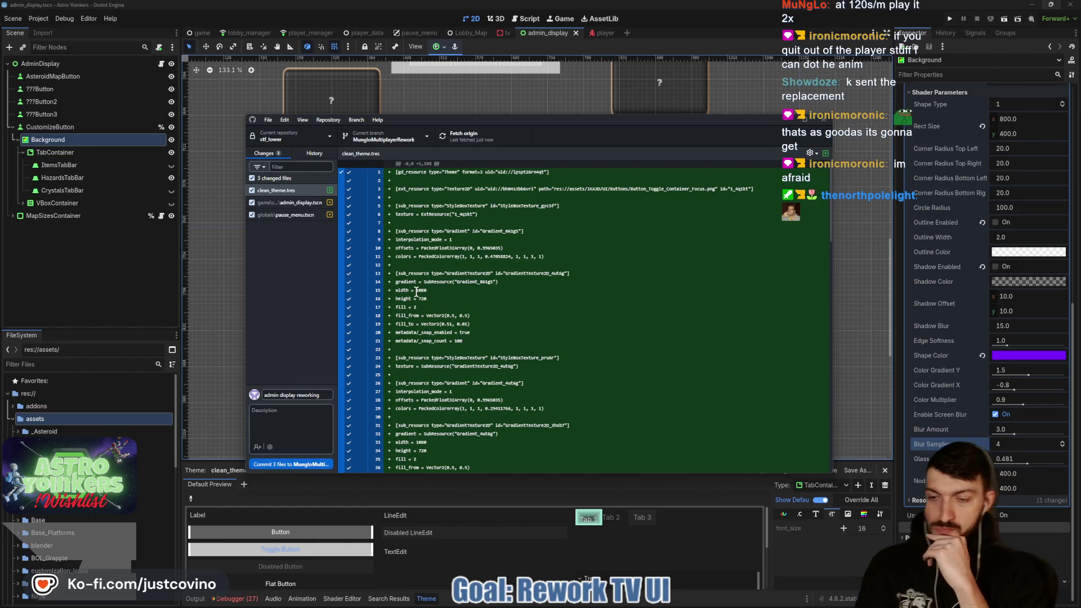
left_click(89, 270)
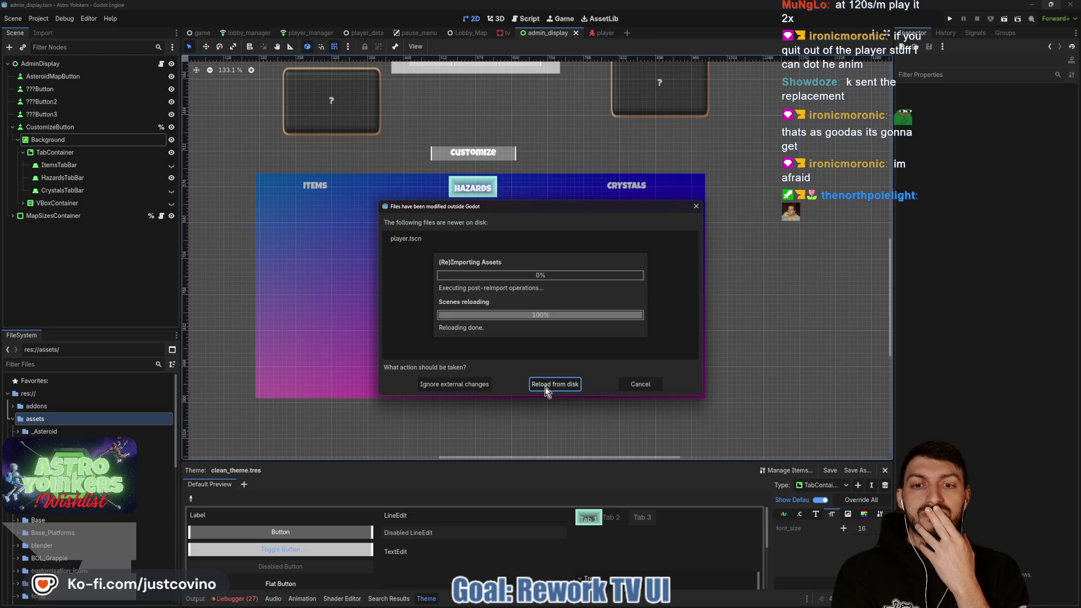
Reload the modified player.tscn from disk and run the project.
left_click(544, 385)
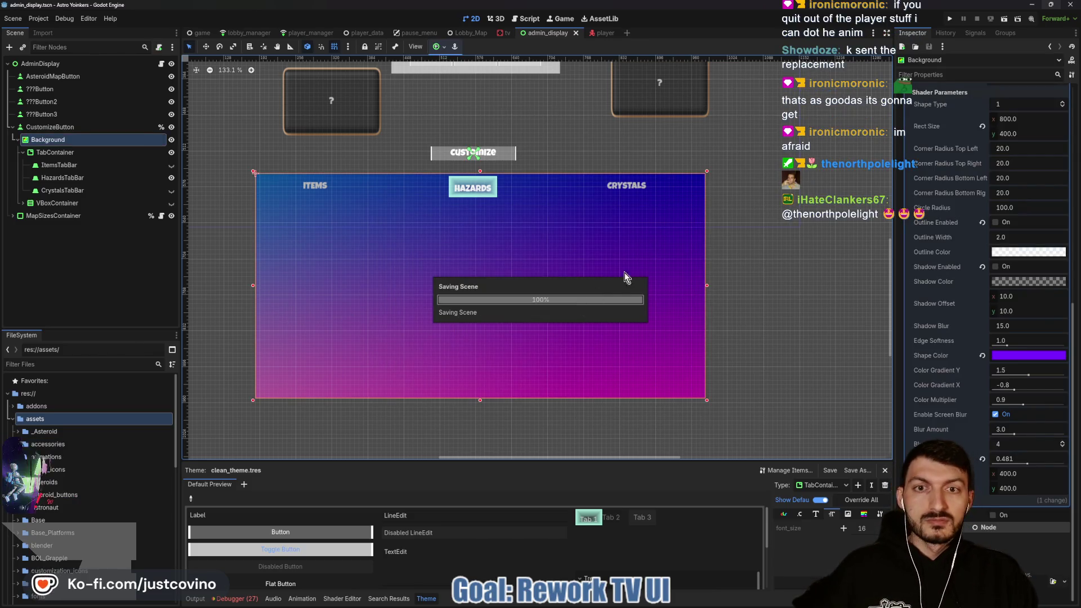
left_click(949, 21)
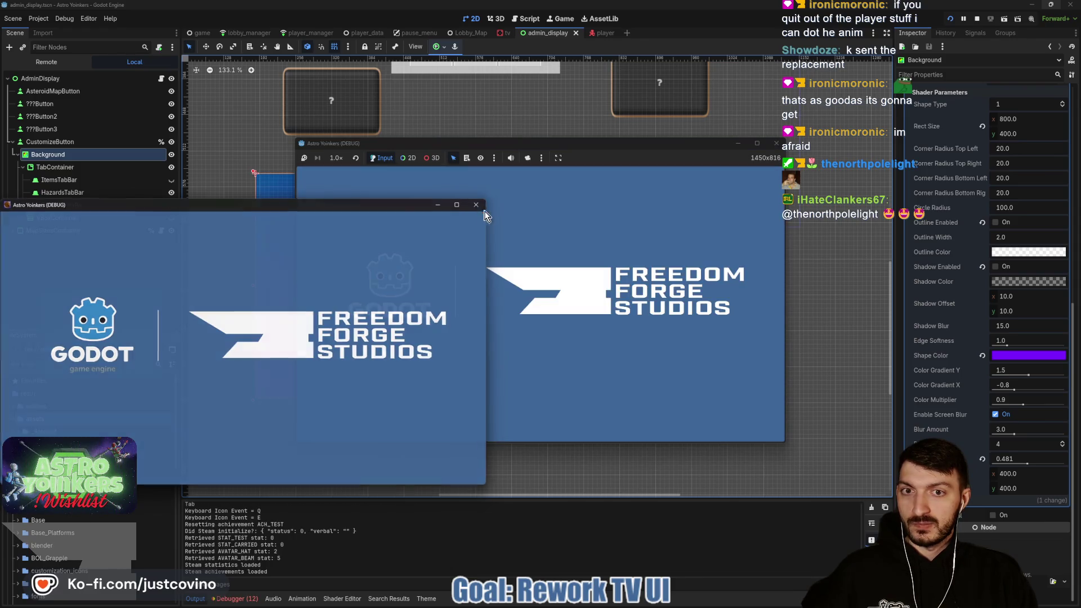
Close the duplicate game window, enlarge the debug window, and host a PRIVATE lobby.
left_click(477, 204)
left_click_drag(617, 145, 478, 100)
mouse_move(646, 397)
left_mouse_down()
mouse_move(898, 430)
mouse_move(895, 534)
left_mouse_up()
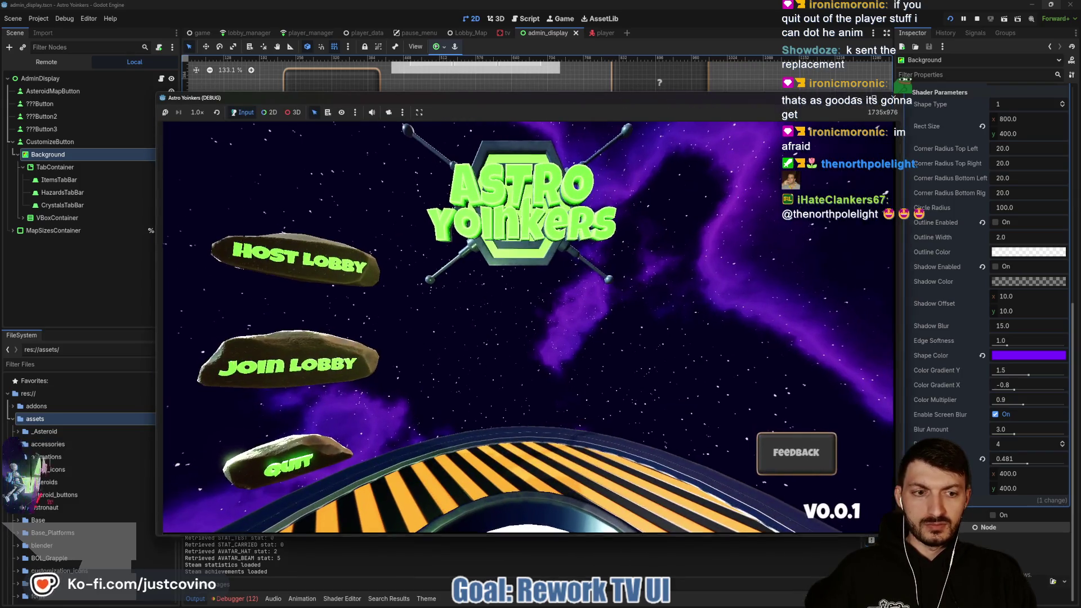
left_click(294, 261)
left_click(520, 394)
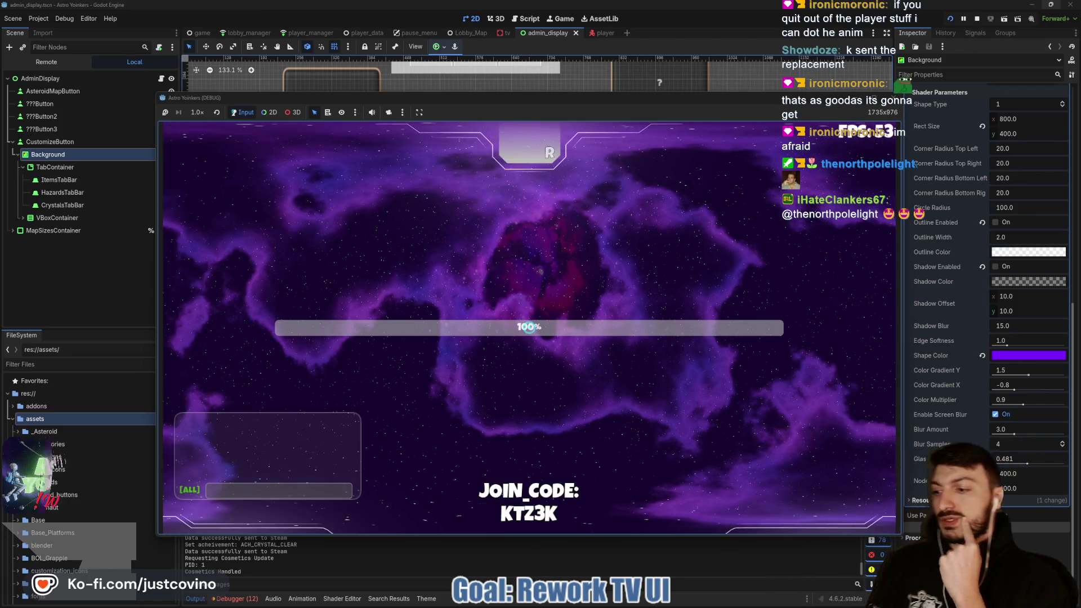
Walk onto the launch pad to start the match, play the round, then stop the game.
key("w")
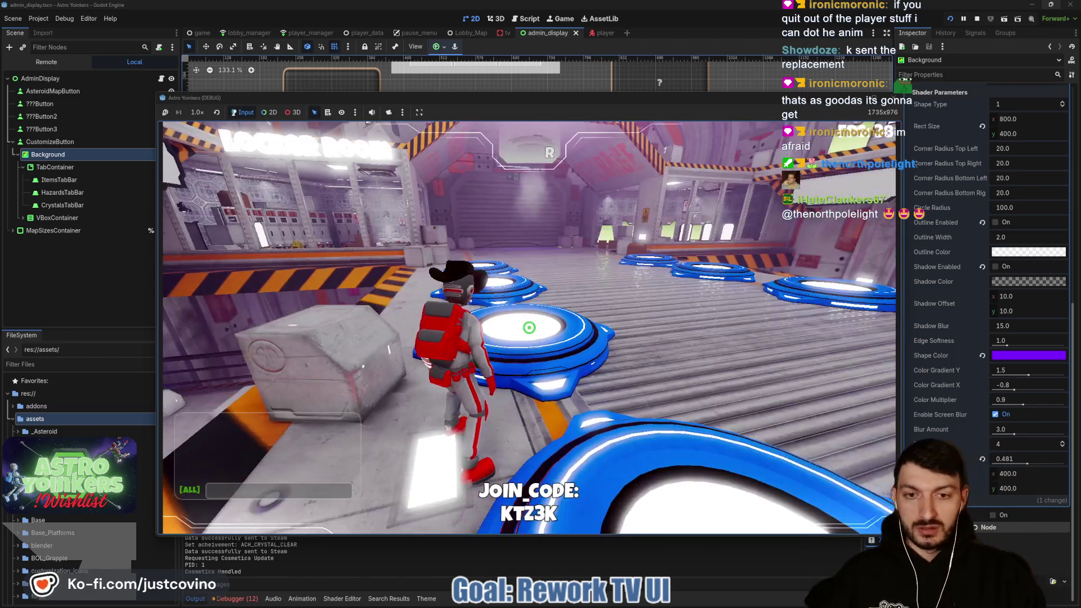
key("w")
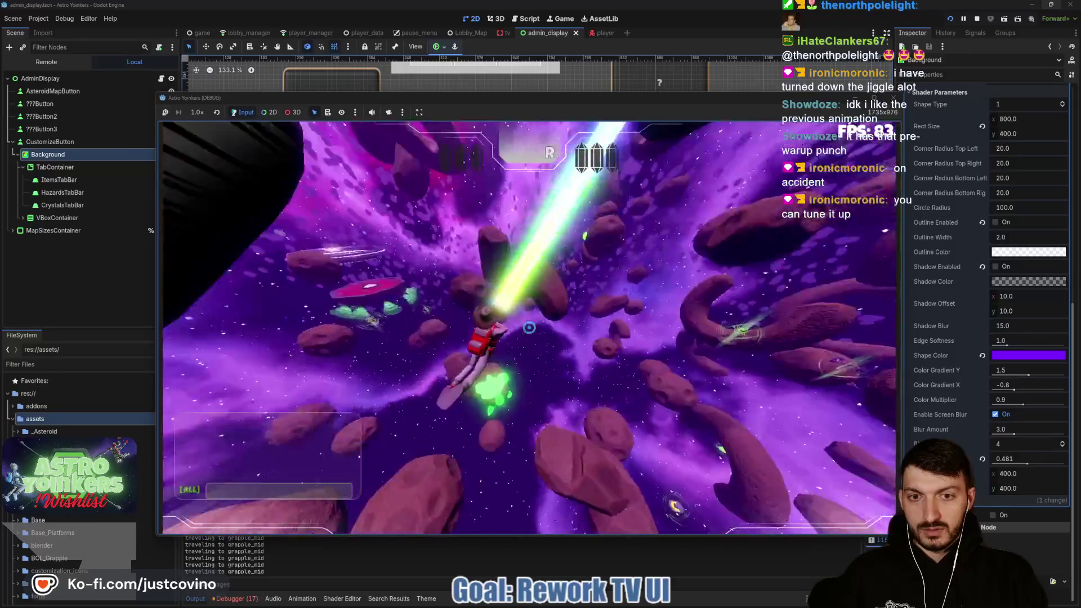
key("F8")
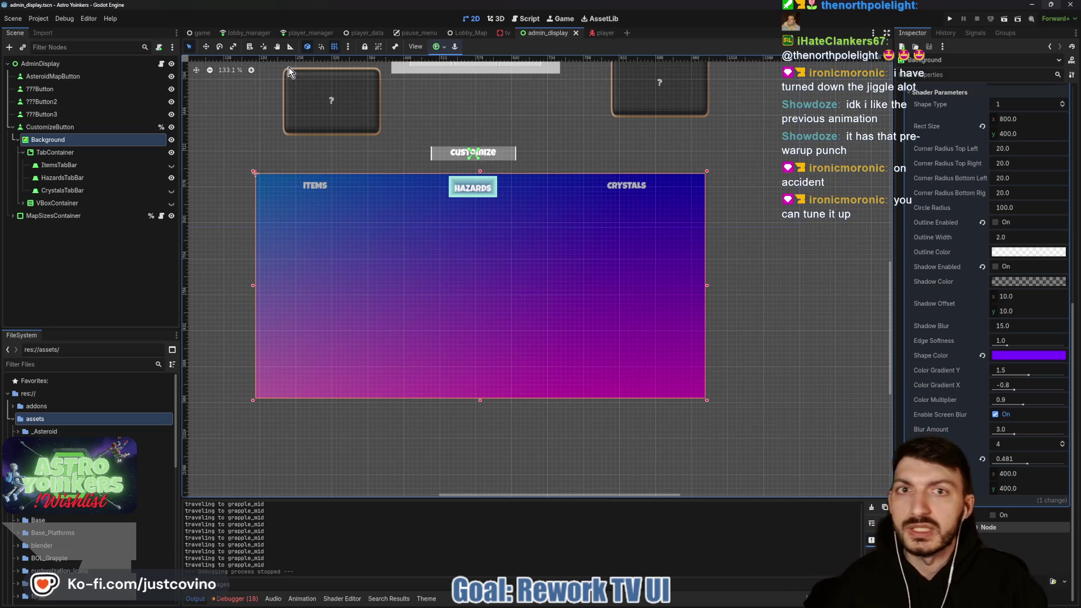
Switch to player.tscn and select the SwingJiggle spring bone node in the Scene tree.
key("ctrl+Tab")
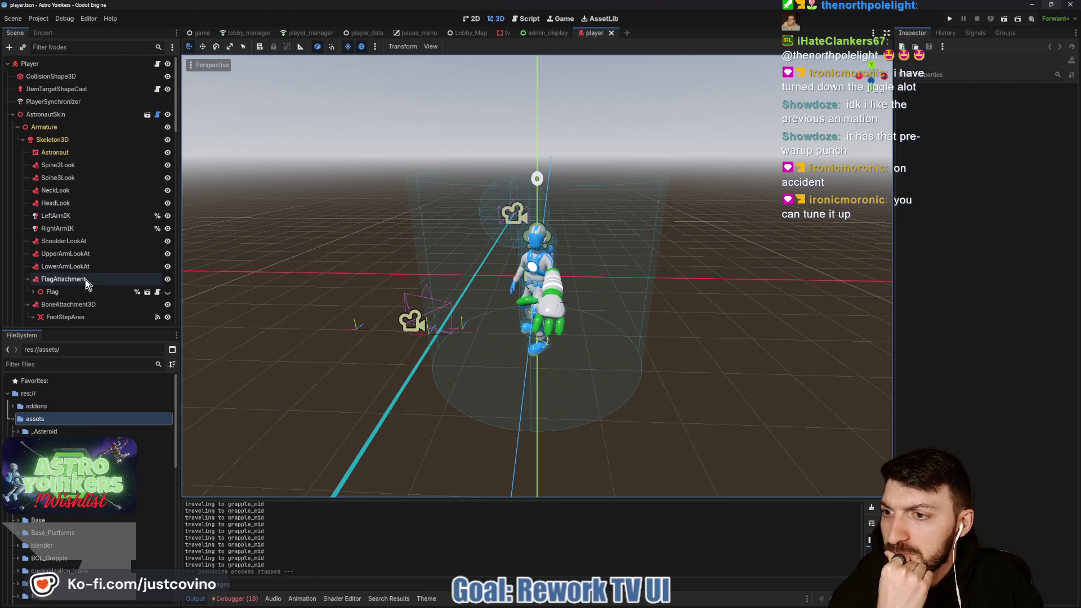
scroll(88, 281, "down", 5)
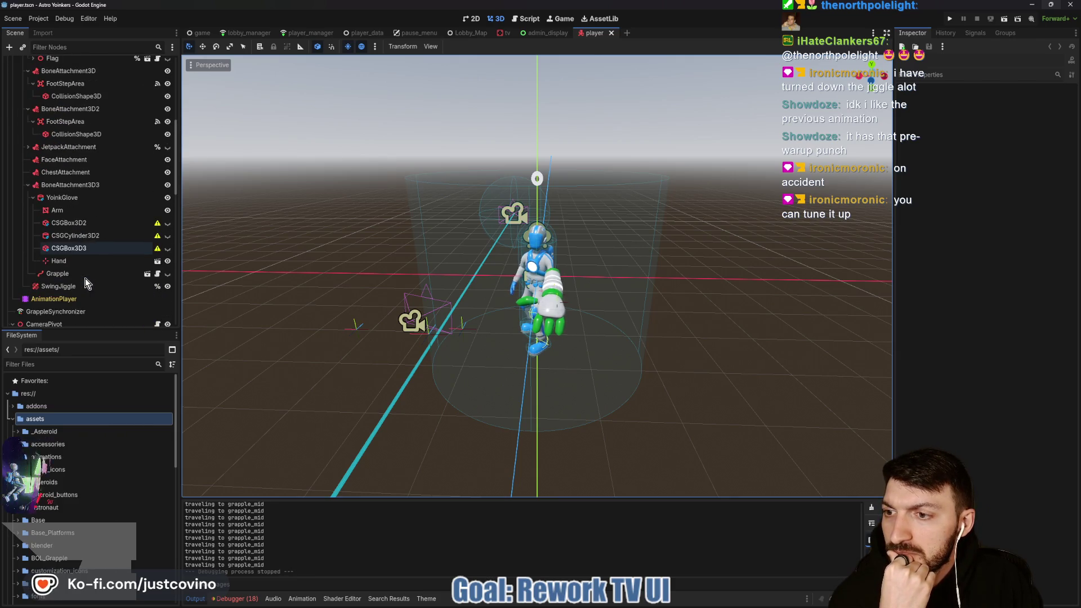
scroll(87, 282, "down", 3)
left_click(83, 287)
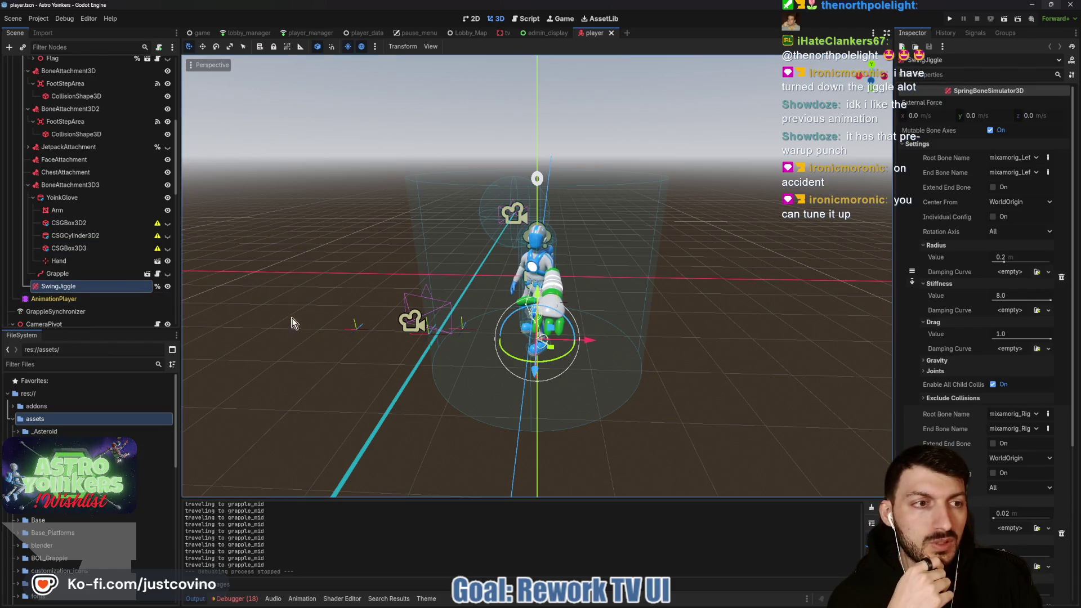
In GitHub Desktop History, open the 'fast grapple anim' commit and its player.tscn diff.
left_click(613, 601)
left_click(290, 184)
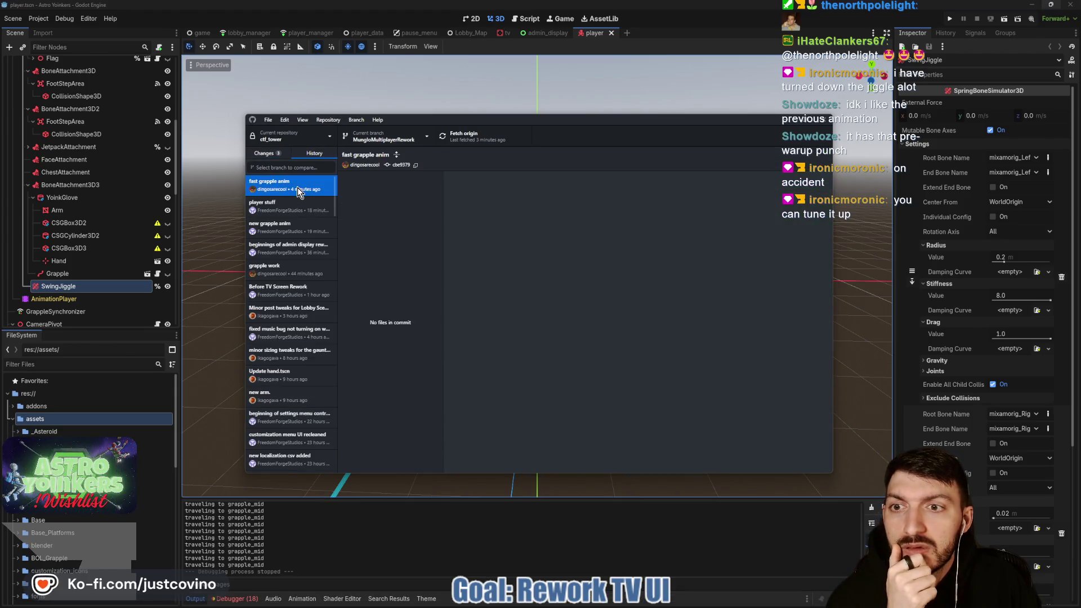
left_click(397, 217)
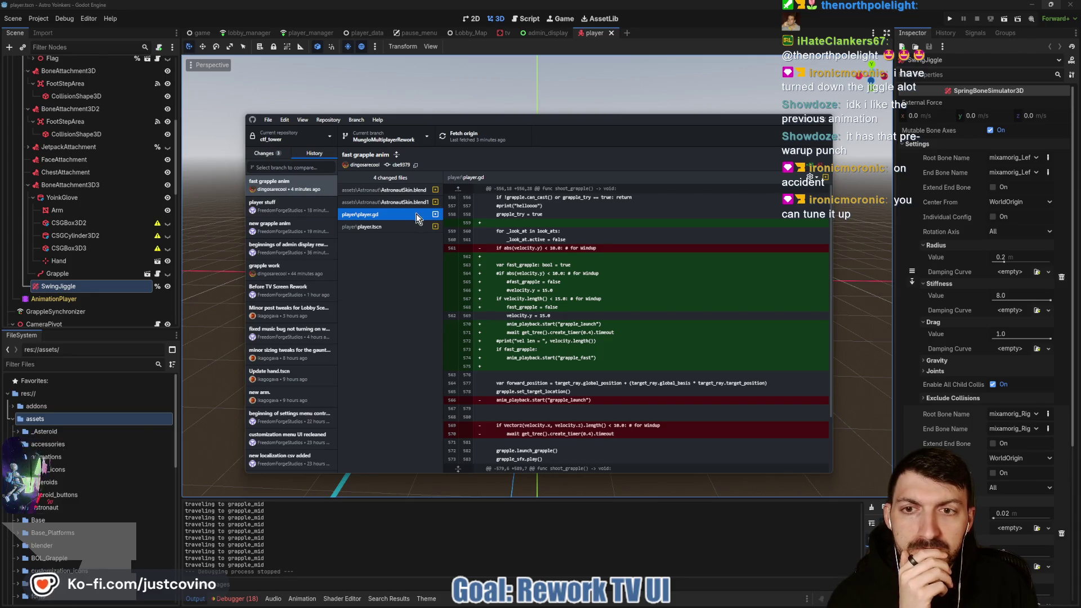
left_click(389, 227)
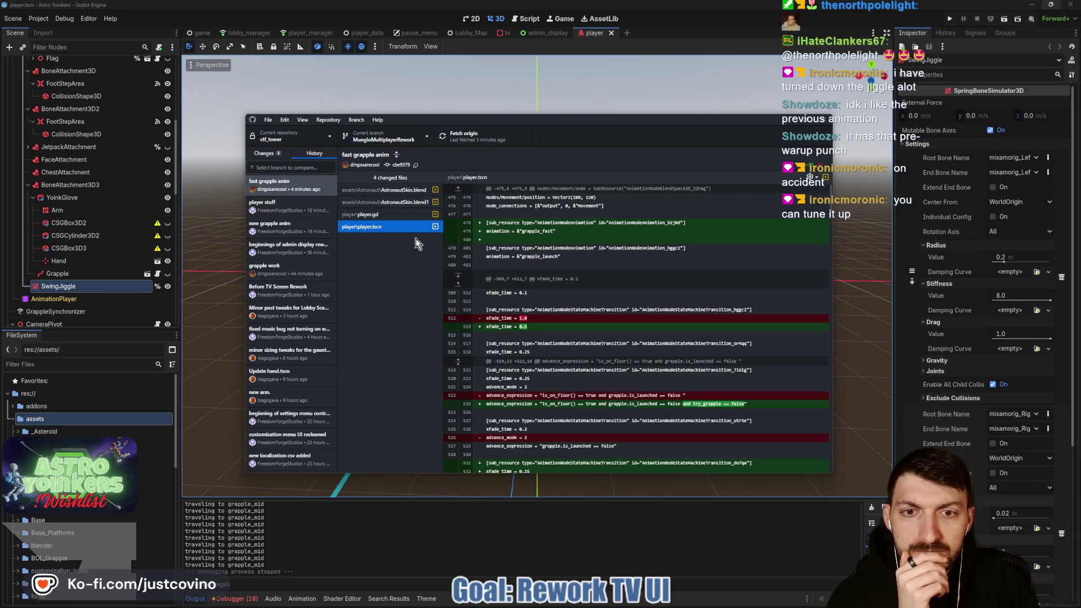
Scroll the player.tscn diff down to the skeleton bone rotation edits, then hide the window.
scroll(585, 254, "down", 3)
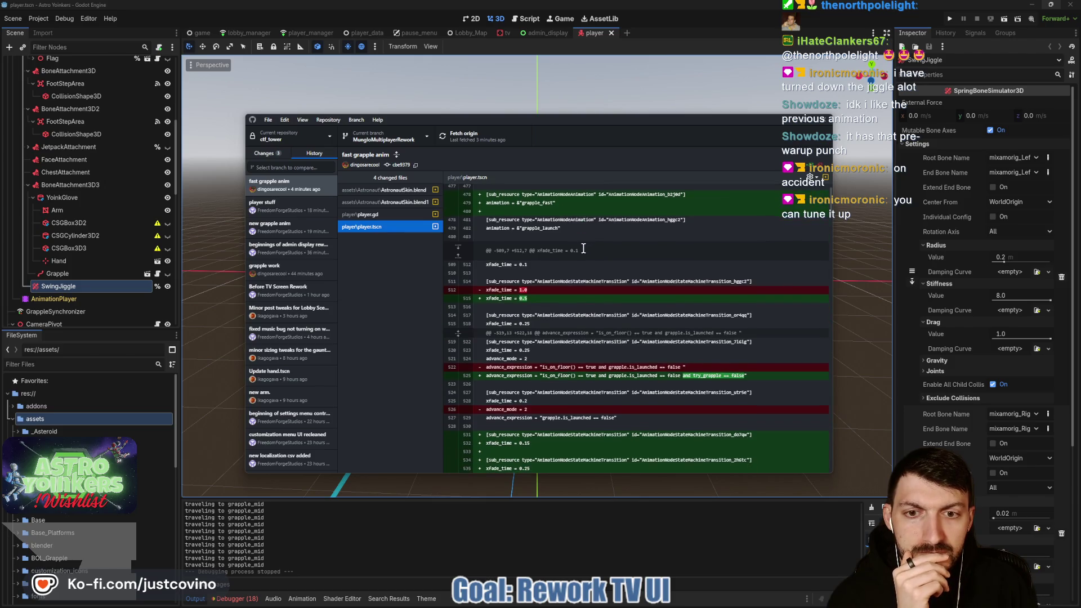
scroll(583, 248, "down", 1)
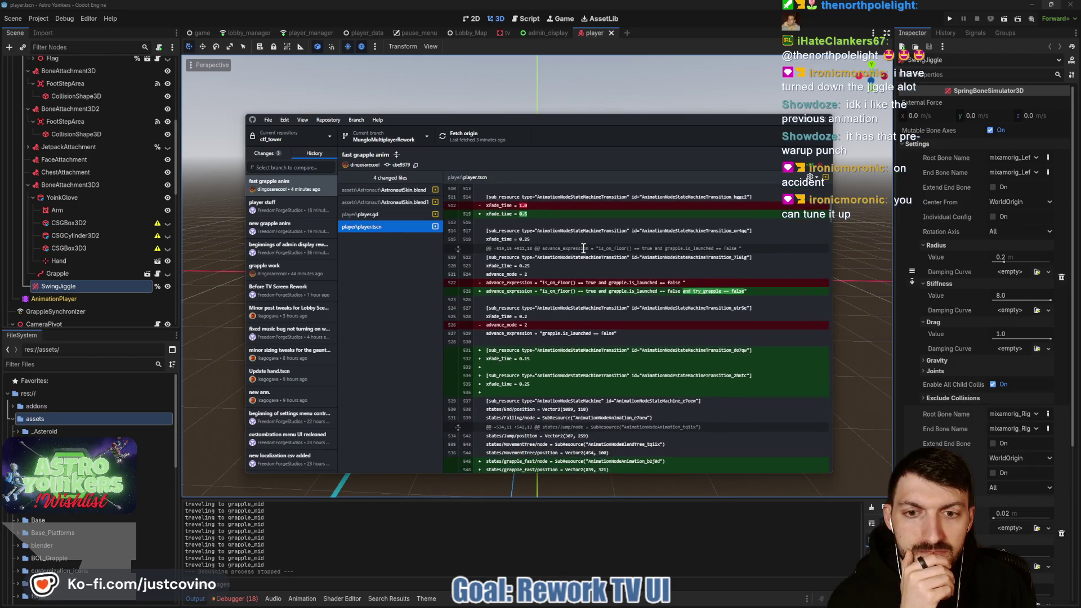
scroll(583, 248, "down", 3)
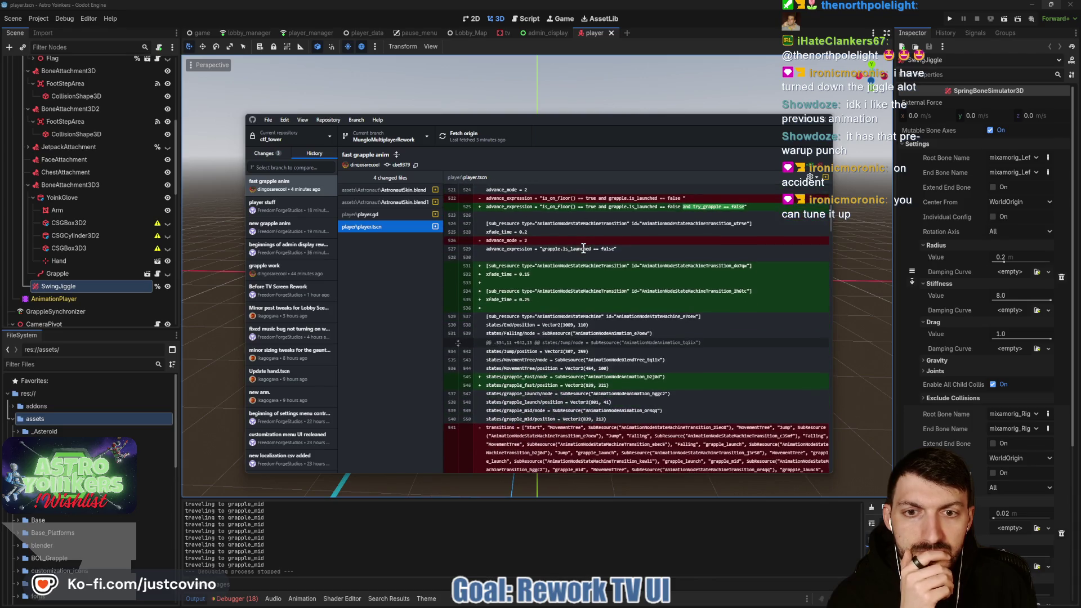
scroll(583, 248, "down", 4)
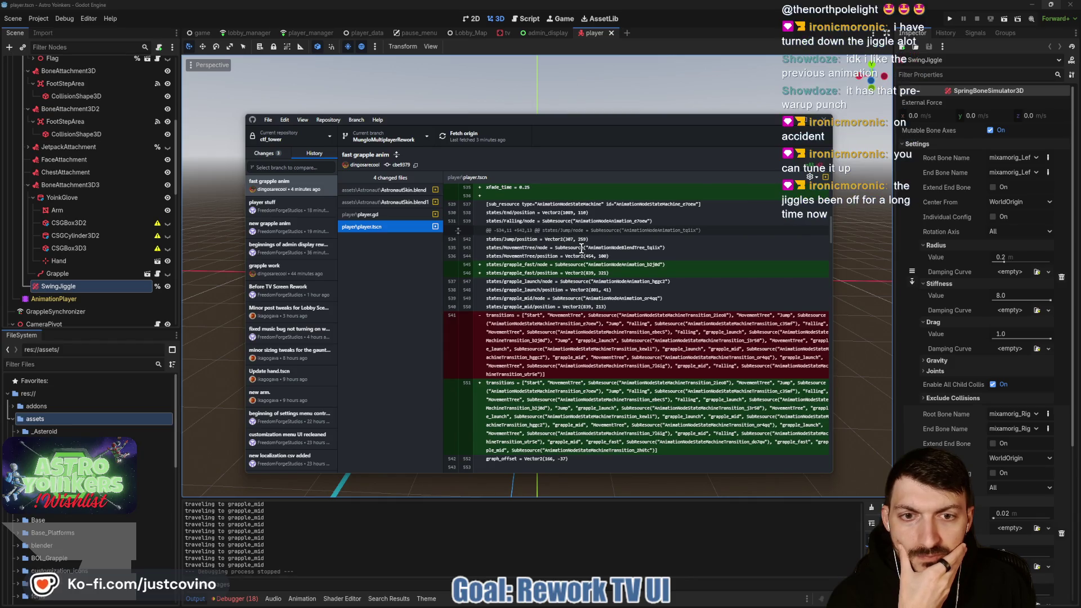
scroll(581, 249, "down", 1)
scroll(582, 248, "down", 9)
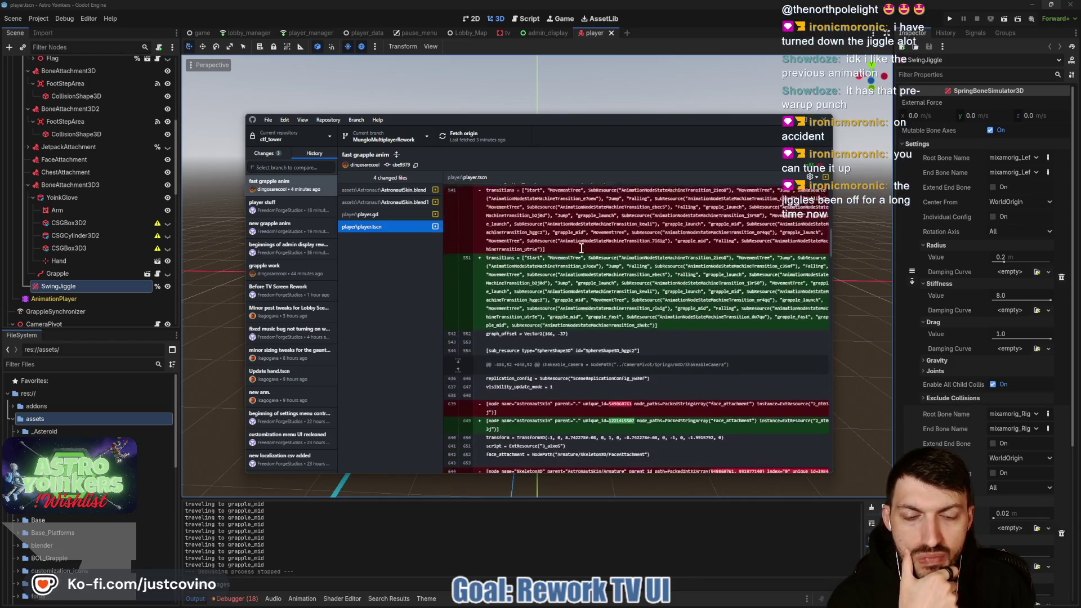
left_click_drag(604, 120, 517, 101)
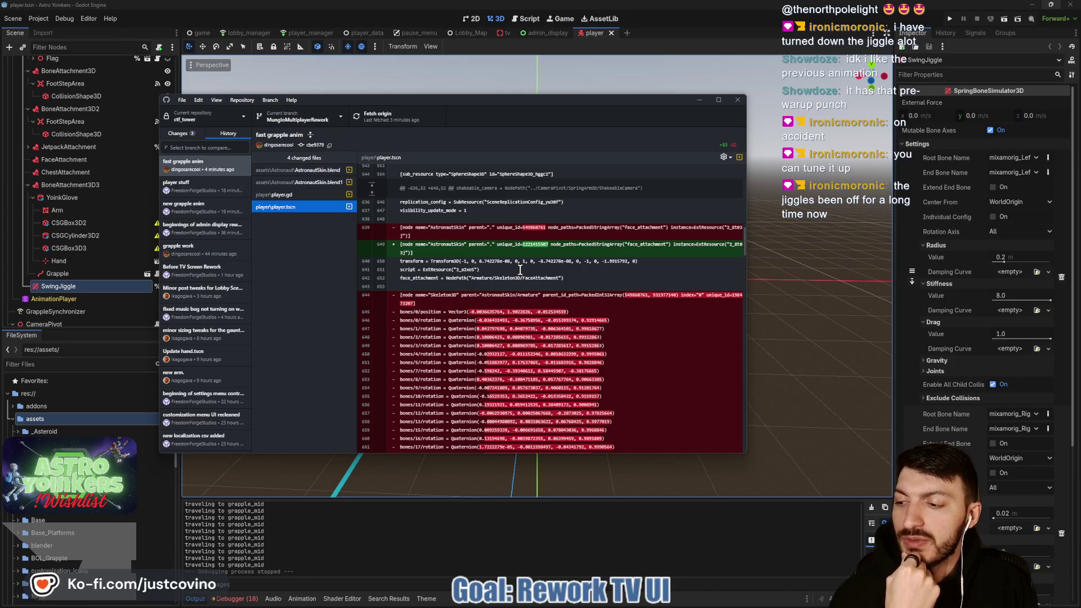
scroll(554, 246, "down", 5)
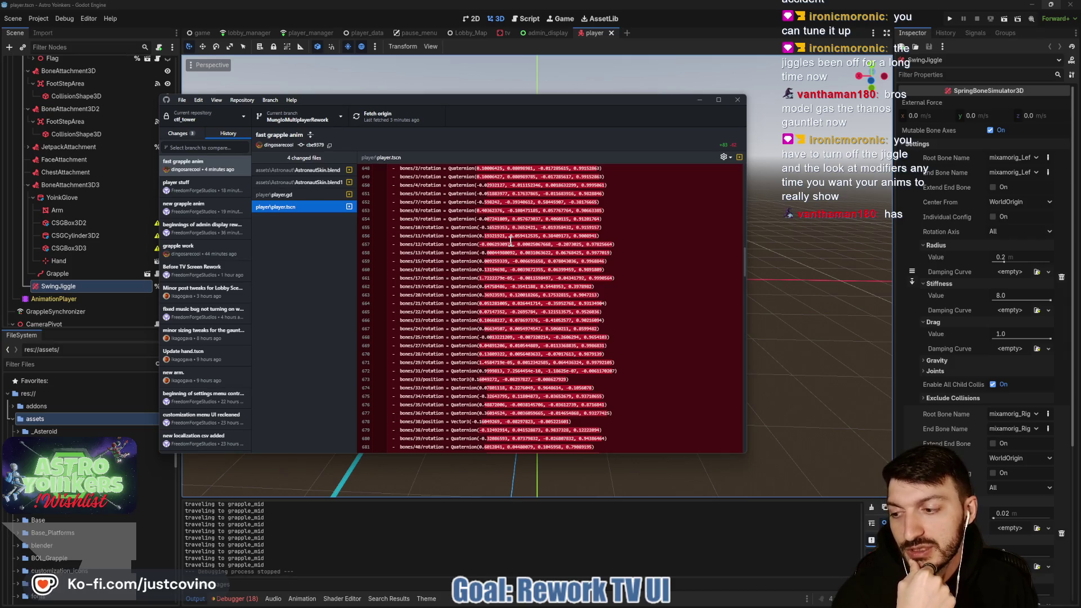
scroll(514, 244, "down", 5)
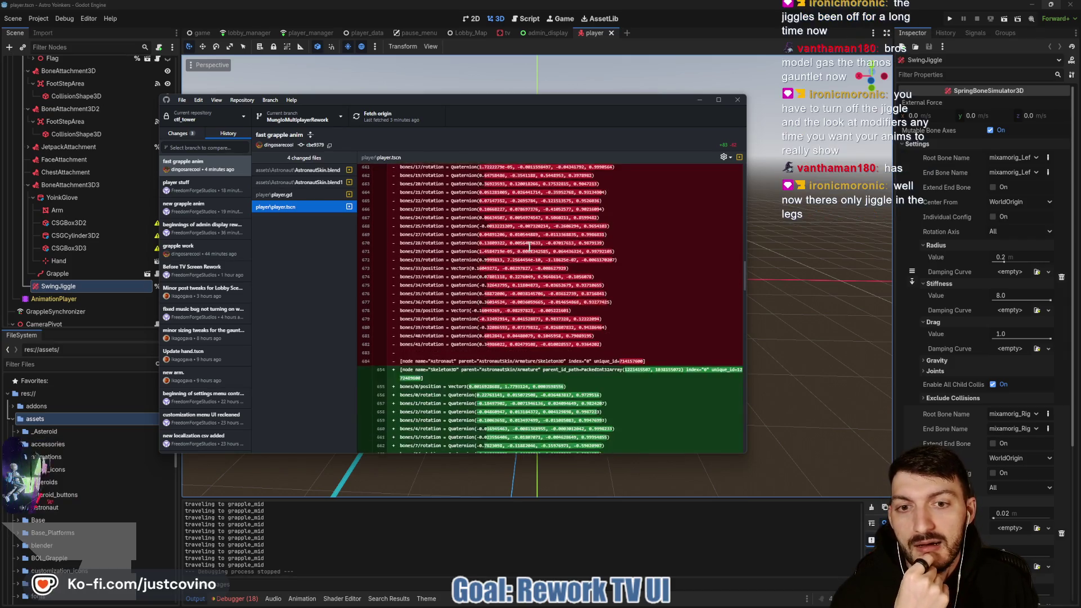
scroll(583, 259, "down", 1)
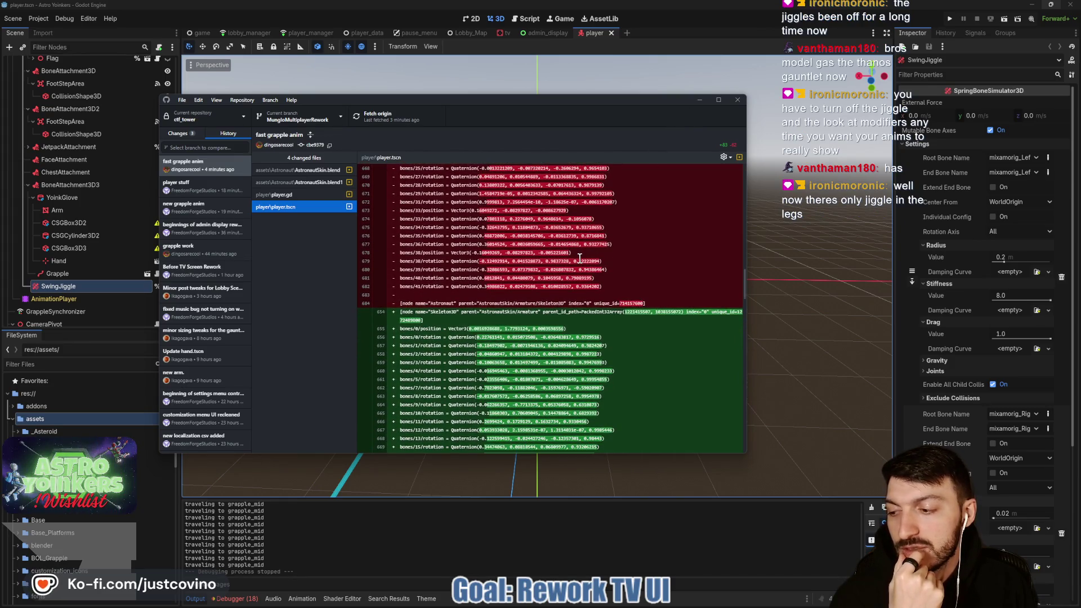
scroll(579, 259, "down", 2)
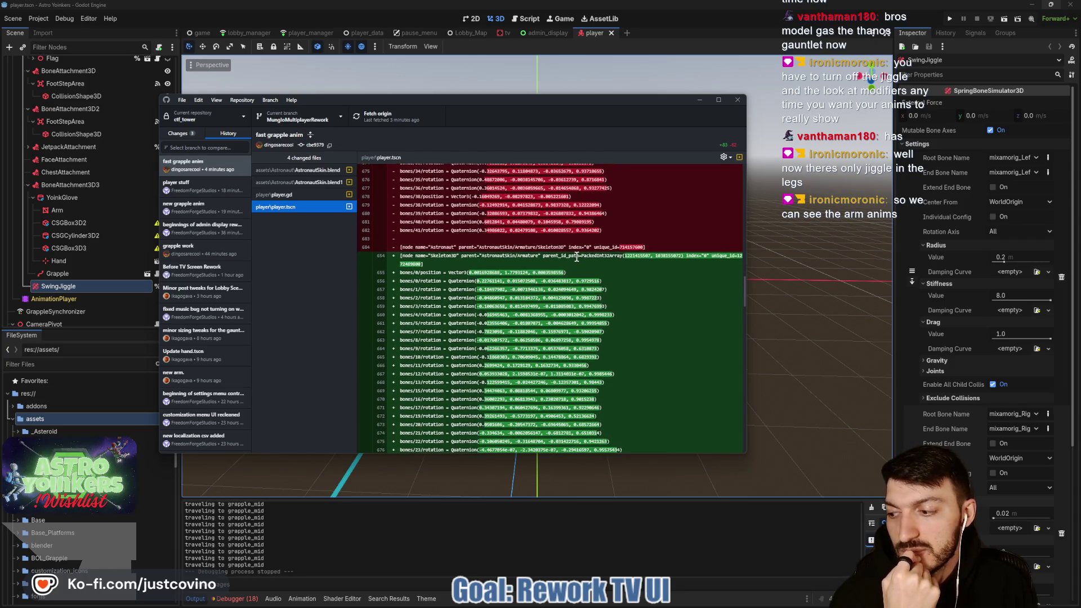
scroll(576, 257, "down", 5)
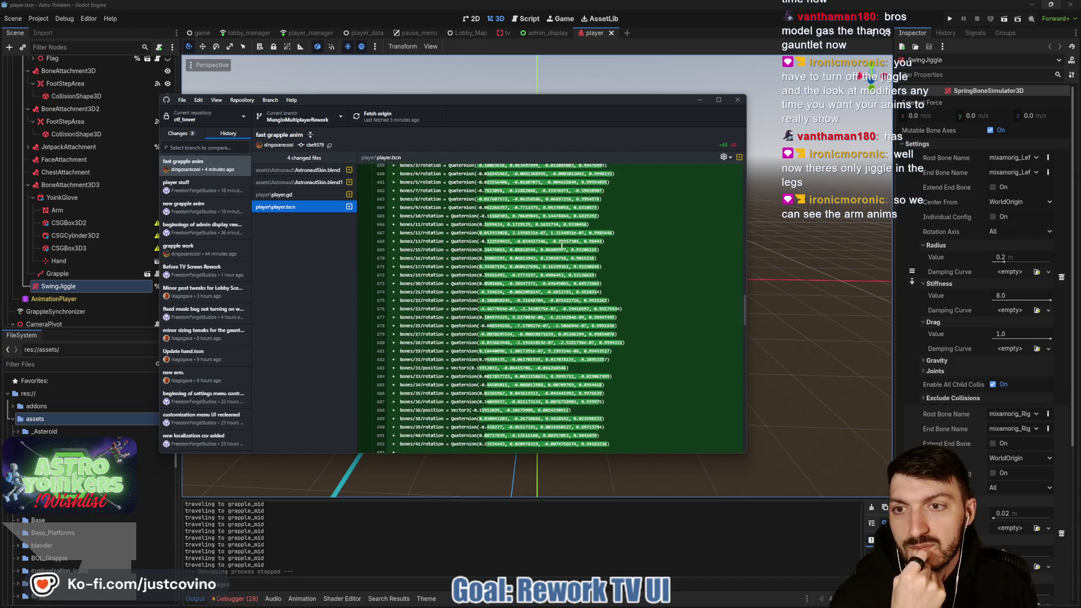
left_click(697, 100)
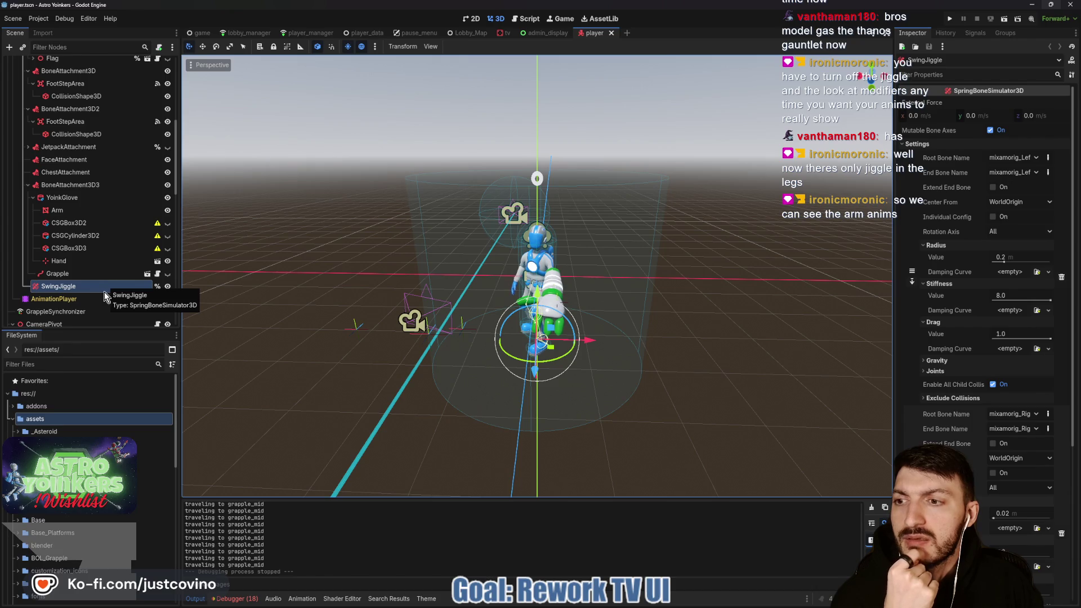
scroll(101, 265, "up", 5)
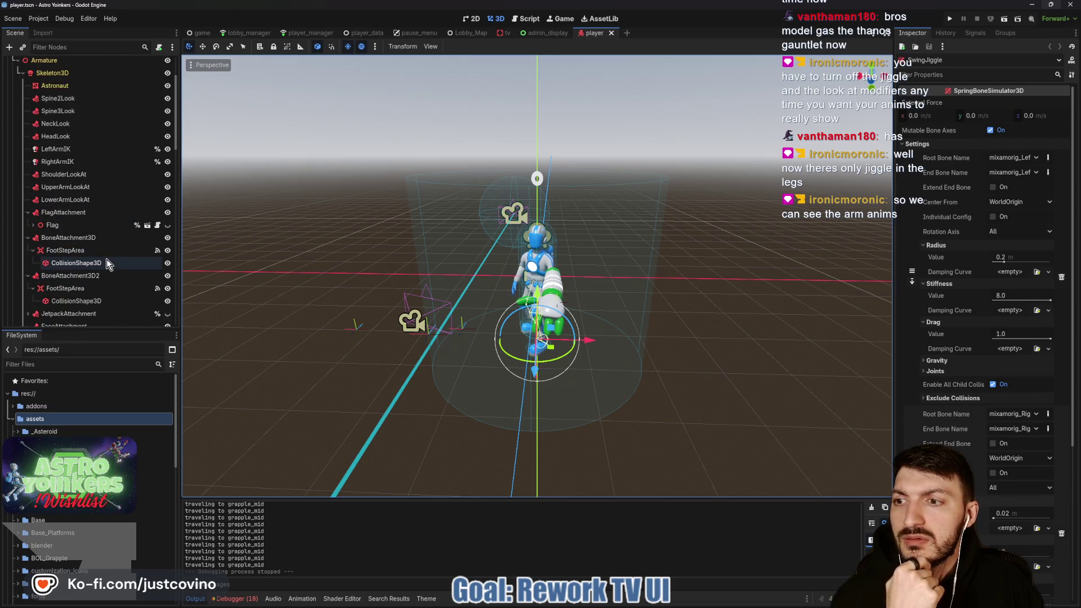
scroll(106, 262, "down", 1)
left_click(605, 598)
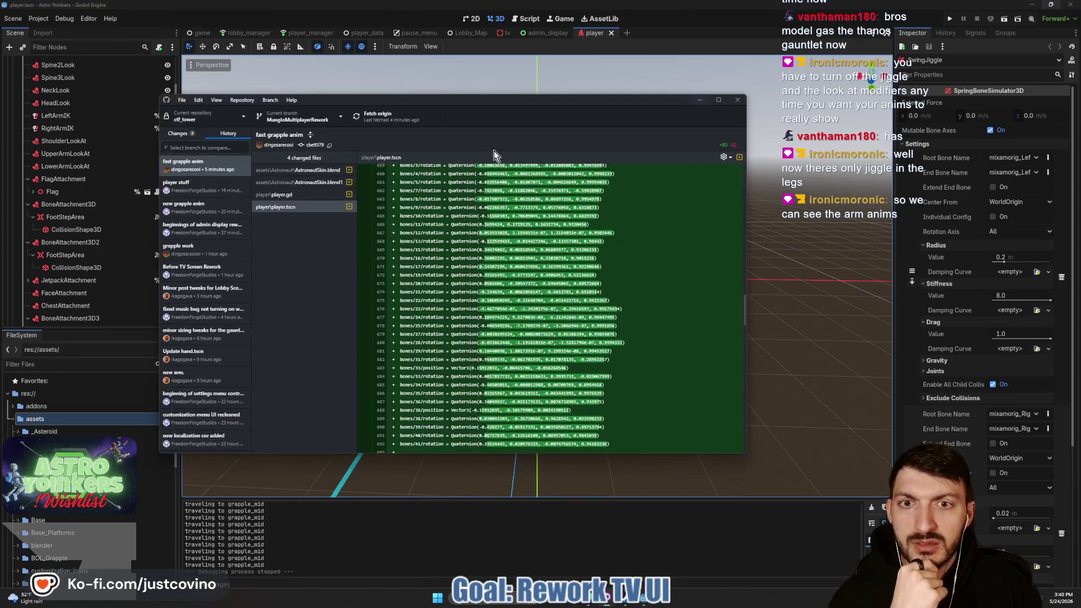
Review the player.gd diff of the fast grapple anim commit.
scroll(432, 311, "down", 4)
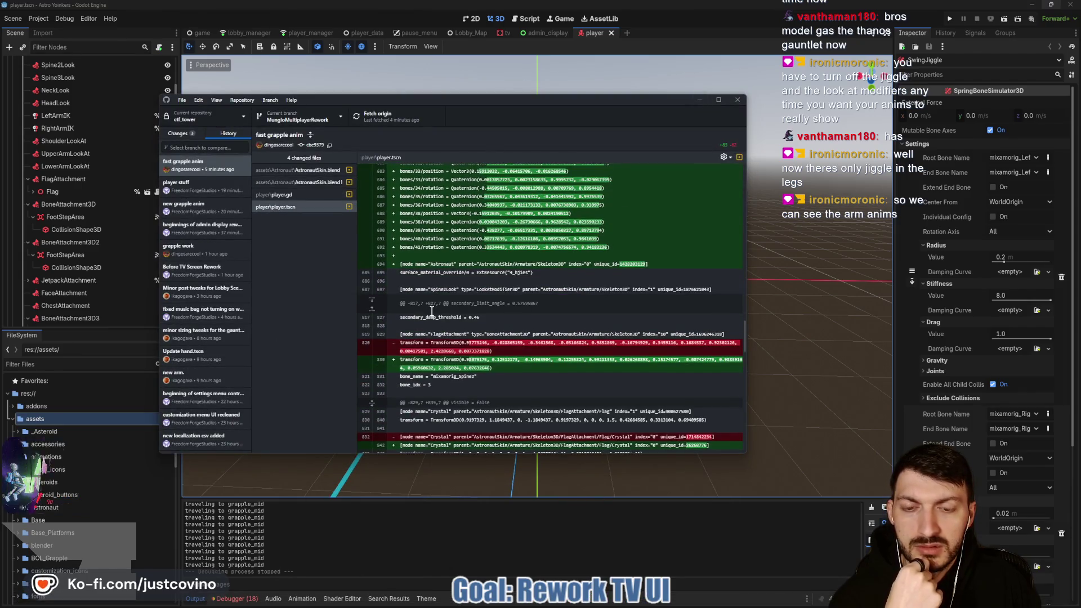
scroll(432, 312, "down", 8)
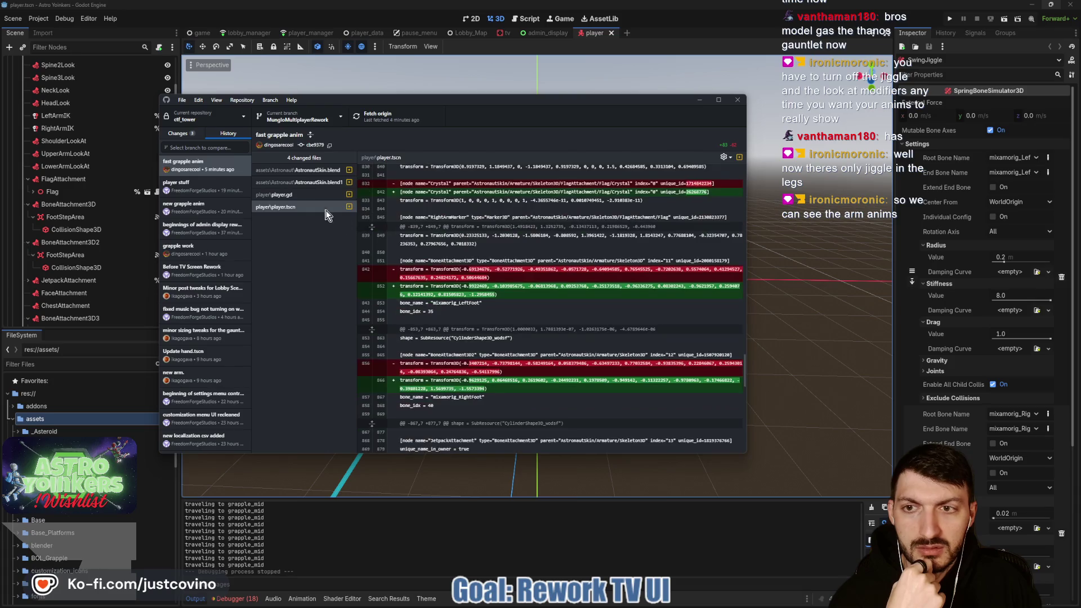
left_click(315, 195)
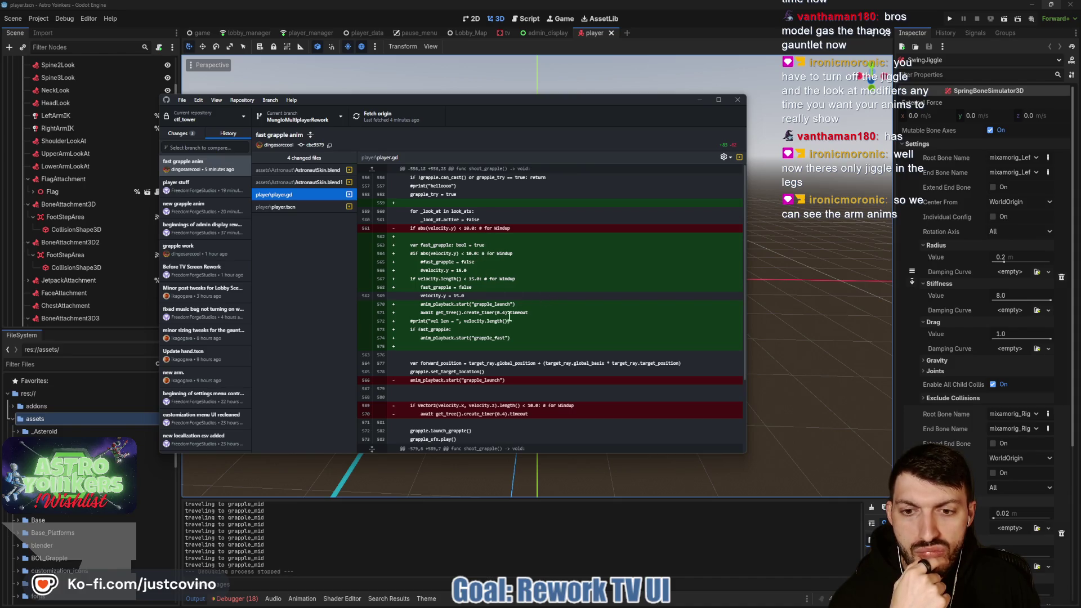
scroll(487, 317, "down", 2)
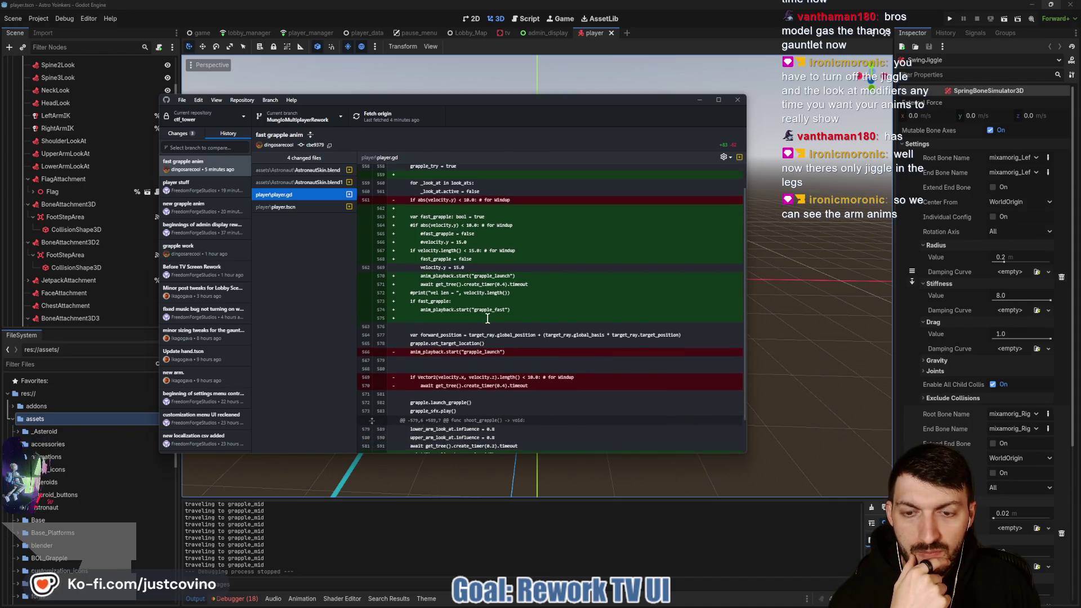
scroll(488, 317, "down", 1)
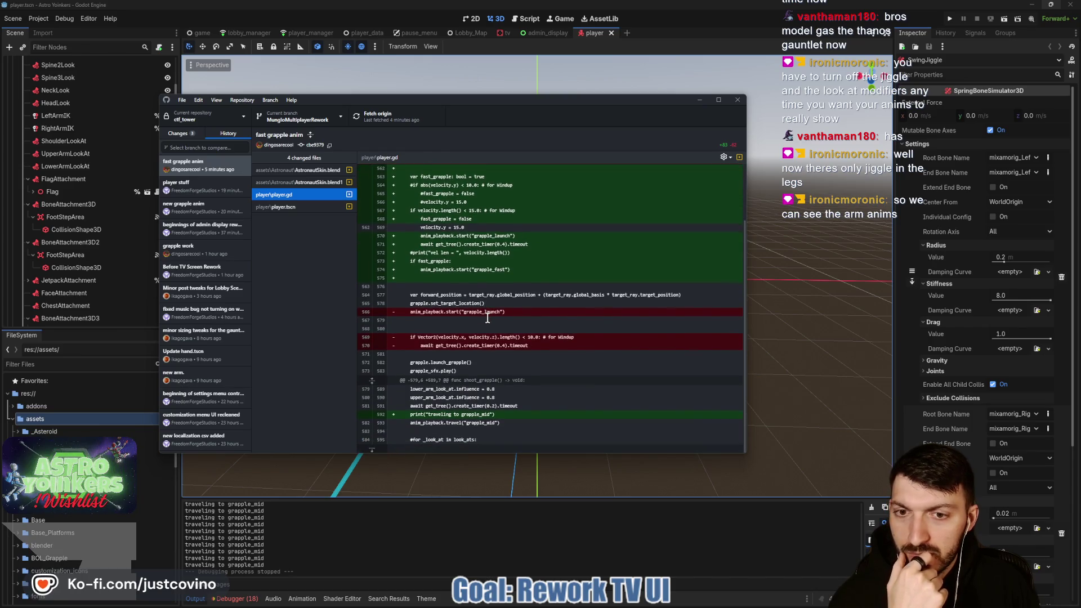
scroll(487, 317, "up", 3)
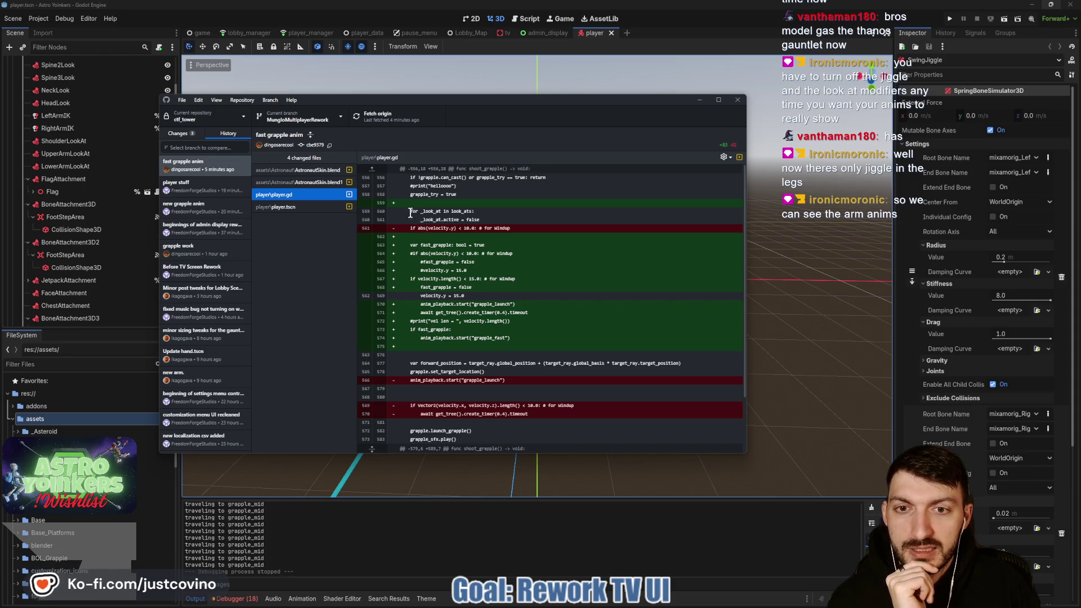
scroll(461, 243, "down", 1)
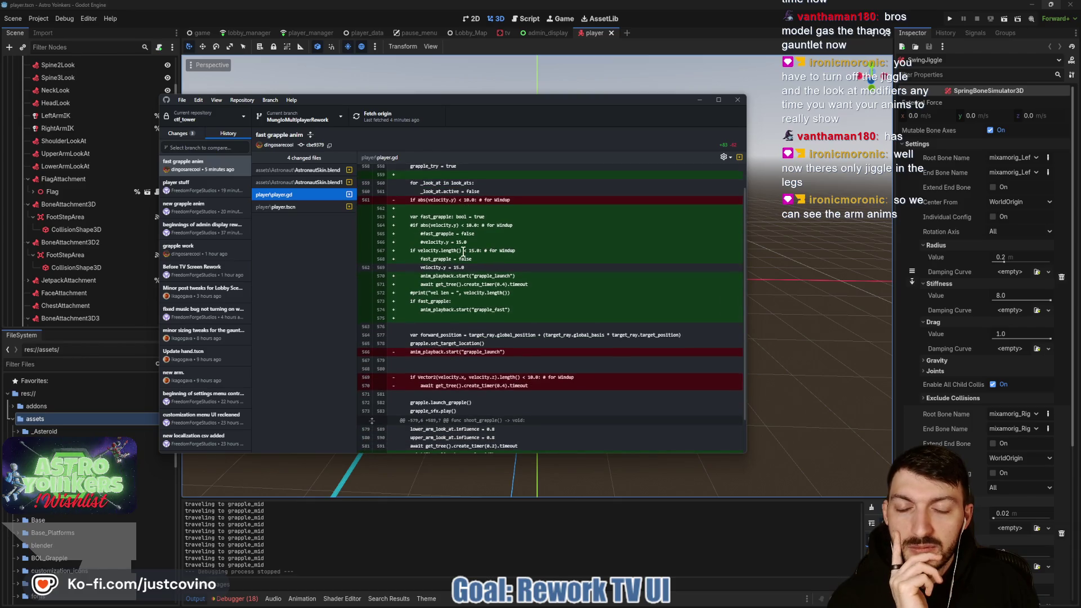
scroll(463, 252, "down", 1)
scroll(462, 254, "down", 1)
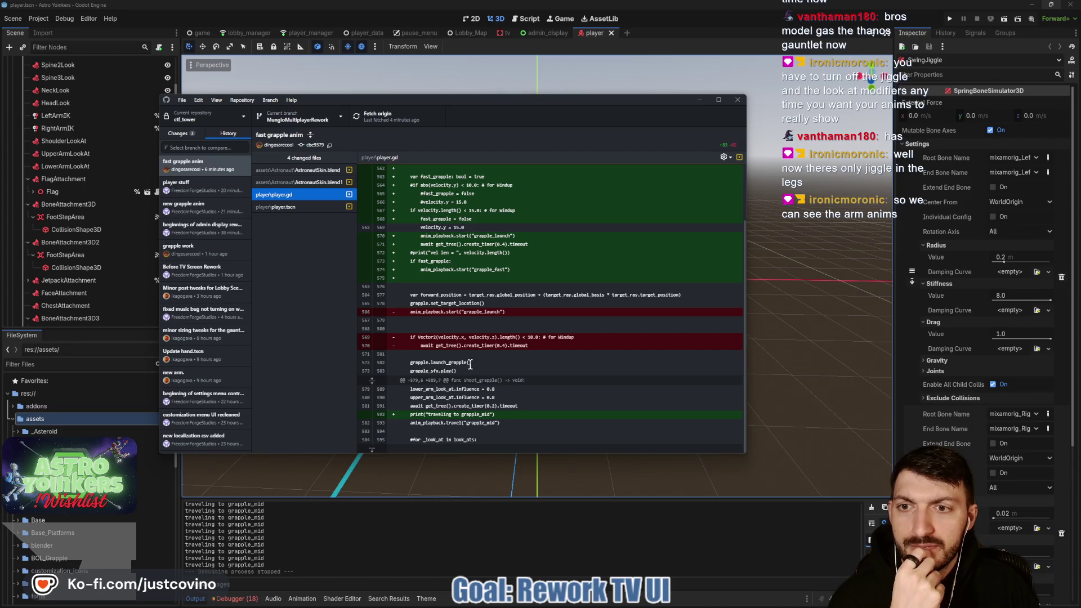
Check the player.tscn diff, return to player.gd, then minimize GitHub Desktop.
left_click(295, 207)
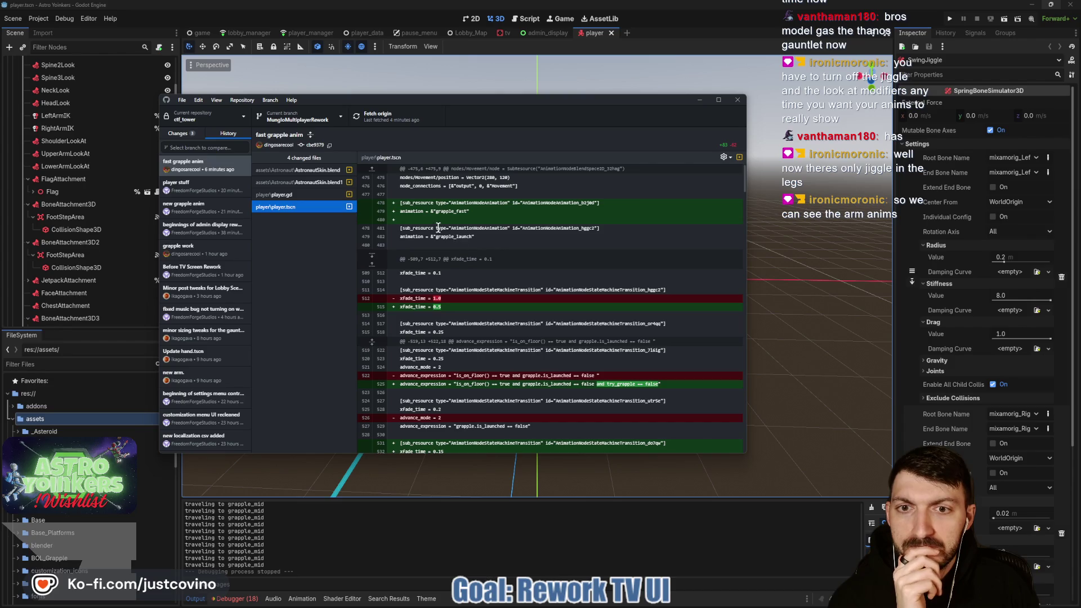
left_click(302, 196)
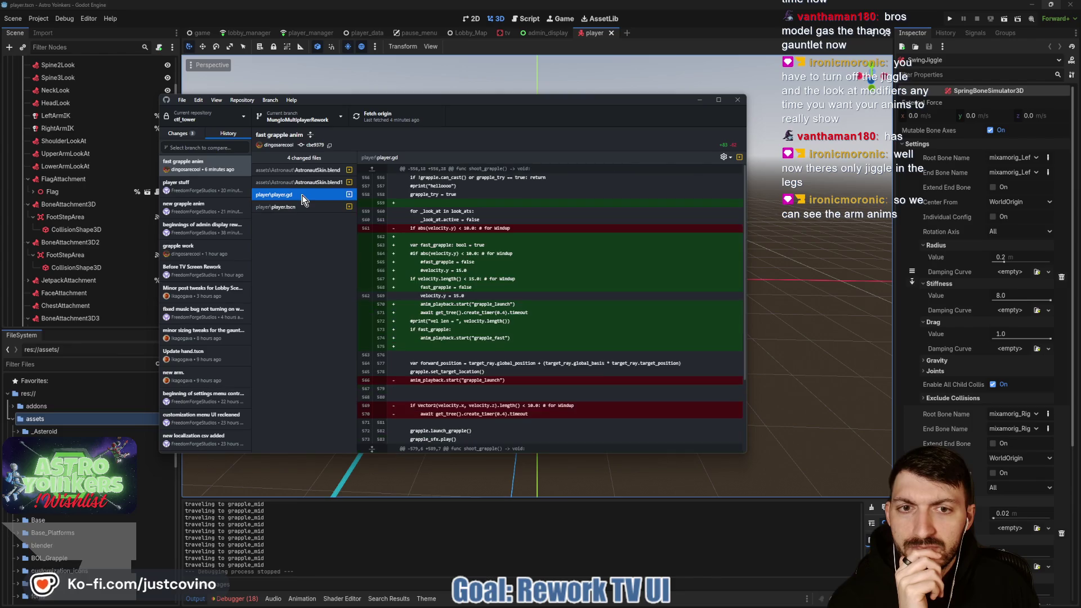
left_click(697, 101)
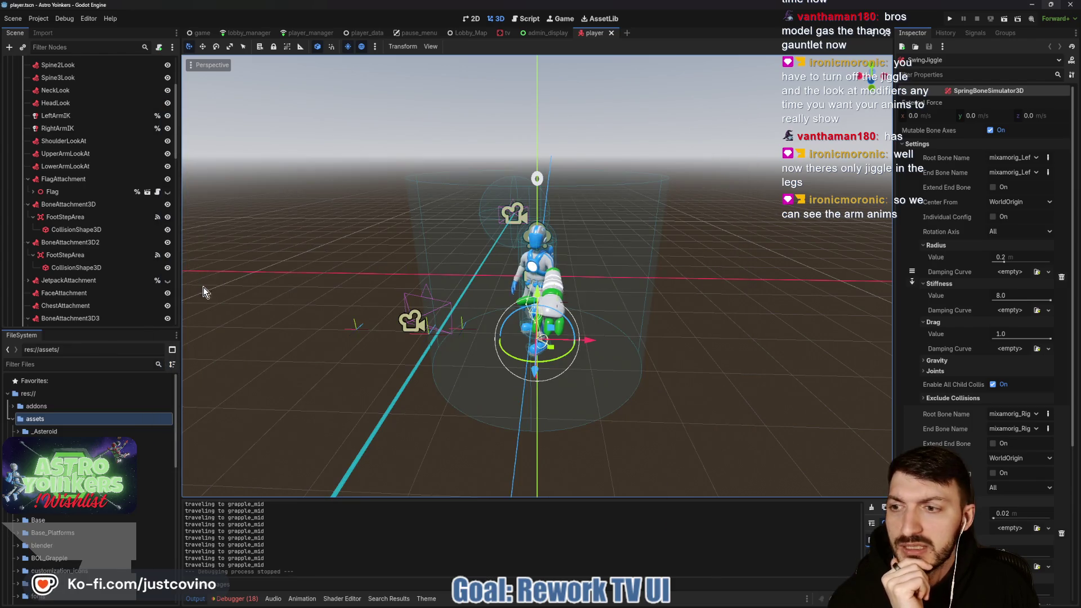
Select the AnimationPlayer and play the grapple_fast animation.
scroll(85, 253, "down", 5)
left_click(53, 298)
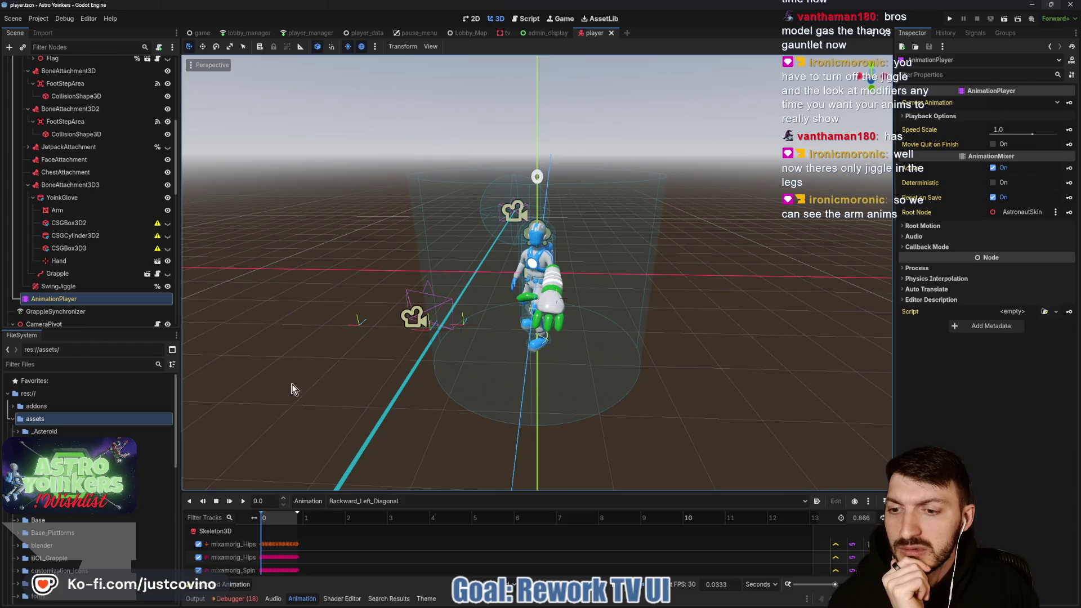
left_click(373, 500)
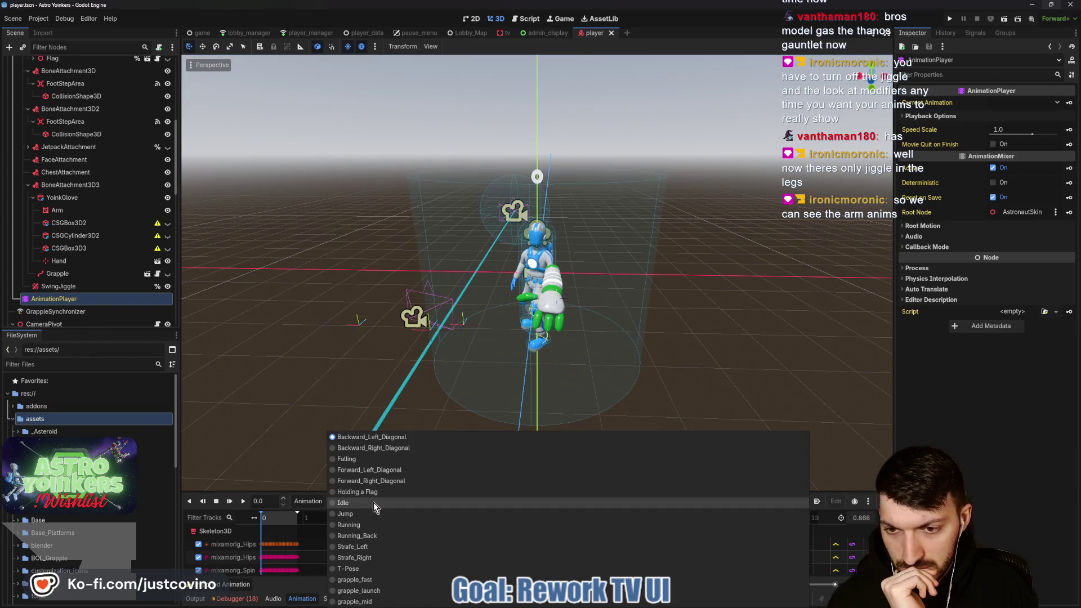
left_click(373, 580)
left_click(244, 501)
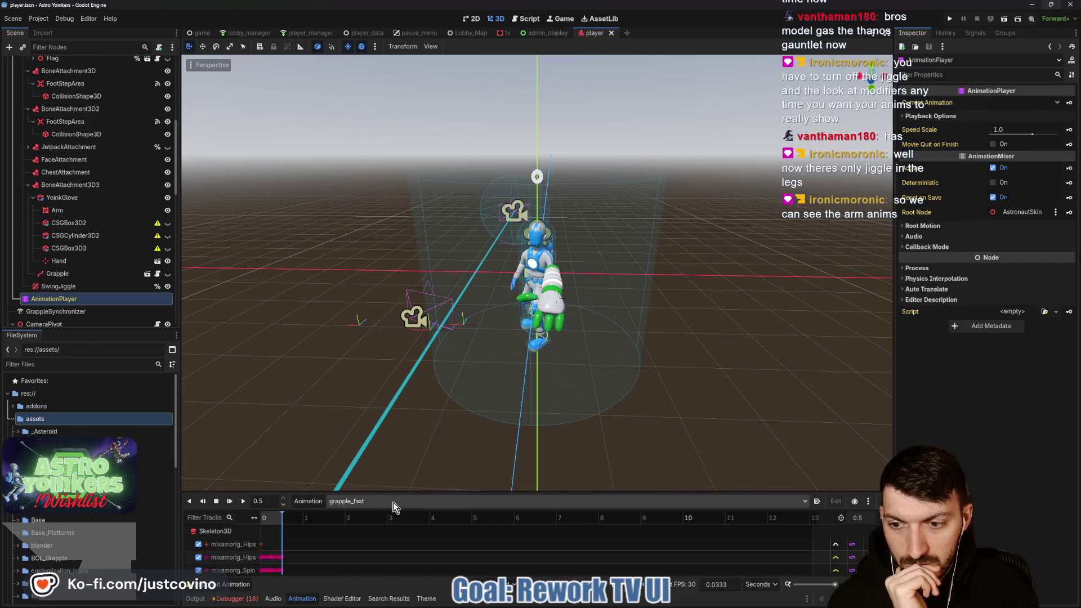
Play the grapple_launch animation, then reselect Backward_Left_Diagonal.
left_click(348, 501)
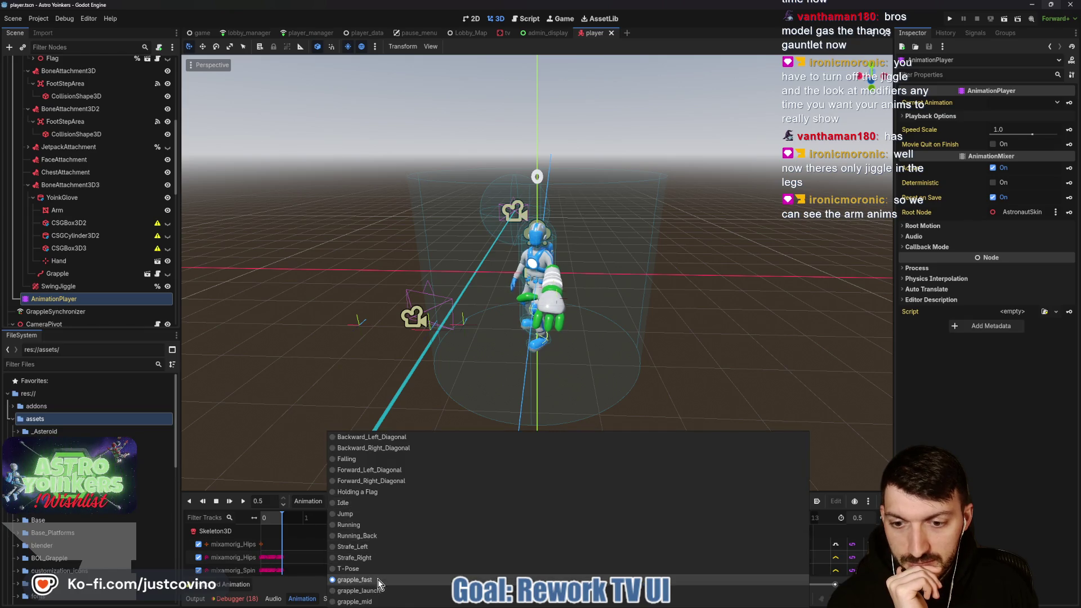
left_click(359, 590)
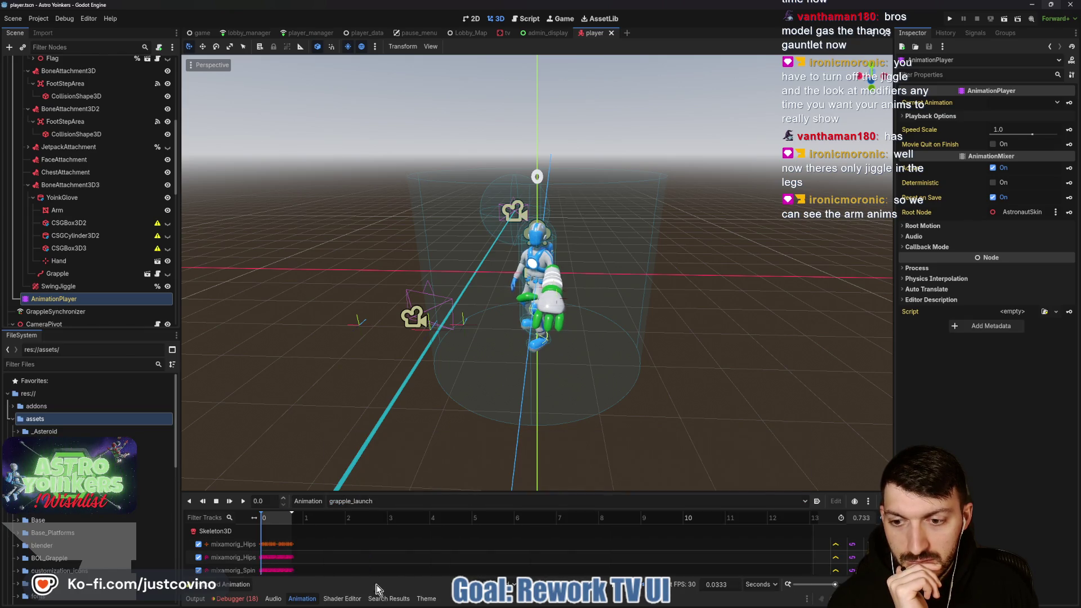
left_click(245, 501)
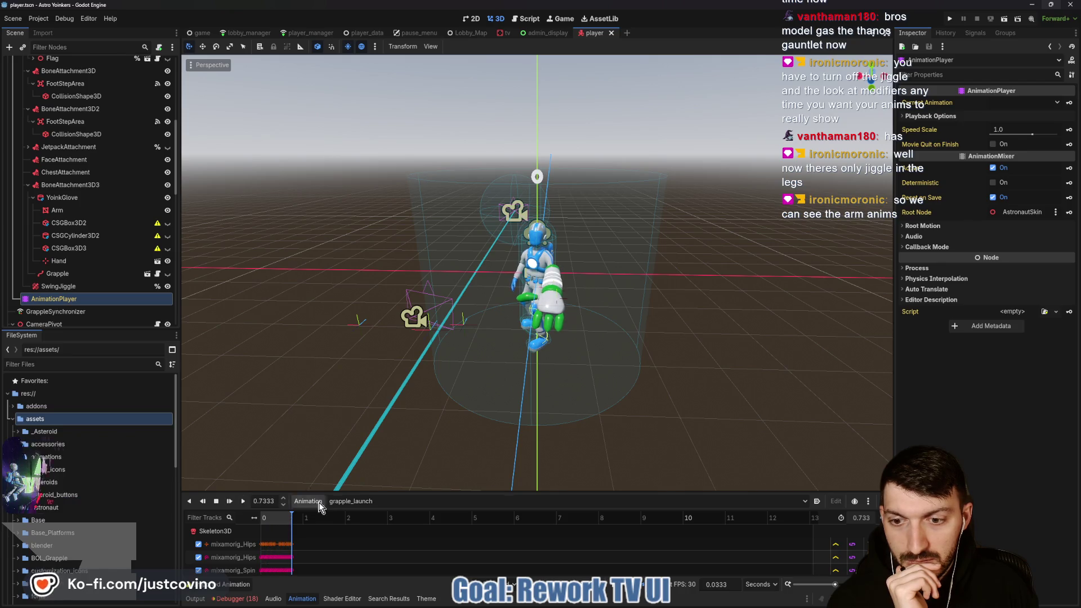
left_click(361, 501)
left_click(354, 438)
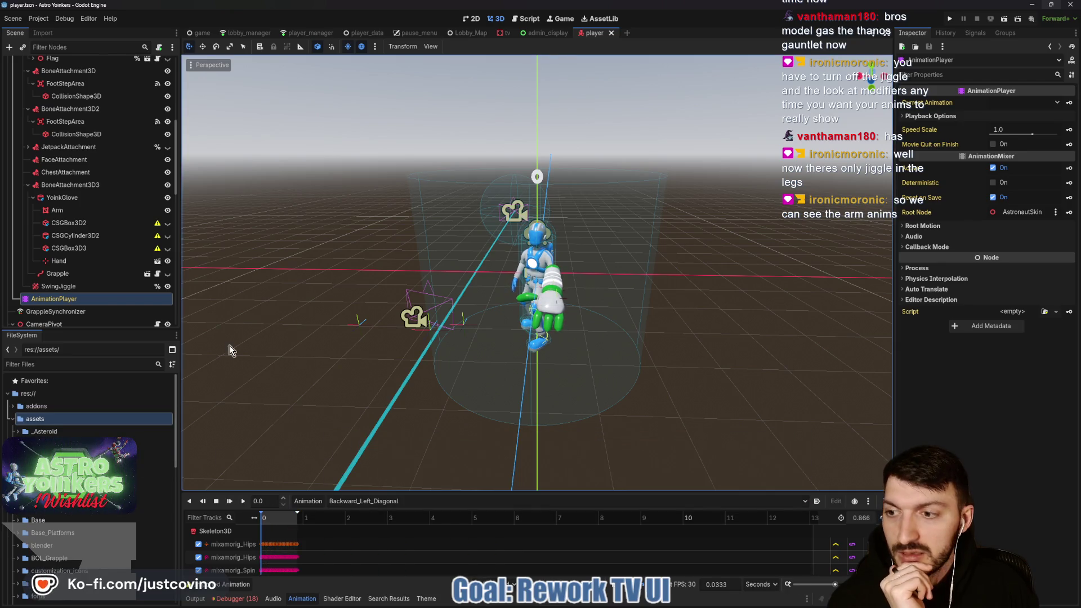
scroll(91, 295, "down", 5)
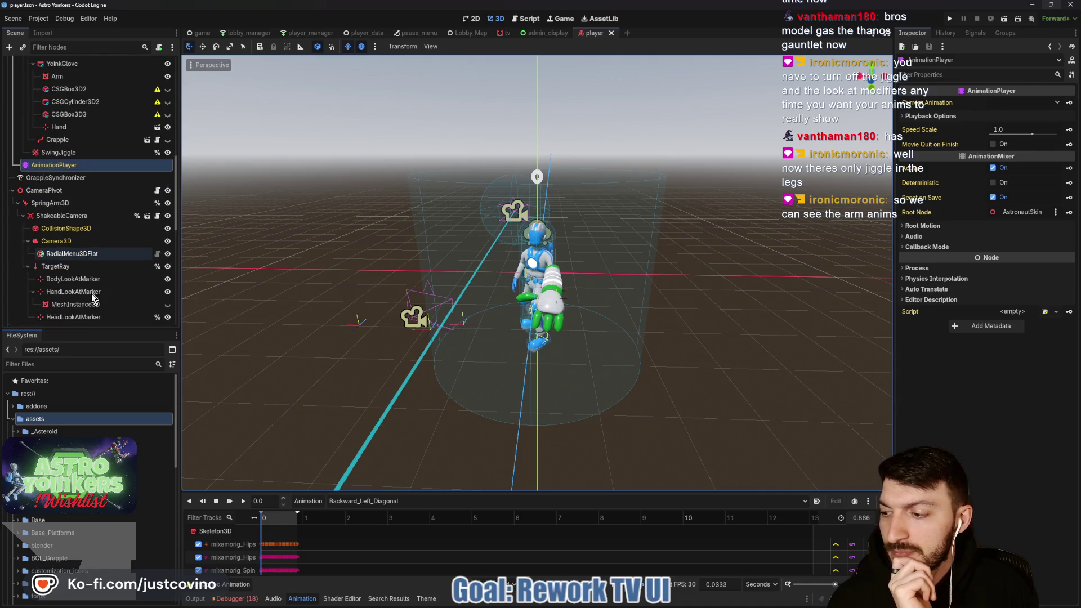
Launch the game again for another test run.
scroll(91, 293, "down", 4)
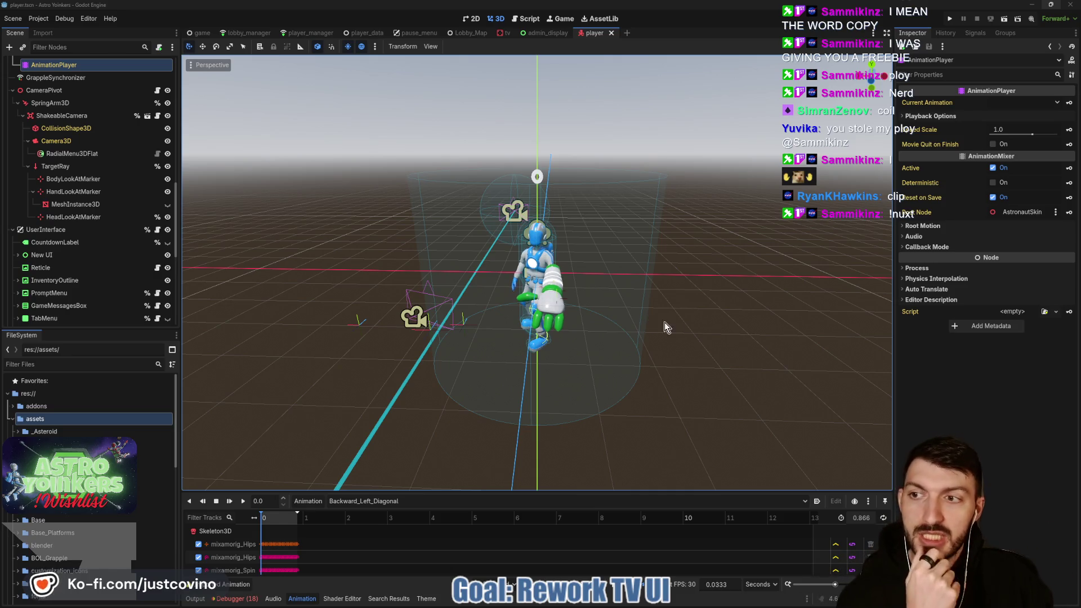
left_click(948, 22)
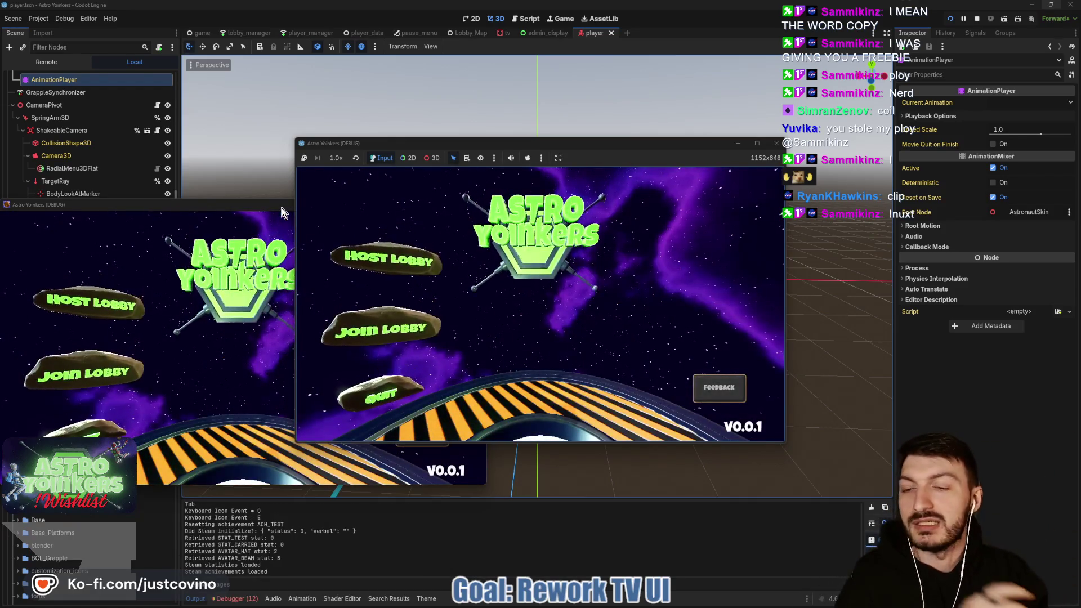
Host a private lobby in the running Astro Yoinkers game window.
left_click(281, 208)
left_click(477, 209)
left_click(386, 259)
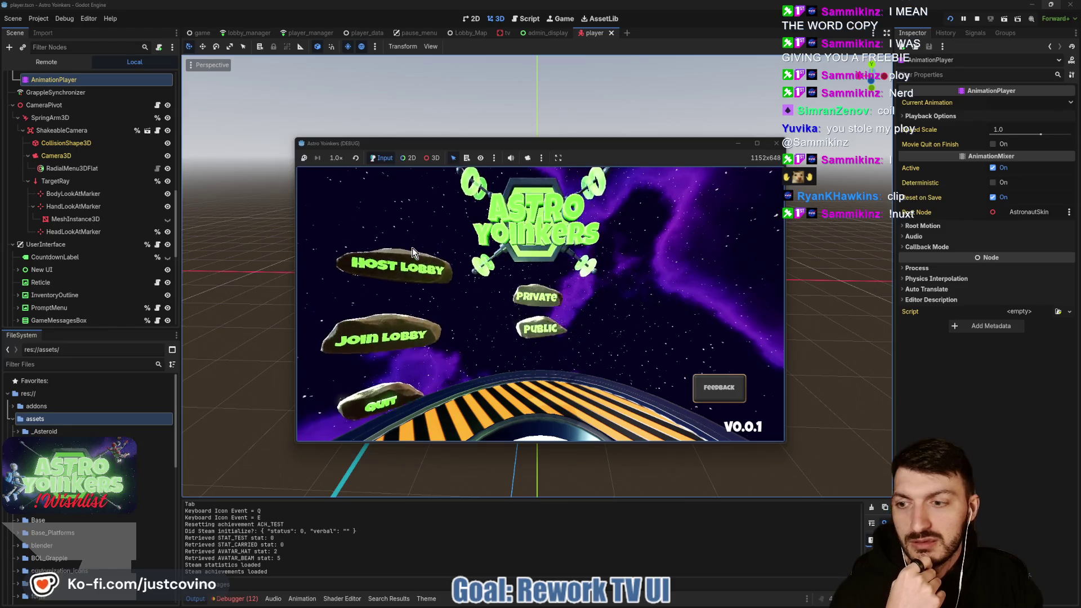
left_click(513, 230)
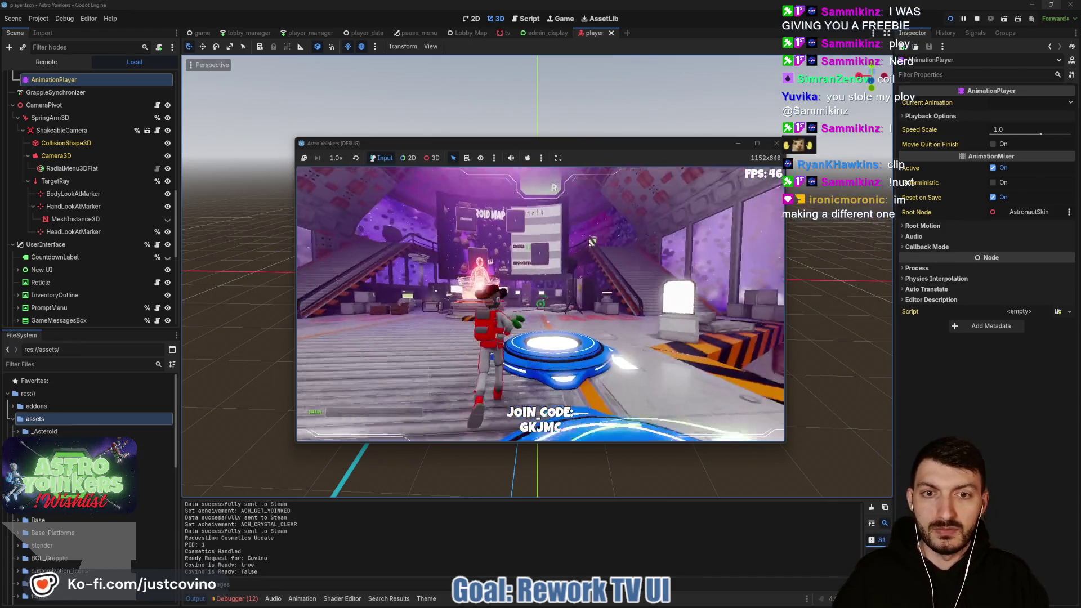
Walk the astronaut forward with W onto the teleport pad.
left_click(602, 232)
key("w")
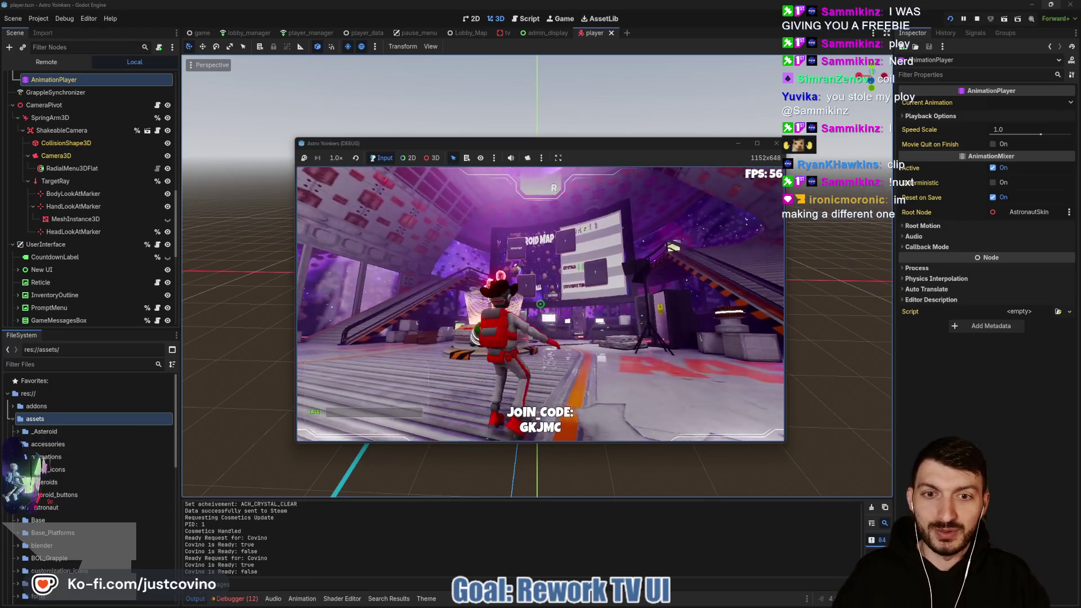
key("w")
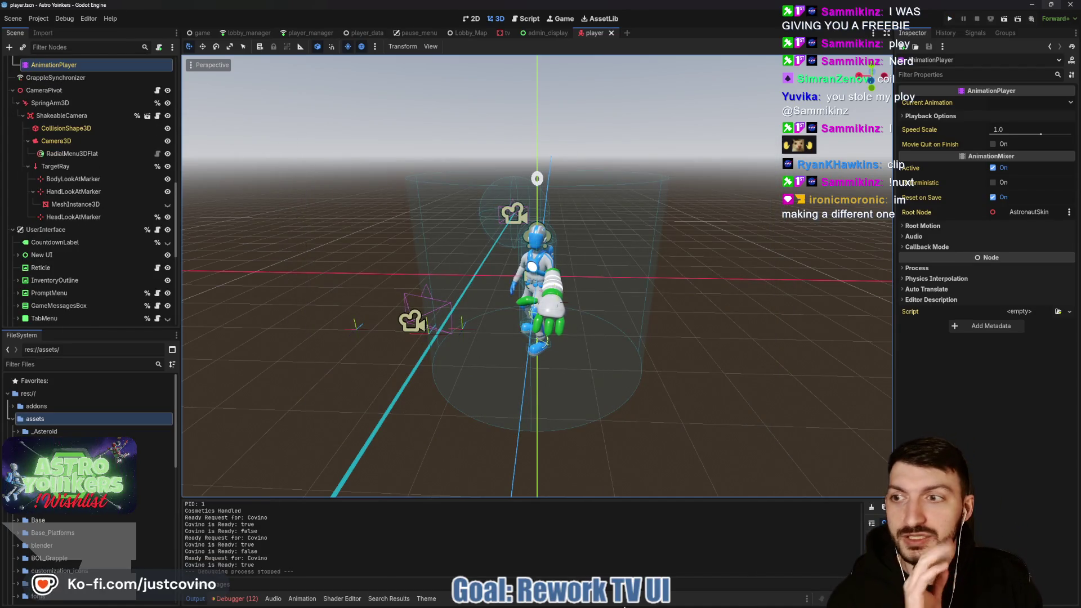
mouse_move(630, 603)
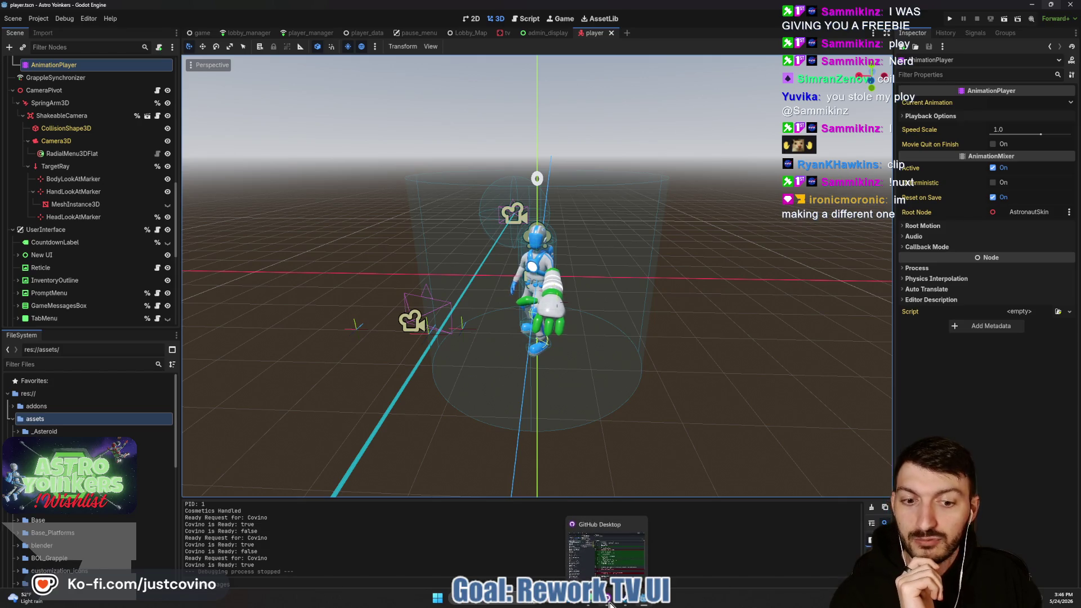
left_click(608, 602)
left_click(178, 134)
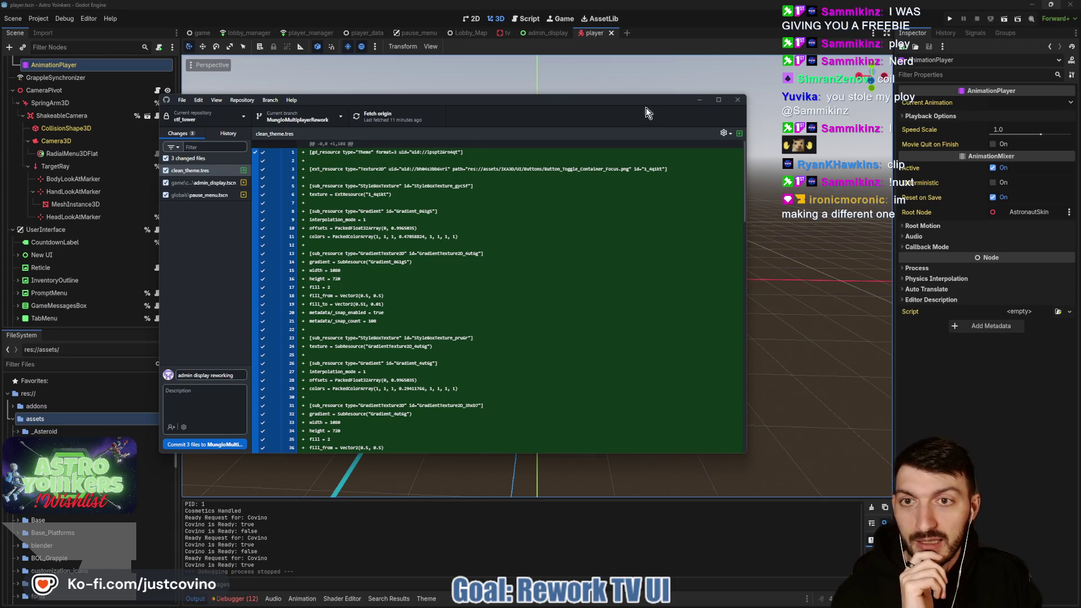
left_click(699, 100)
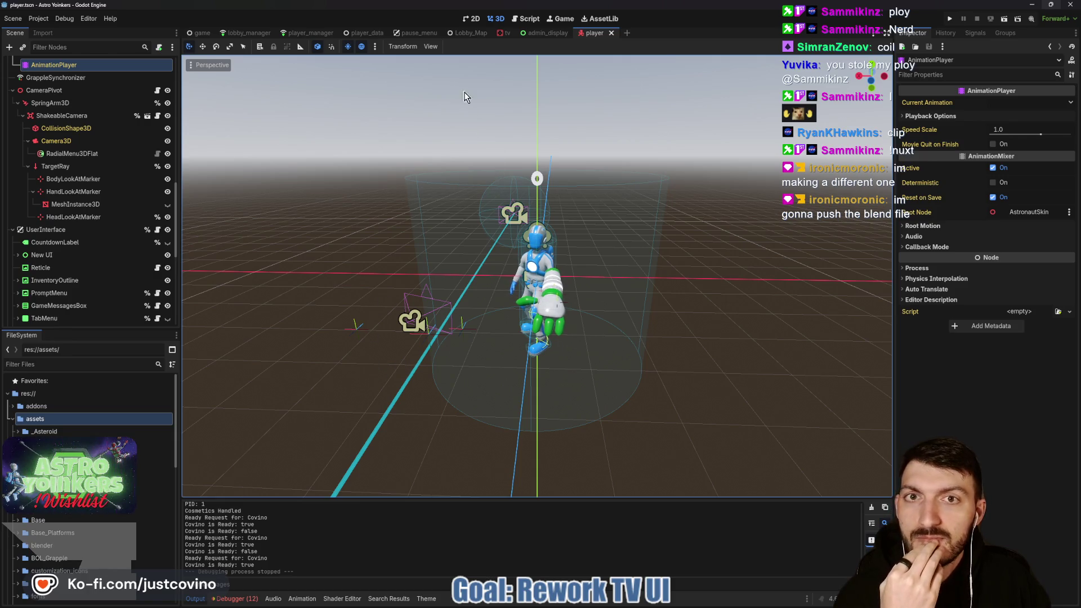
Open admin_display, show ItemsTabBar and hide HazardsTabBar, then switch to GitHub Desktop.
left_click(536, 35)
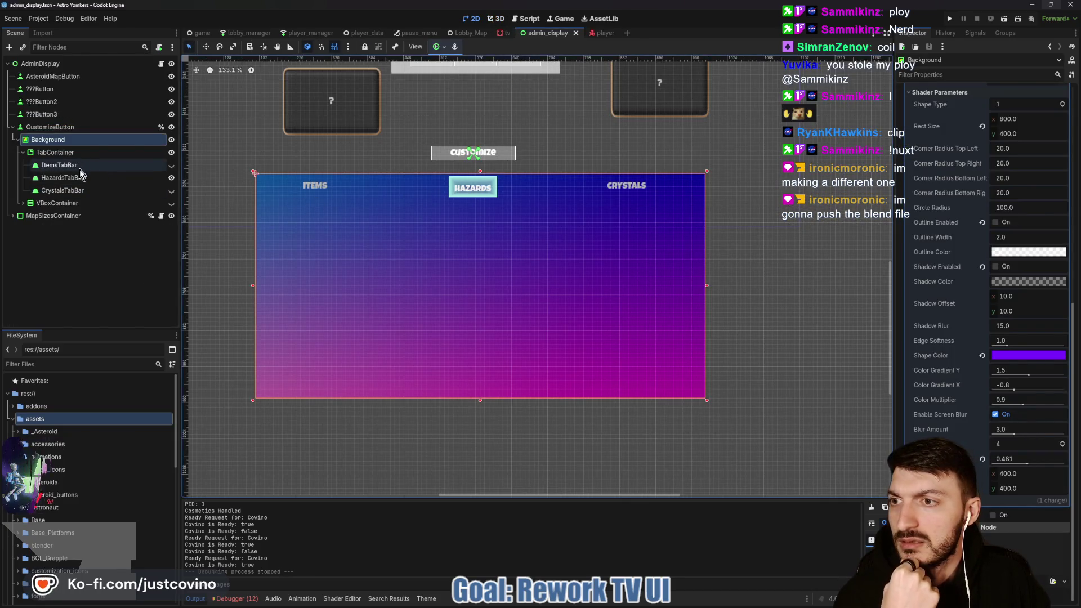
left_click(171, 165)
left_click(172, 177)
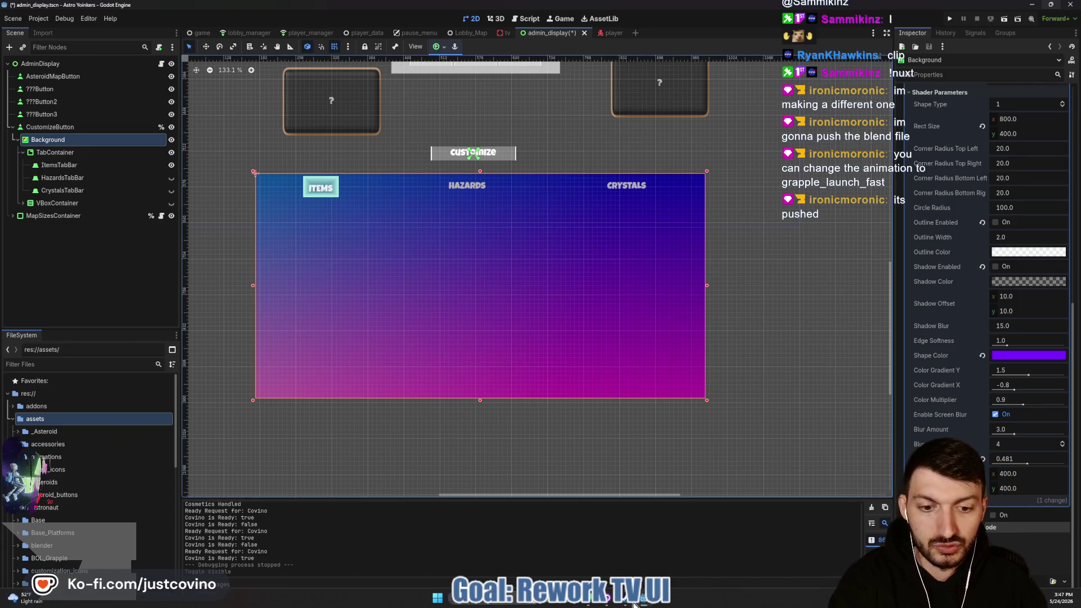
left_click(608, 601)
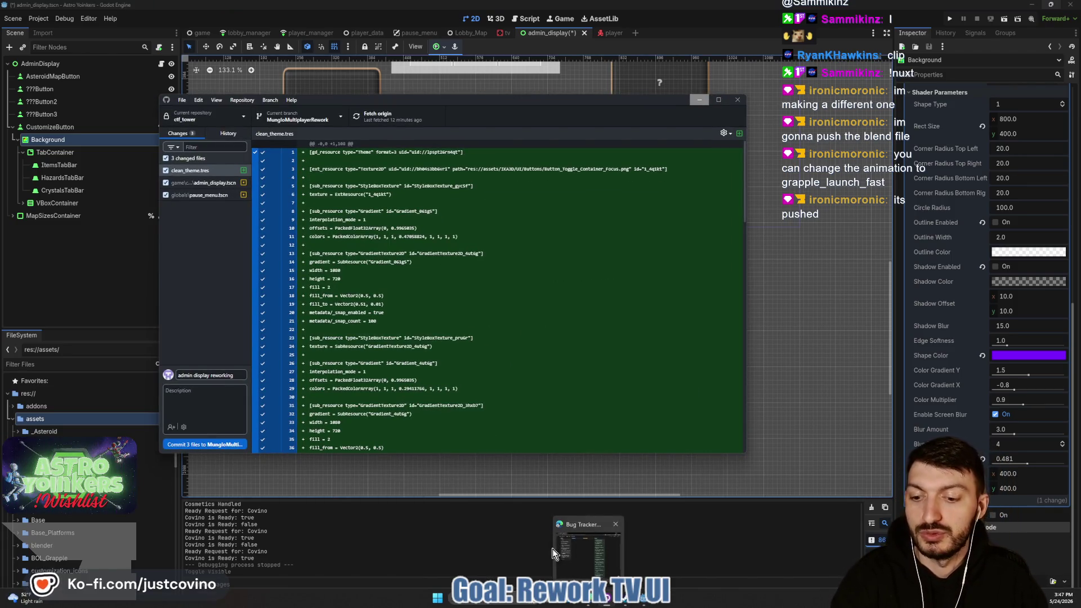
Fetch origin, pull the new commits, and go back to the Godot editor.
left_click(374, 115)
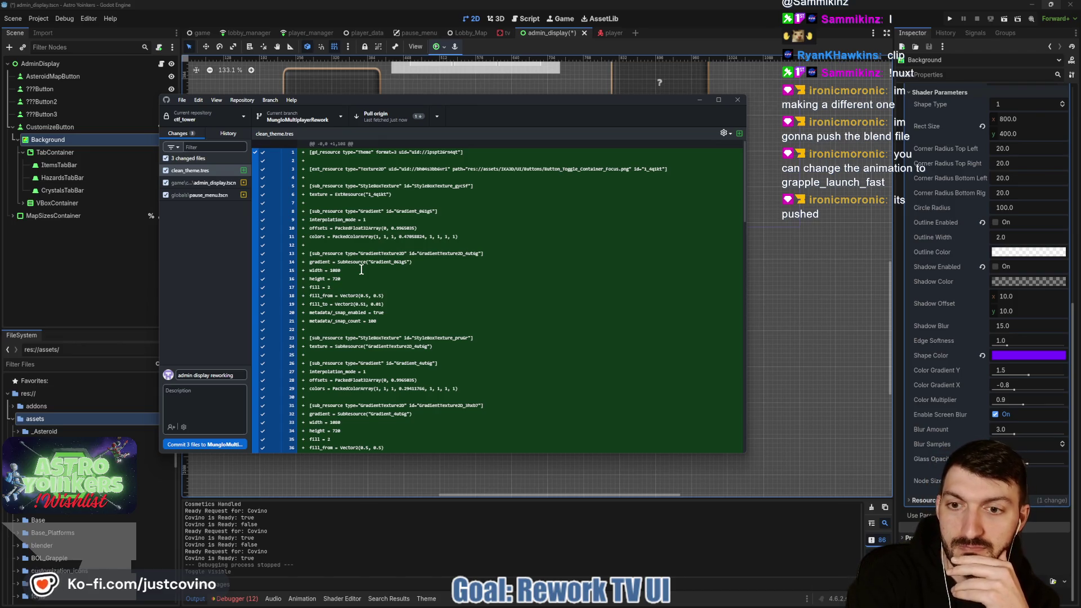
left_click(393, 119)
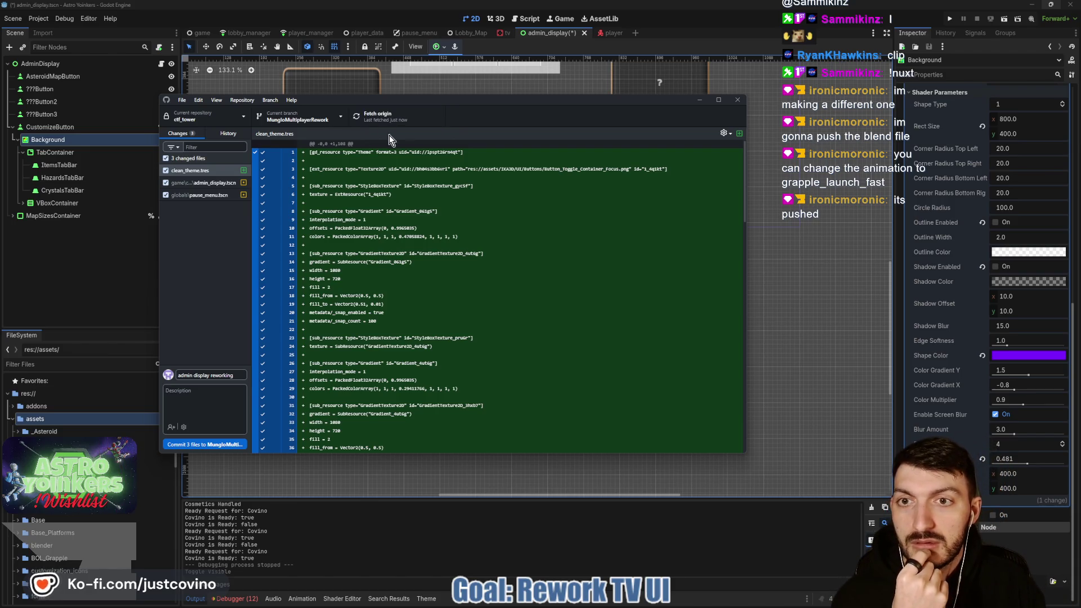
left_click(107, 262)
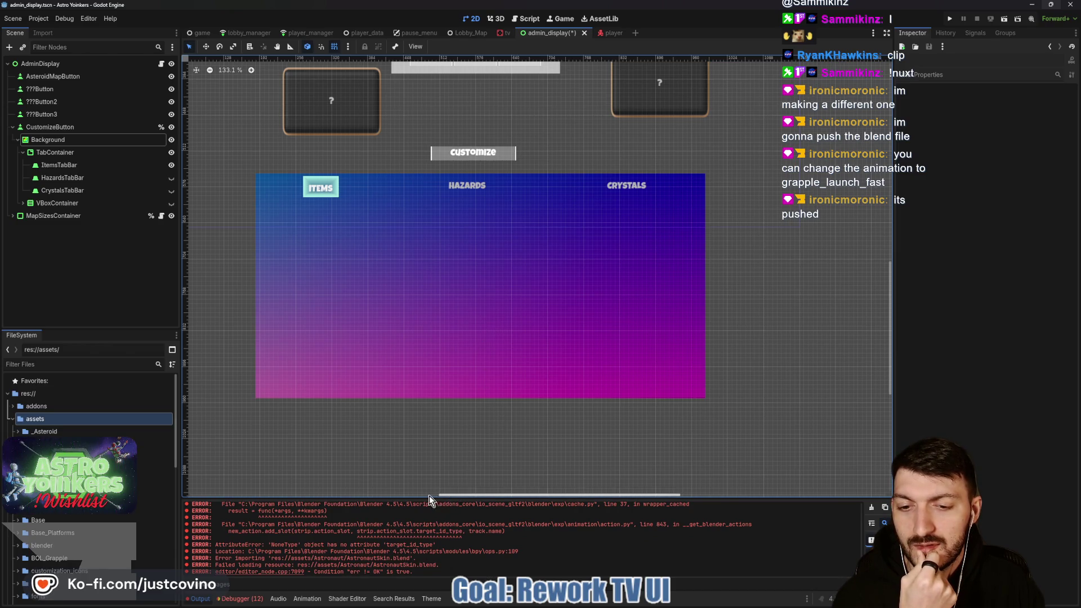
Enlarge the bottom panel, view the player scene in 3D, and read the Output import errors.
left_click_drag(429, 498, 466, 247)
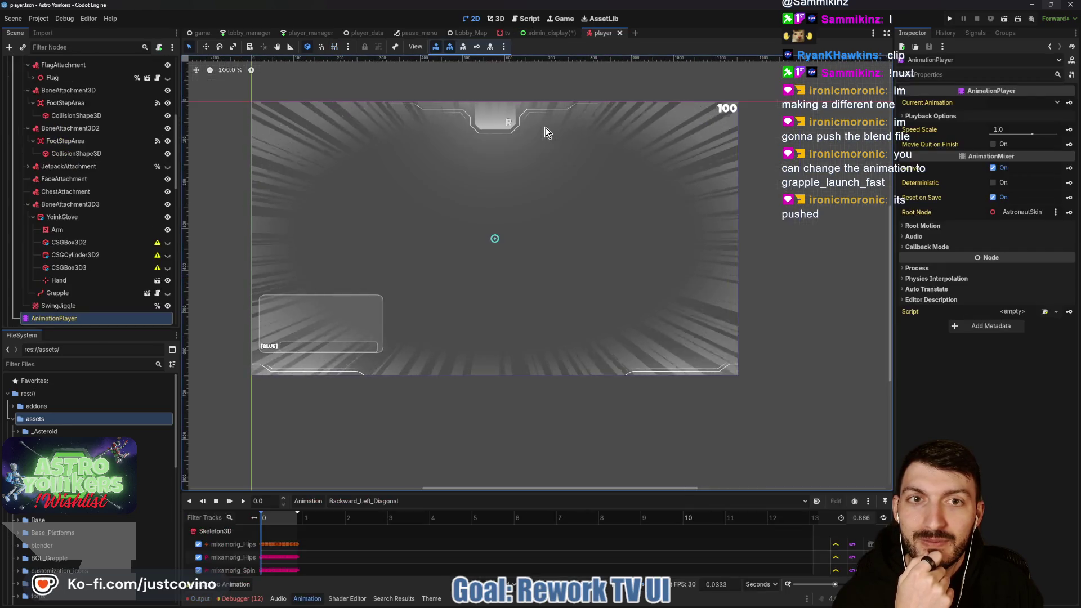
left_click(496, 18)
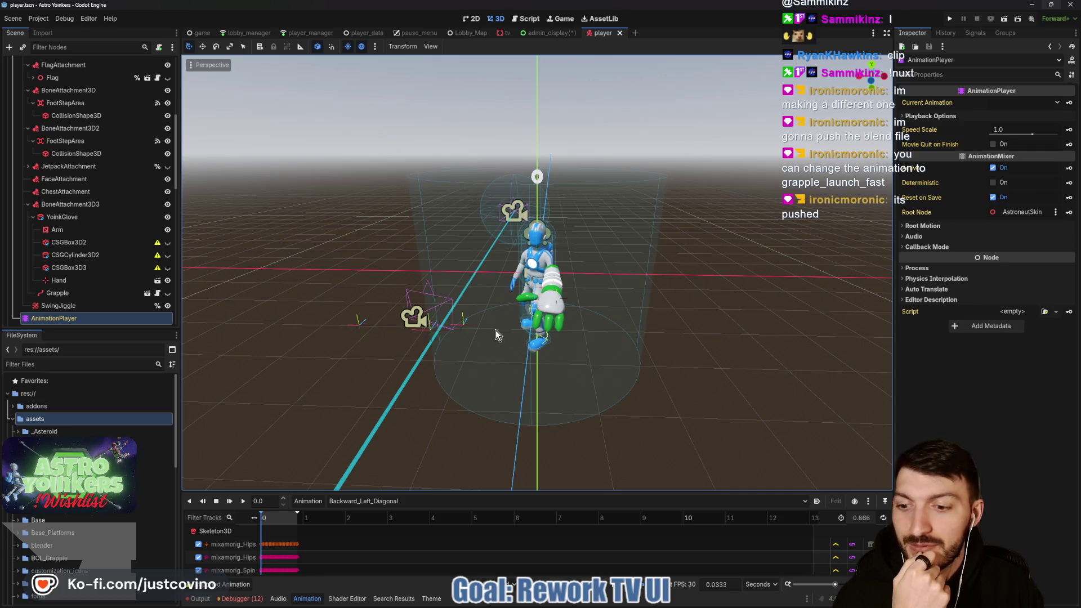
left_click(240, 599)
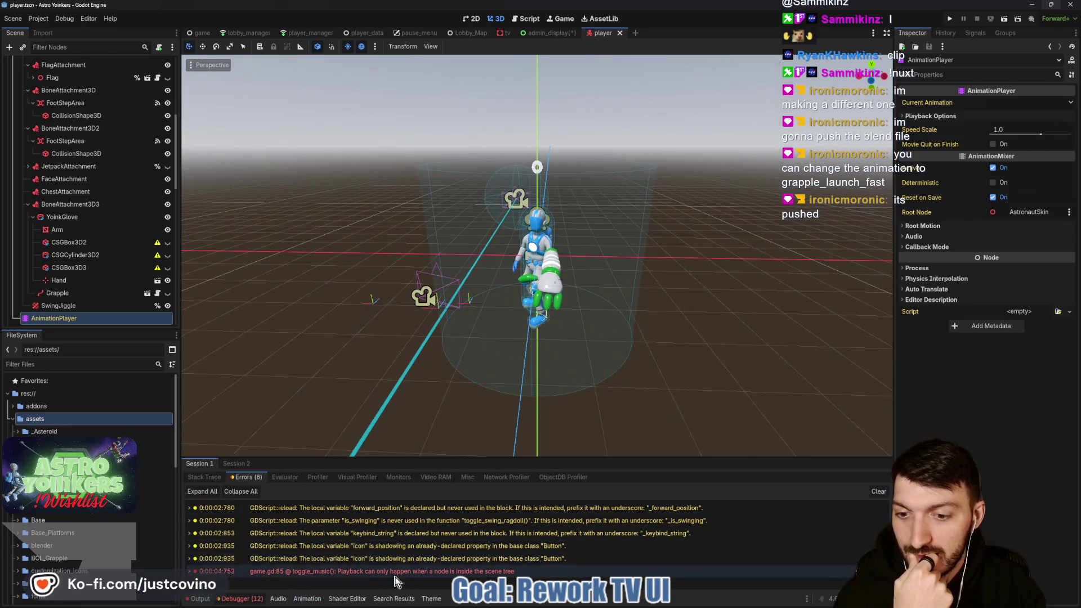
left_click(198, 598)
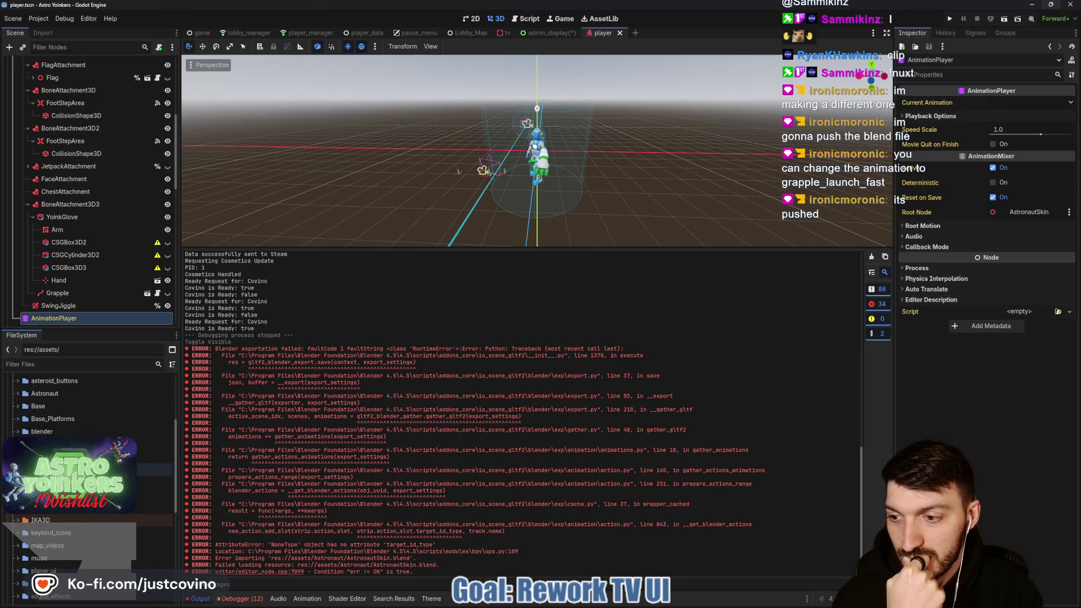
left_click(63, 363)
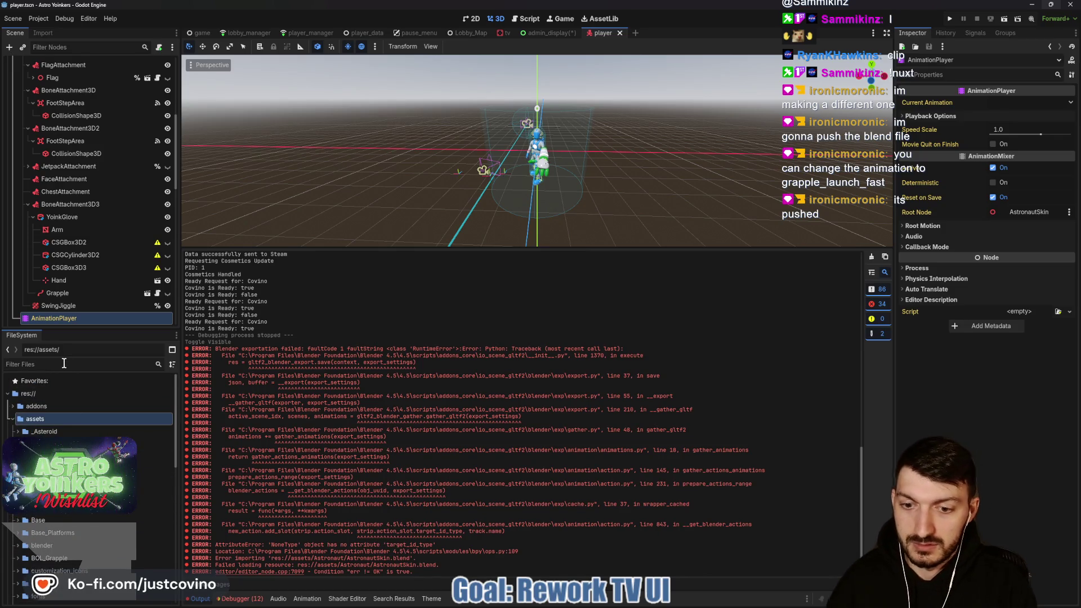
Filter FileSystem for 'astronautsk', select AstronautSkin.blend, clear the output, and run the project.
type("astro")
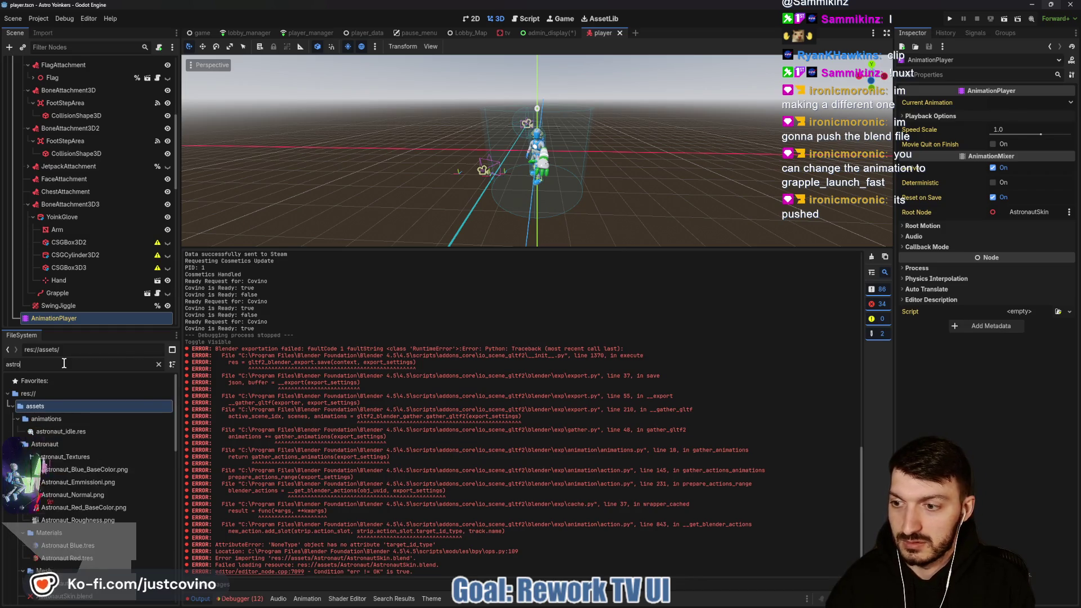
type("nautskin")
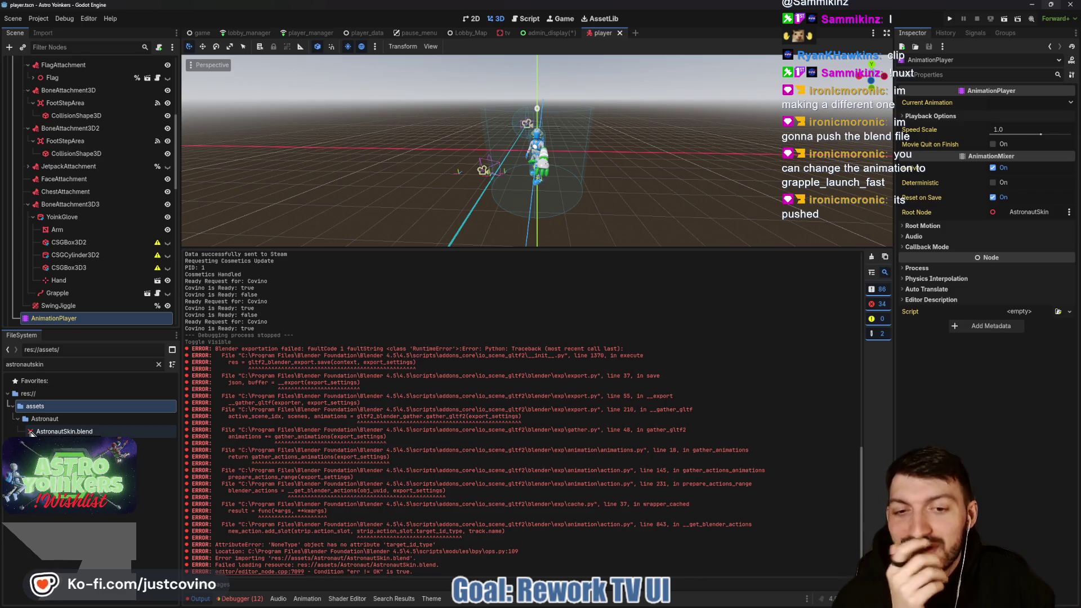
left_click(31, 433)
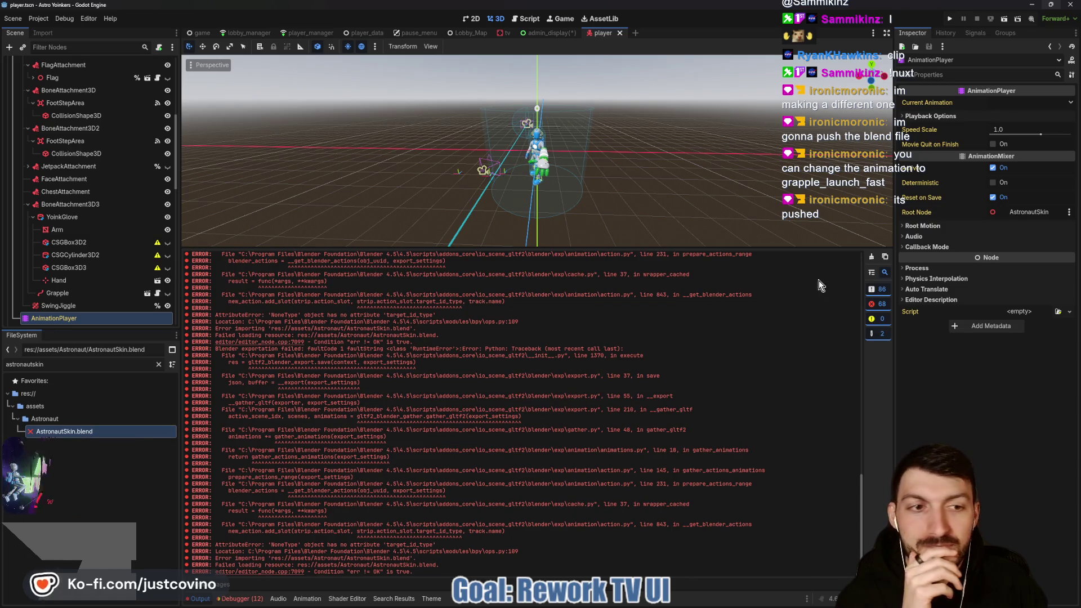
left_click(871, 257)
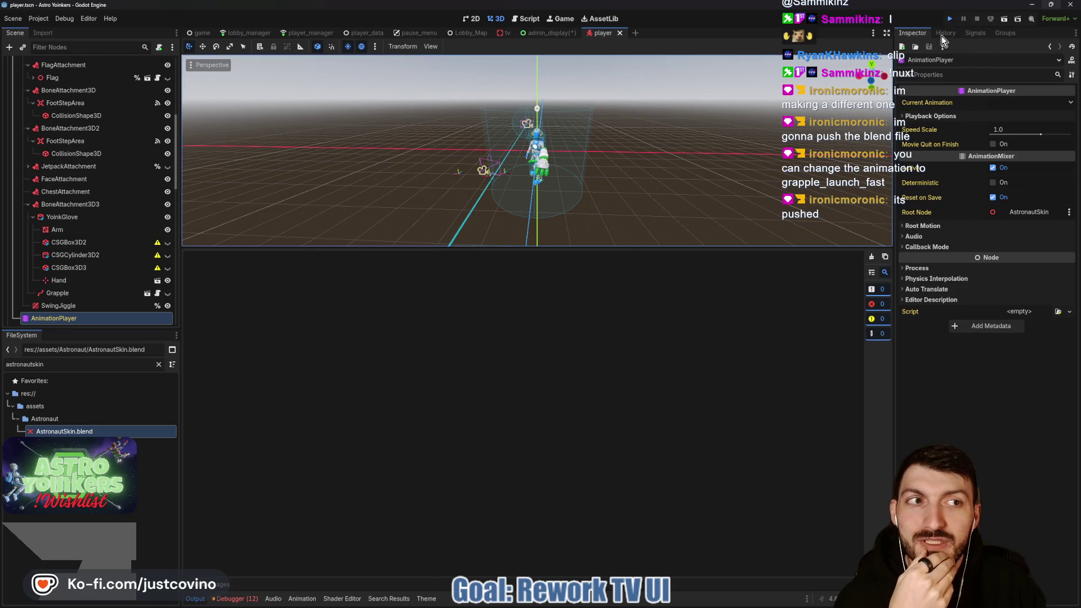
left_click(949, 19)
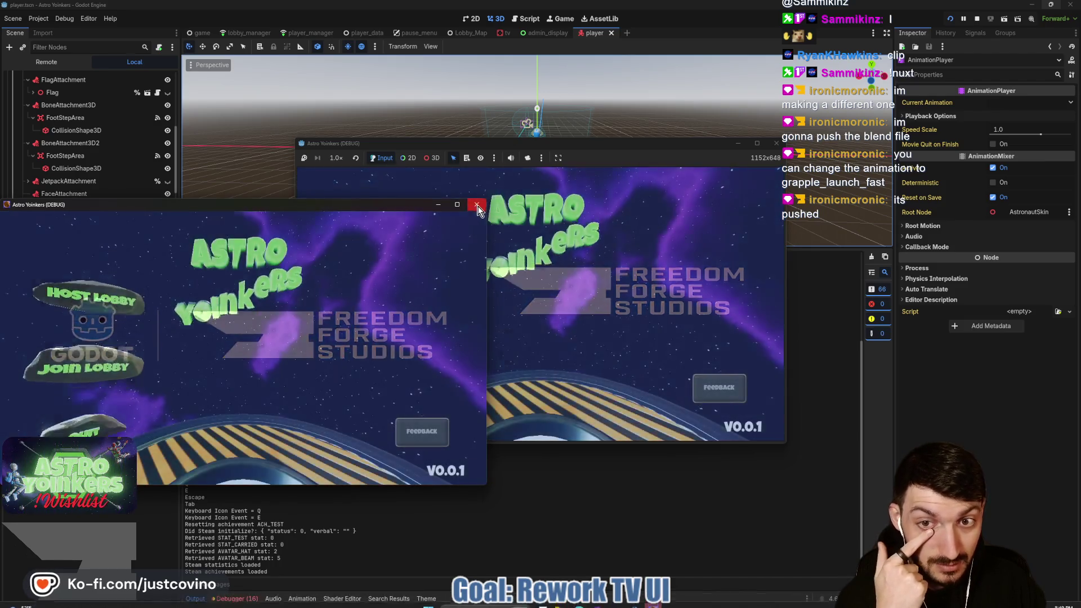
Host a private lobby until it crashes at grapple.gd line 71, stop debugging, and open the AstronautSkin.blend.import diff.
left_click(438, 204)
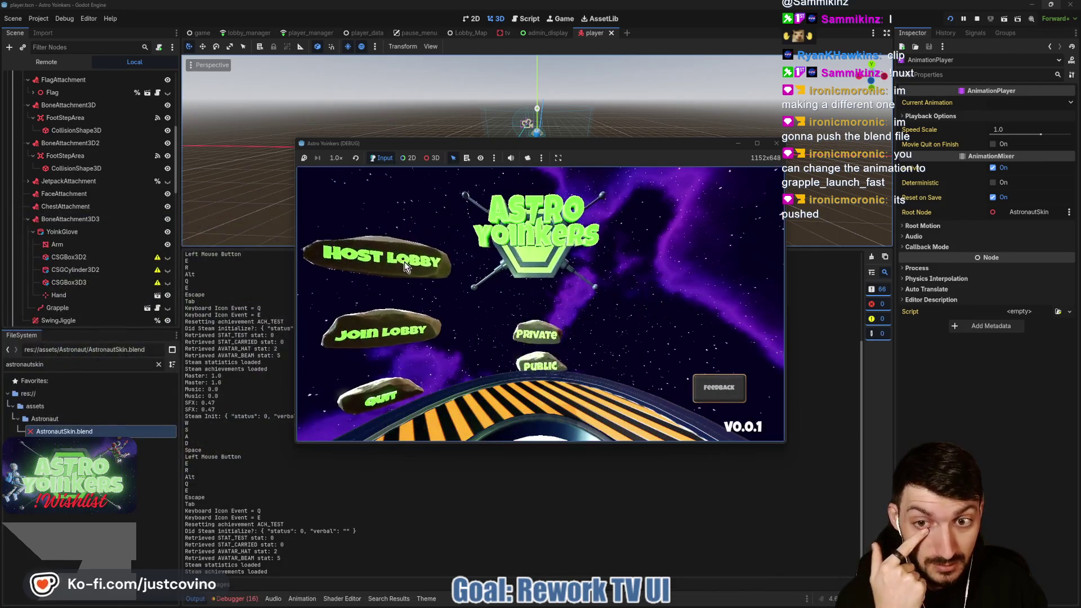
left_click(549, 261)
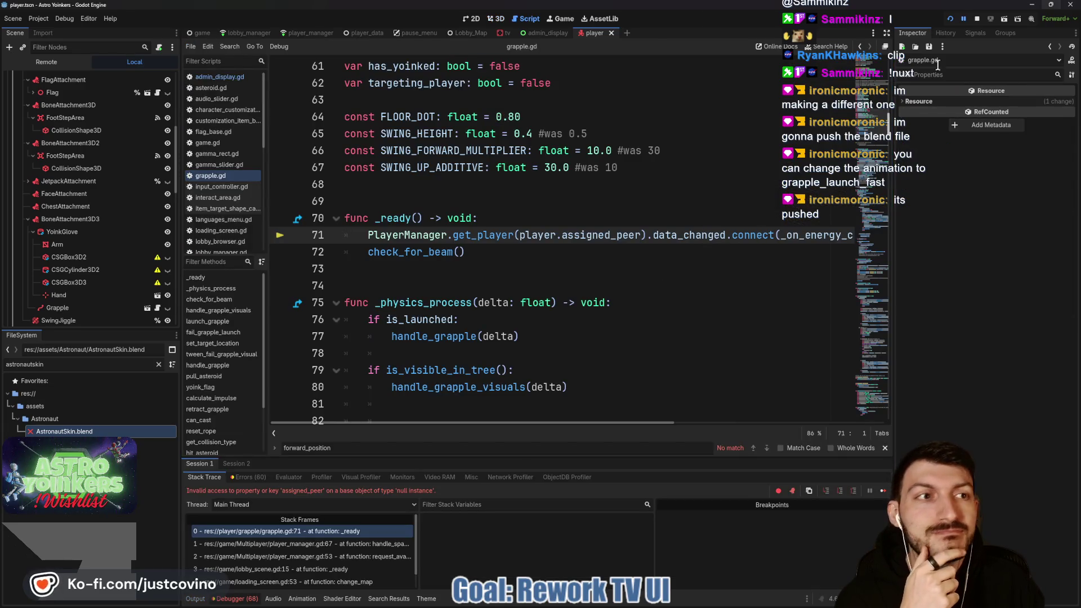
left_click(976, 19)
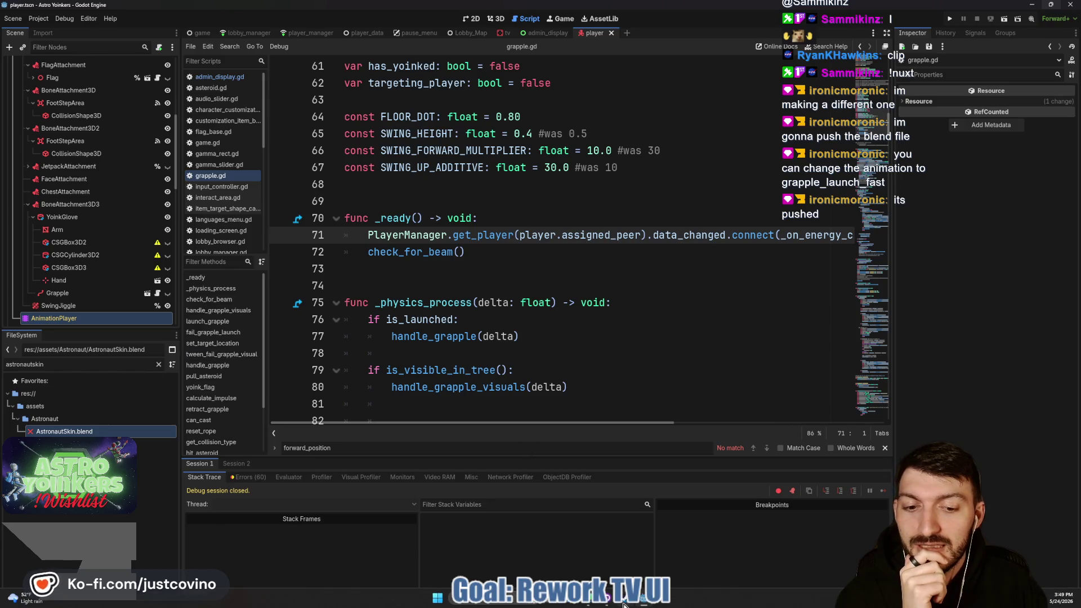
left_click(619, 606)
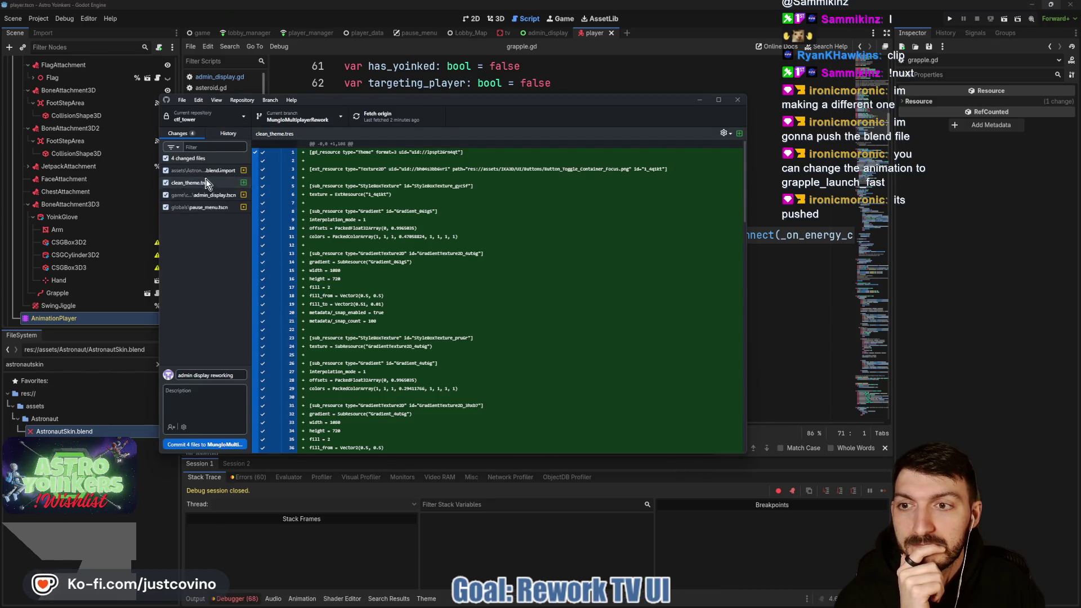
left_click(207, 170)
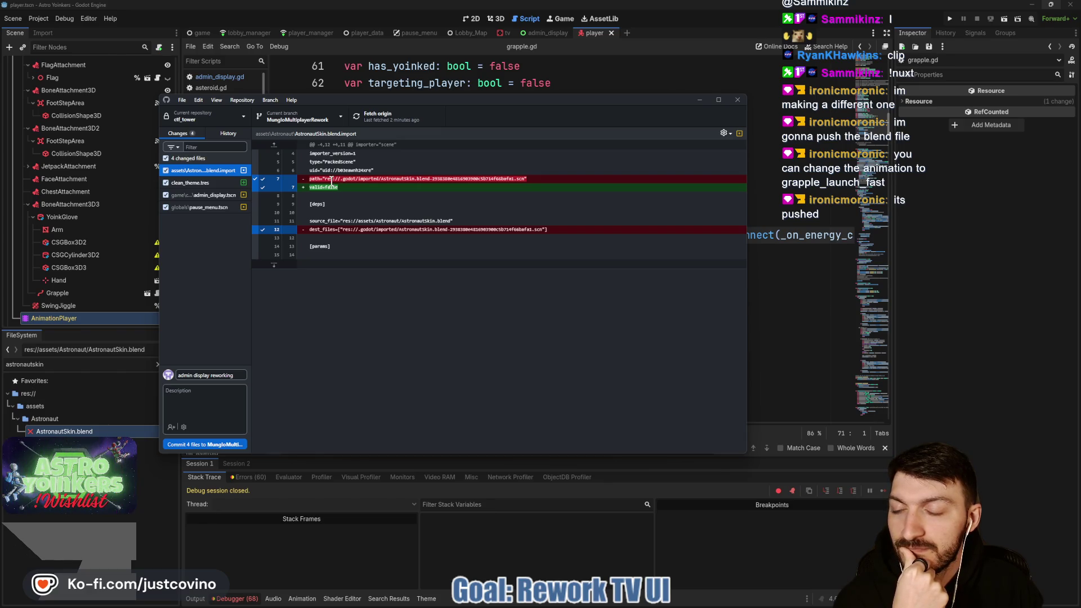
Leave GitHub Desktop and return to the grapple.gd script in Godot.
left_click(816, 319)
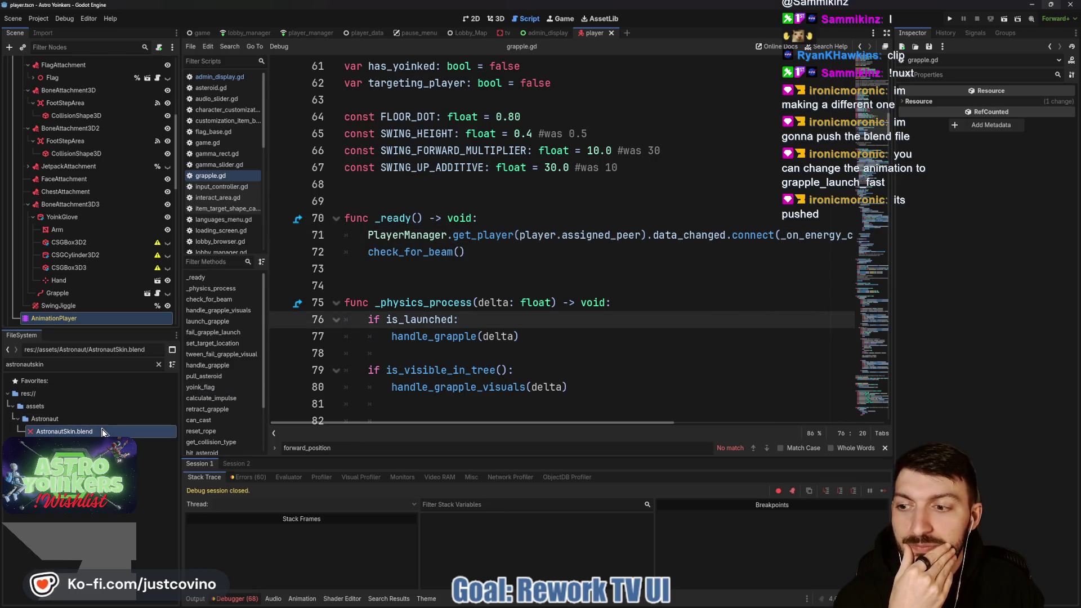
Enlarge the Debugger's list of 60 errors and clear it.
left_click(231, 599)
left_click(231, 599)
left_click(243, 478)
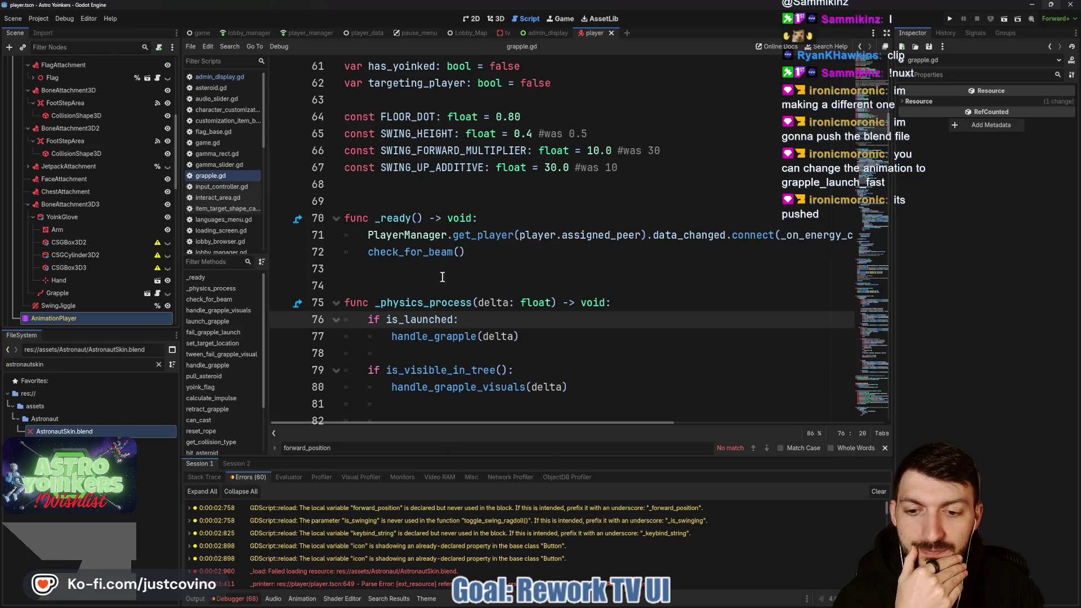
mouse_move(438, 457)
left_mouse_down()
mouse_move(450, 372)
mouse_move(619, 137)
left_mouse_up()
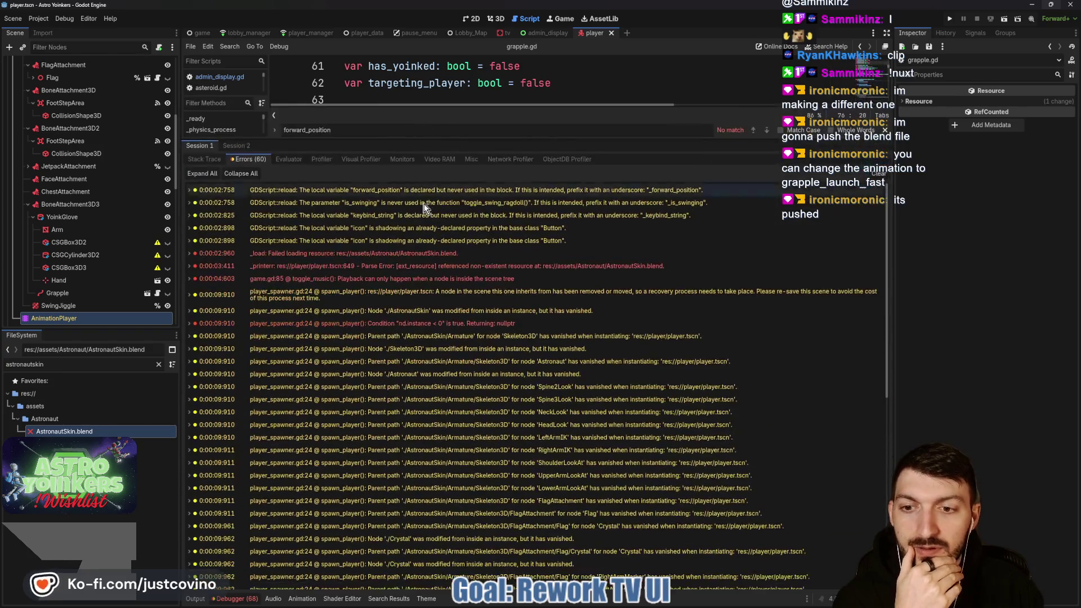
left_click(881, 175)
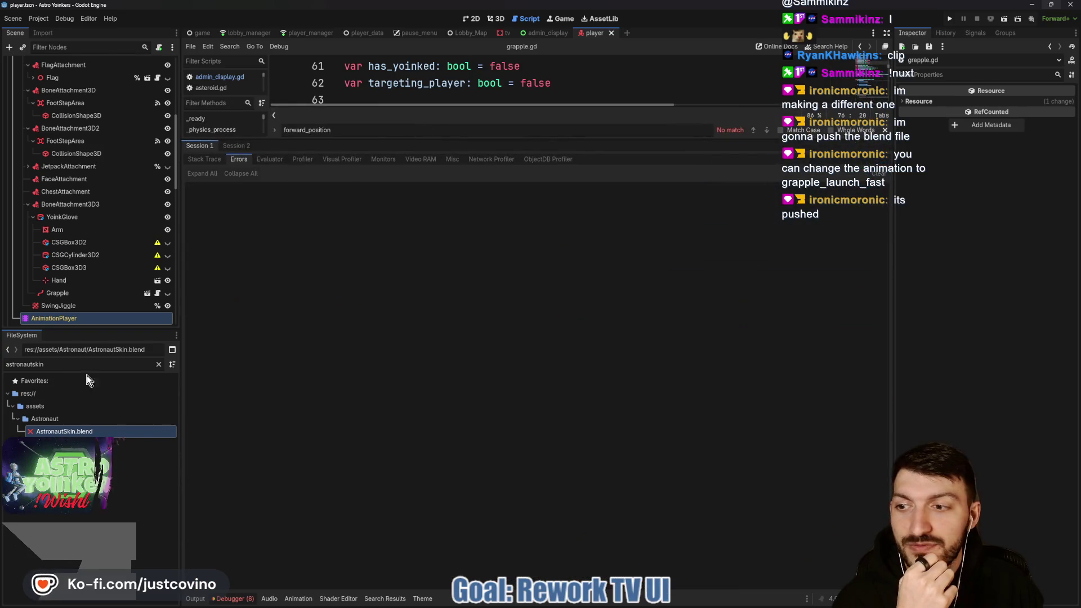
Reimport AstronautSkin.blend, read its Output errors, then fetch in GitHub Desktop.
right_click(55, 432)
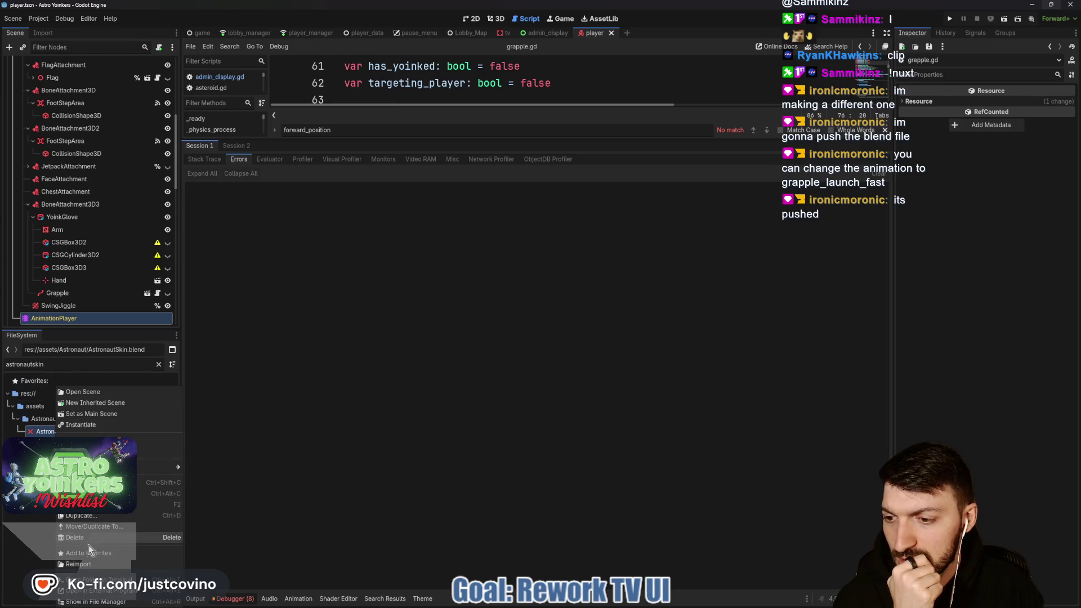
left_click(79, 564)
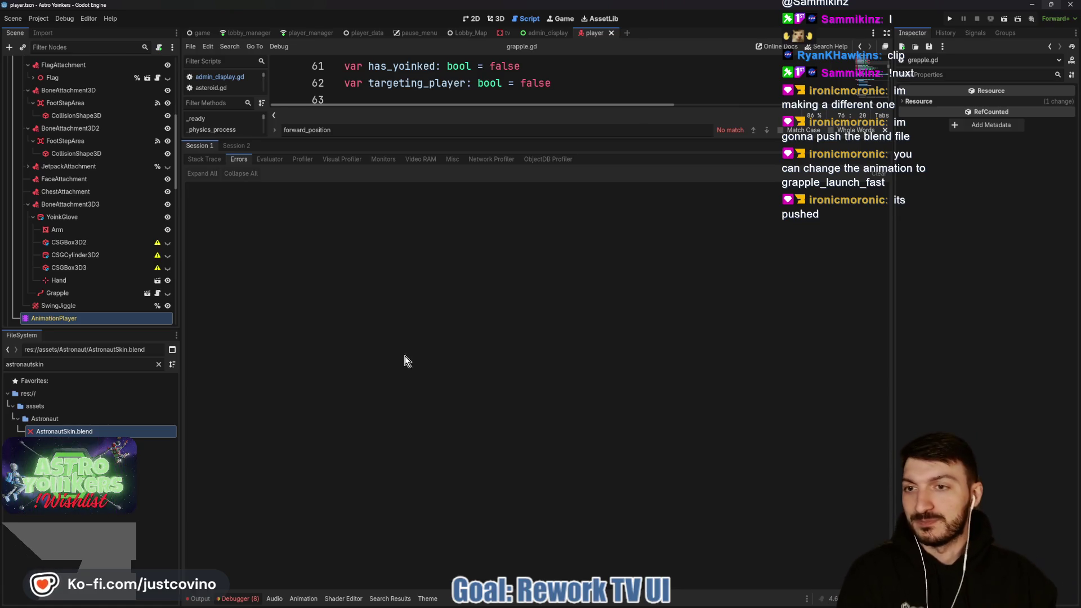
left_click(201, 599)
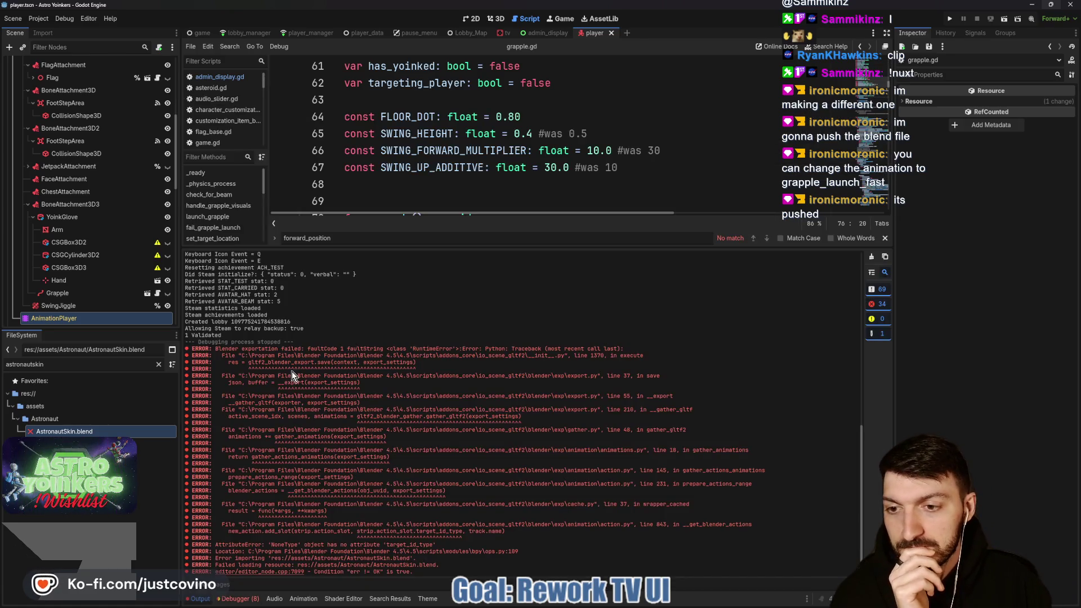
mouse_move(456, 248)
left_mouse_down()
mouse_move(454, 149)
mouse_move(455, 309)
left_mouse_up()
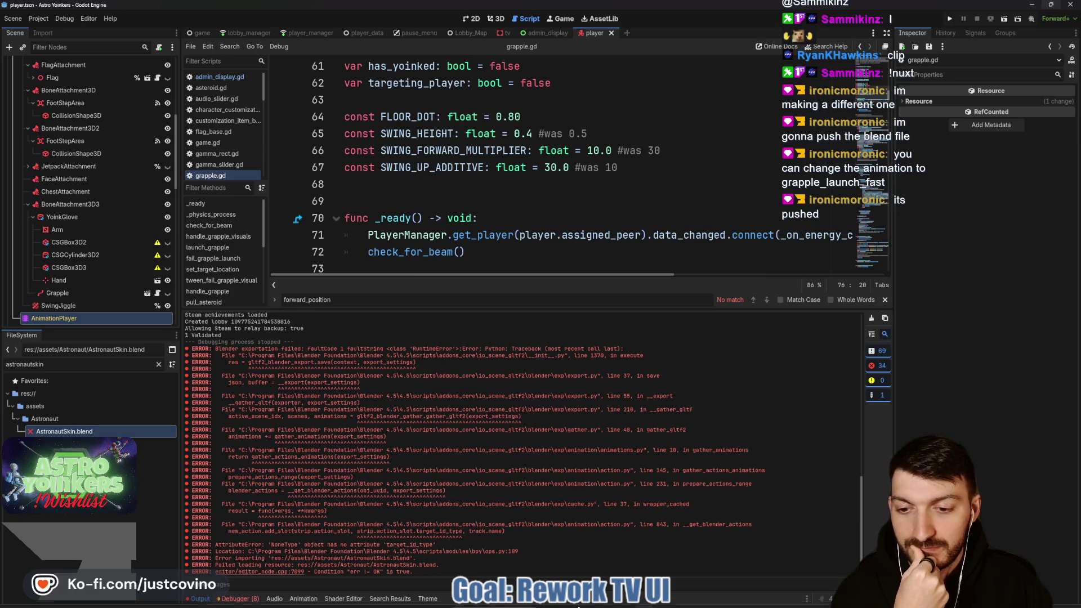
left_click(589, 601)
left_click(413, 117)
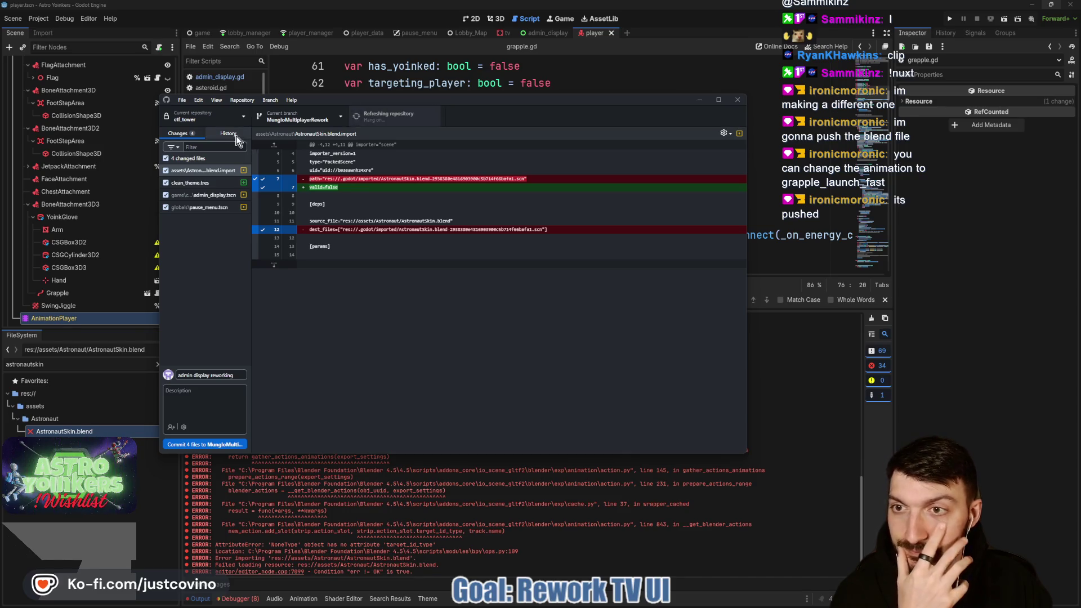
In History, inspect AstronautSkin.blend in the top 'blend' commit, then minimize GitHub Desktop.
left_click(228, 134)
left_click(205, 167)
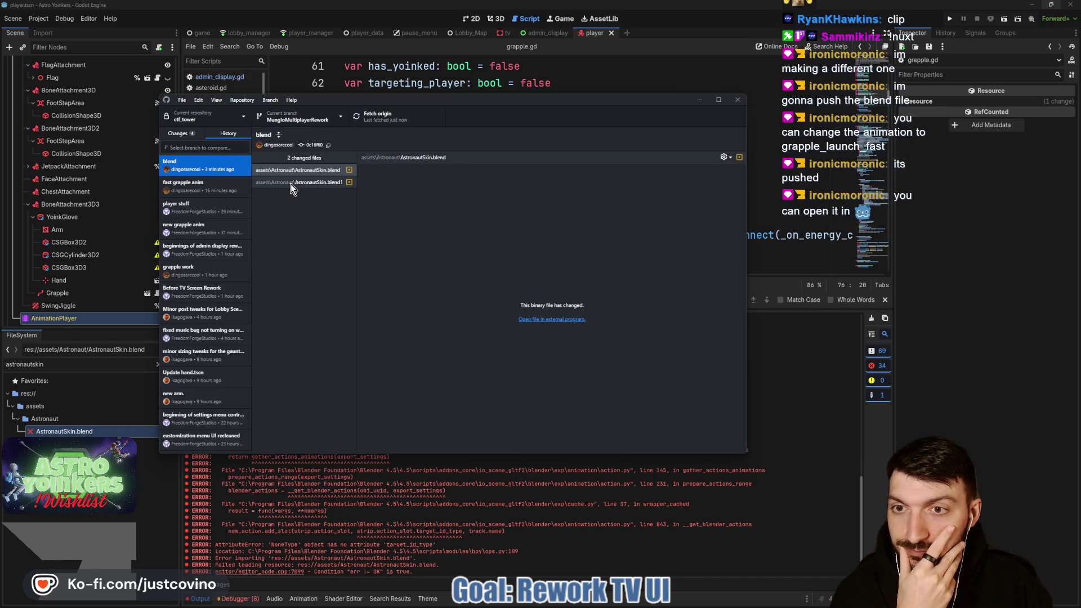
left_click(295, 170)
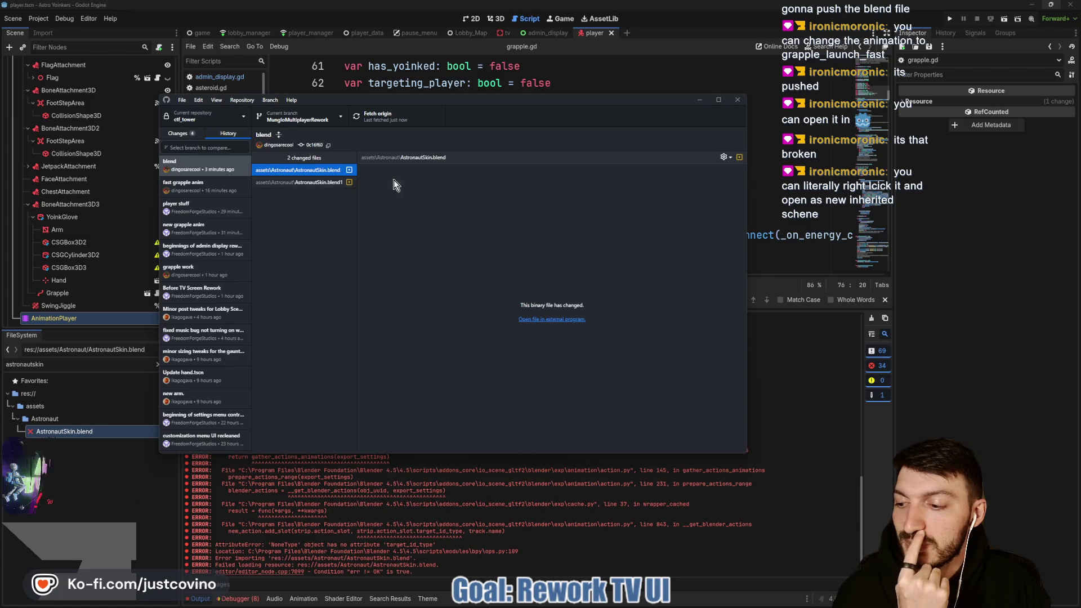
left_click(698, 100)
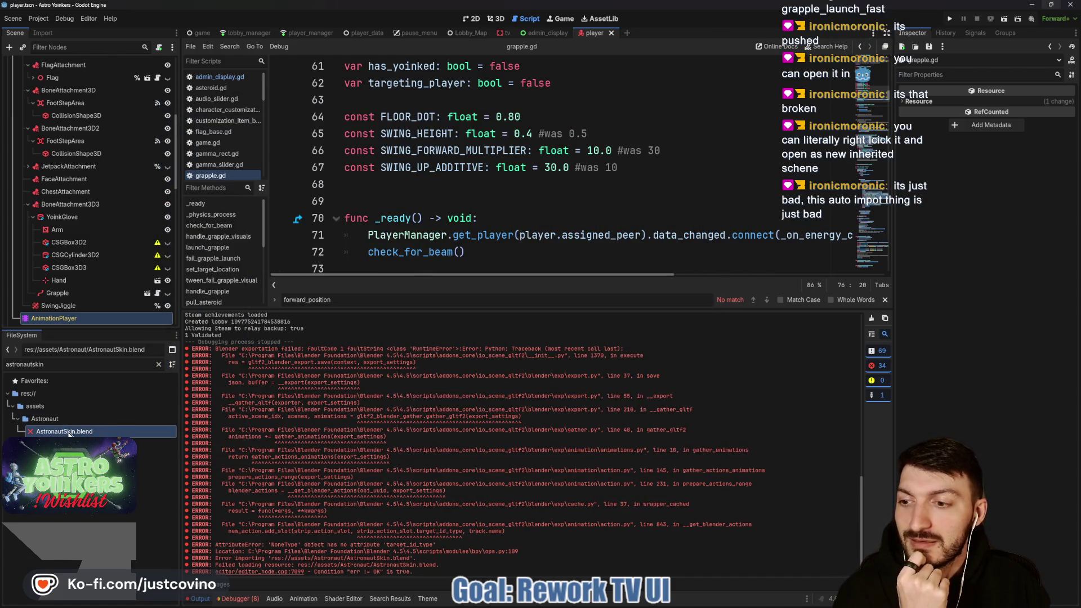
Create a new inherited scene from AstronautSkin.blend, view it in 3D, and clear the log.
right_click(70, 434)
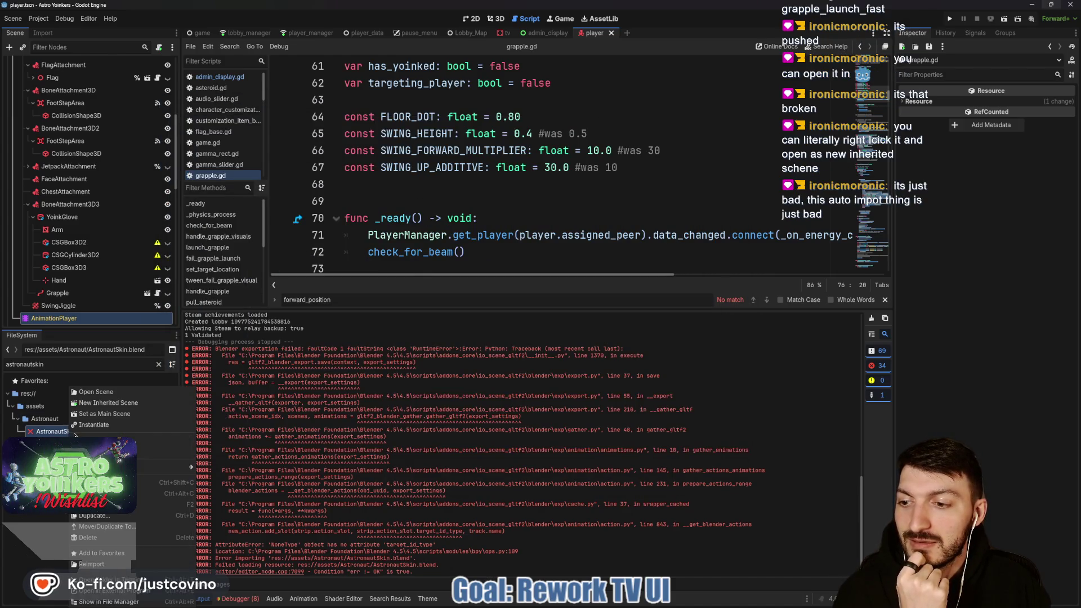
left_click(109, 403)
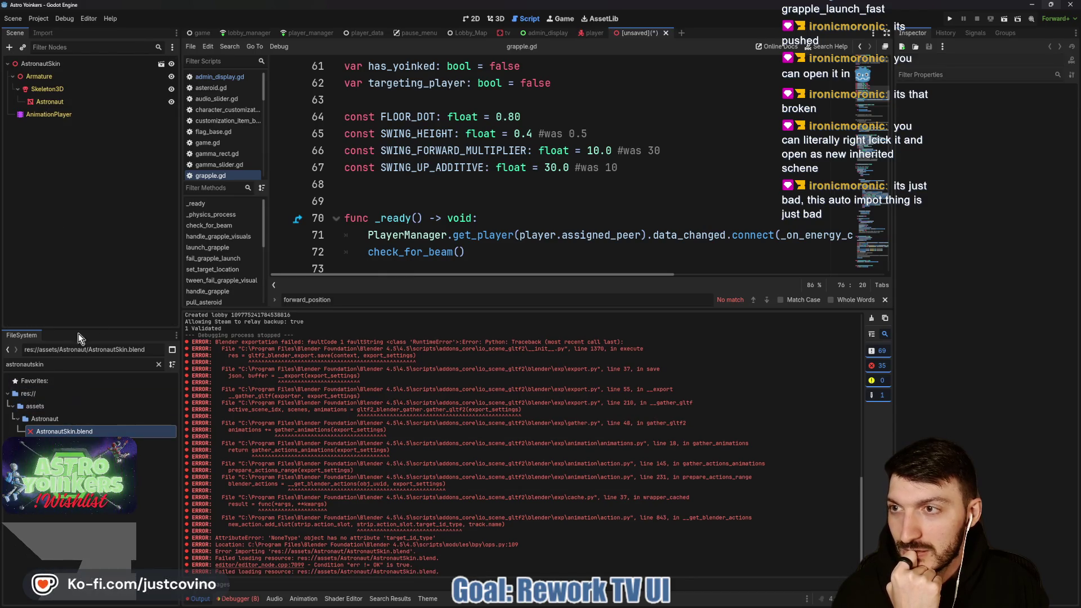
left_click(495, 19)
scroll(619, 162, "down", 3)
left_click_drag(618, 162, 618, 175)
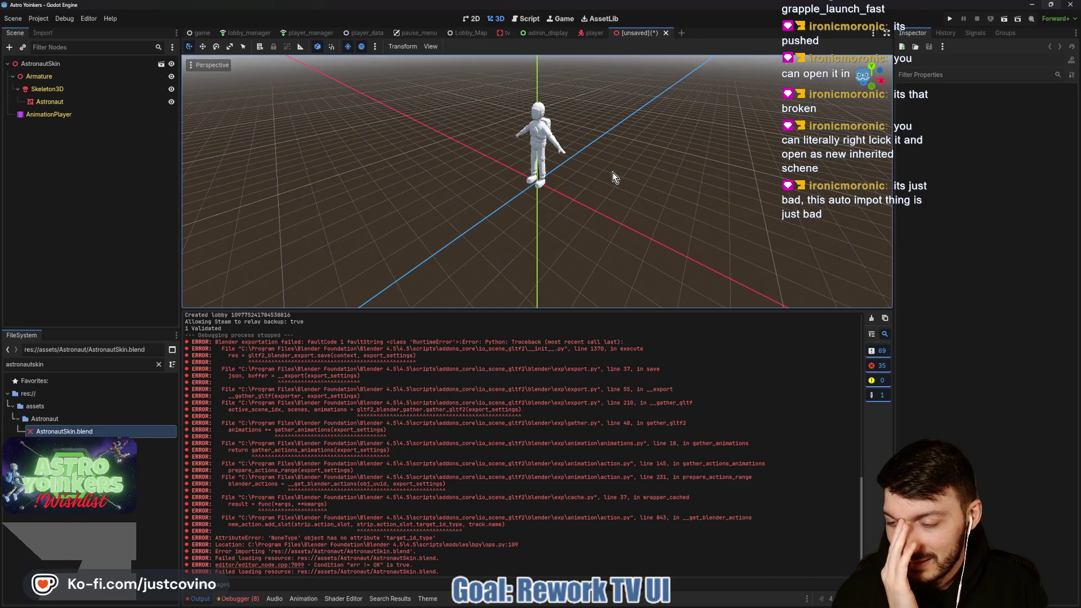
left_click(871, 318)
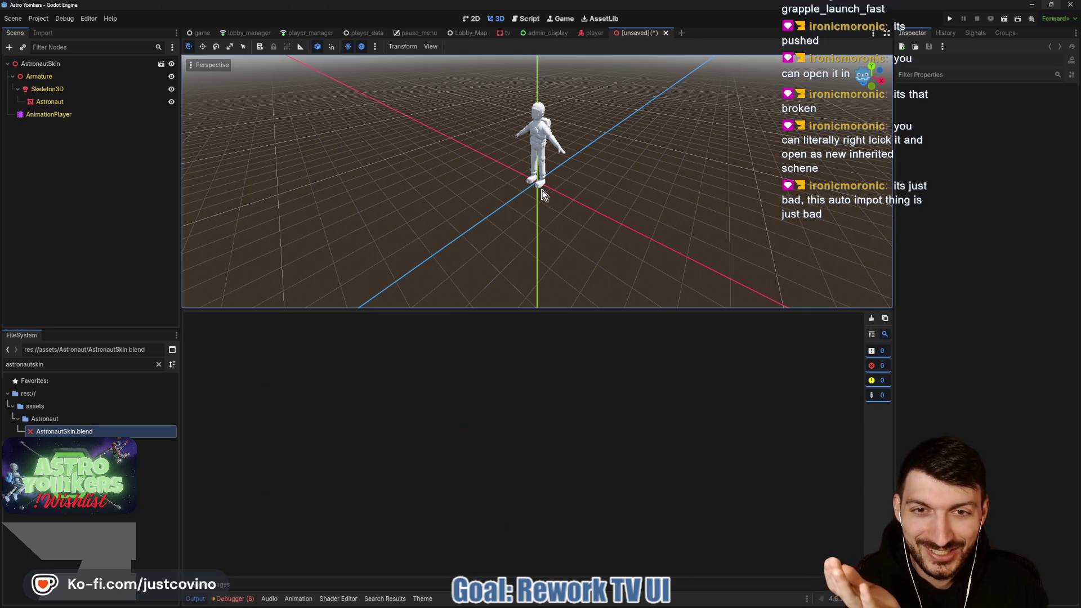
scroll(542, 186, "up", 3)
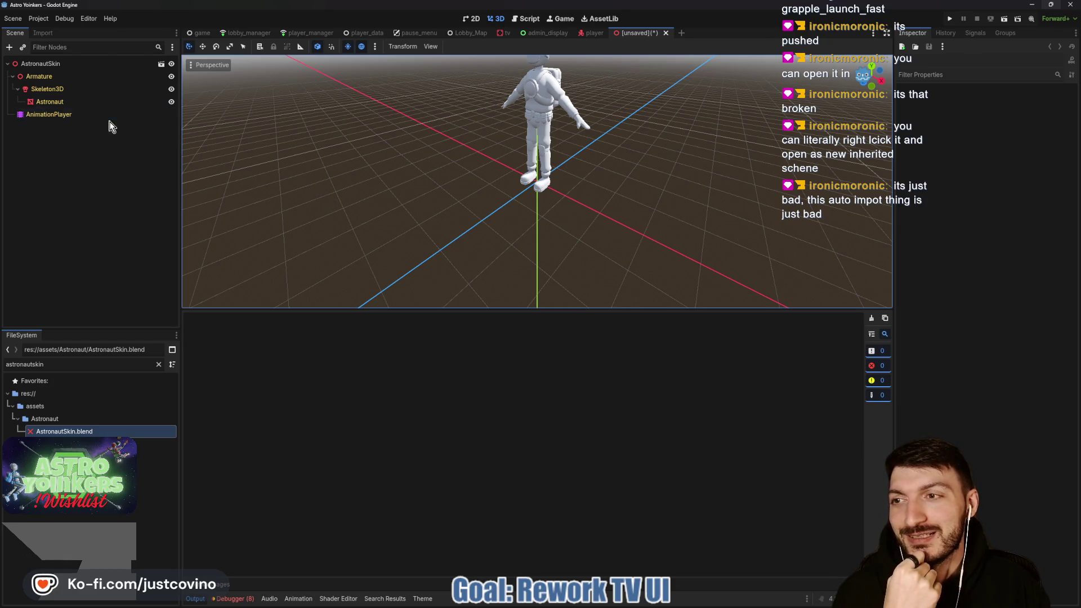
mouse_move(434, 220)
left_mouse_down()
mouse_move(437, 231)
mouse_move(542, 225)
left_mouse_up()
Select the AnimationPlayer and play grapple_fast, then grapple_launch.
left_click(34, 115)
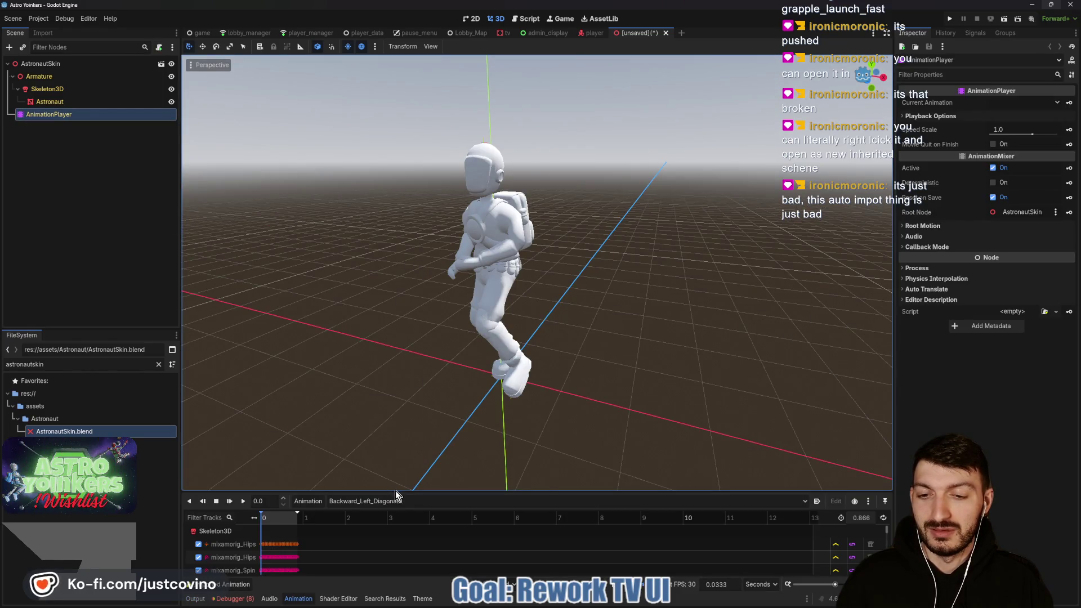
left_click_drag(394, 493, 392, 348)
left_click(392, 359)
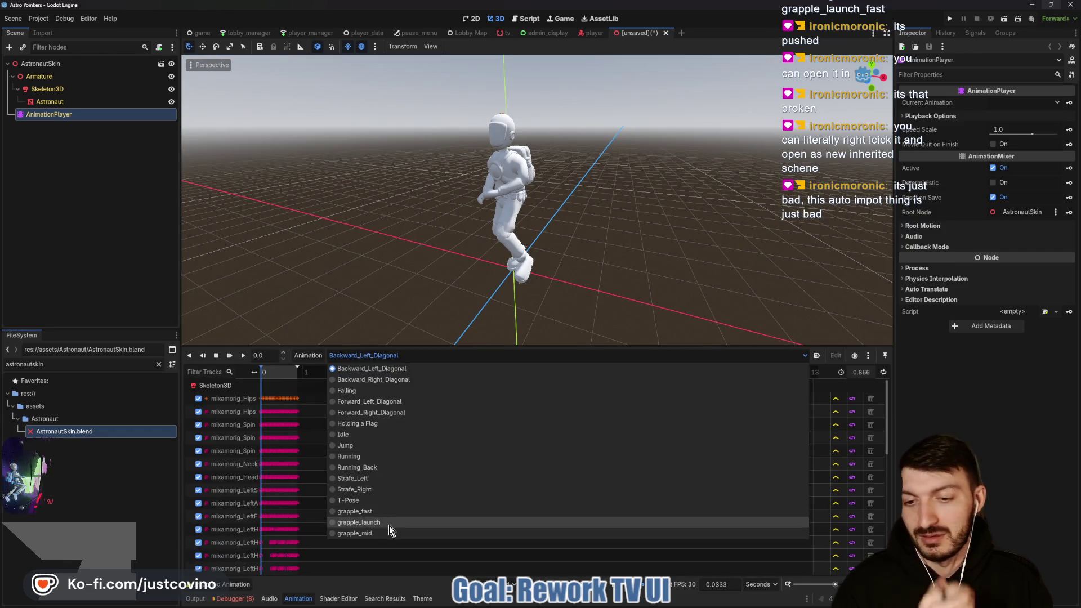
left_click(366, 512)
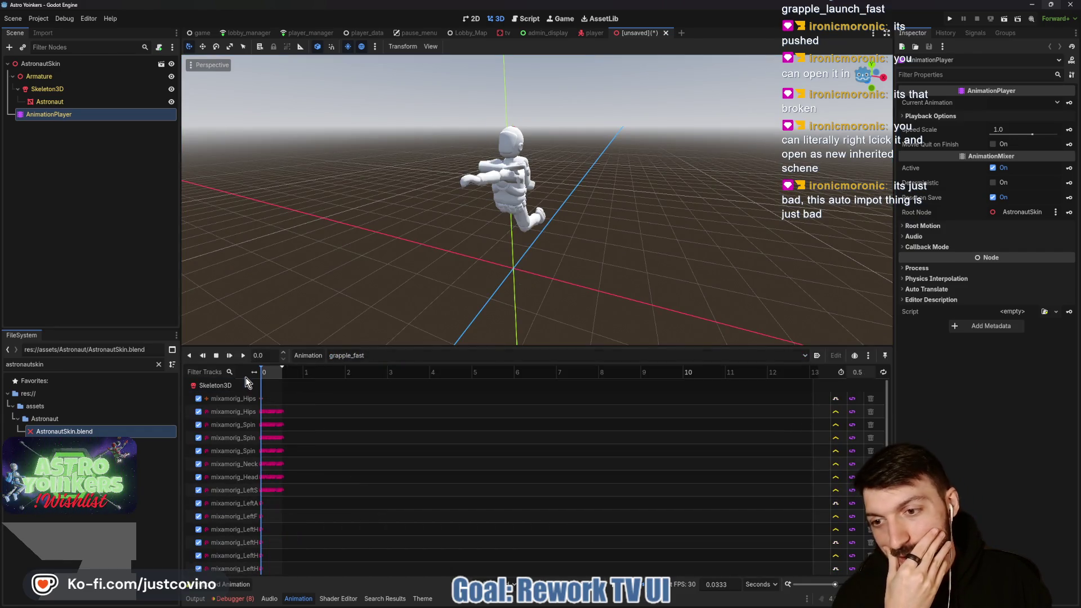
left_click(244, 356)
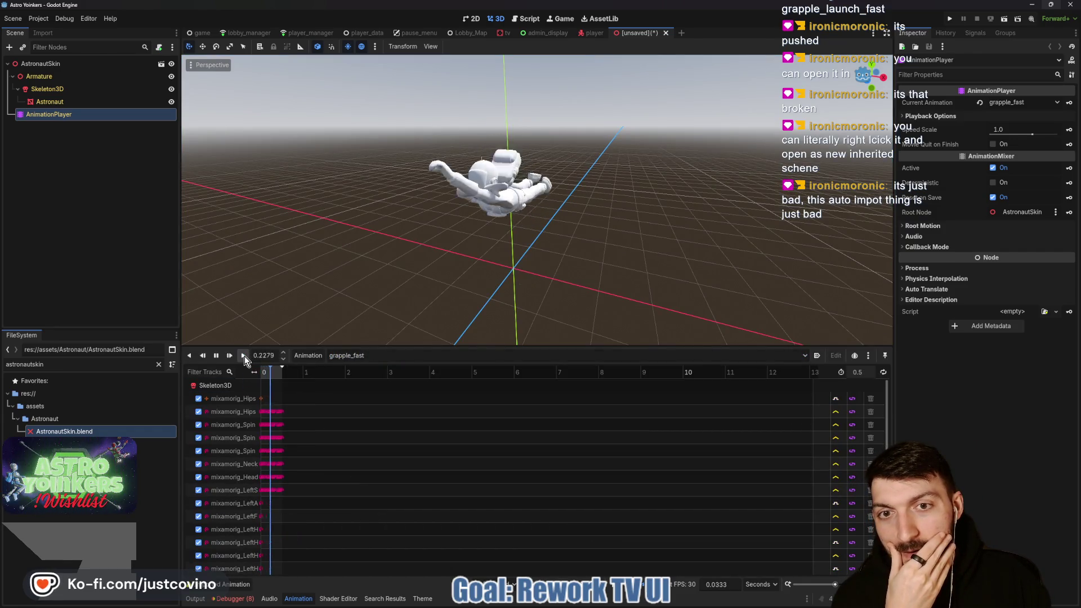
left_click(369, 359)
left_click(373, 520)
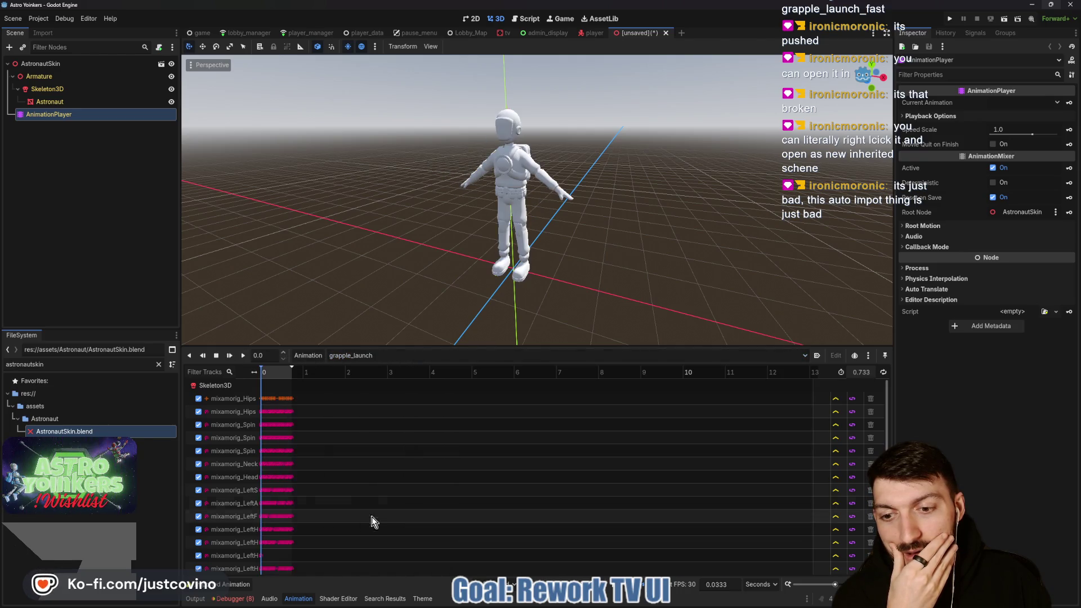
left_click(244, 355)
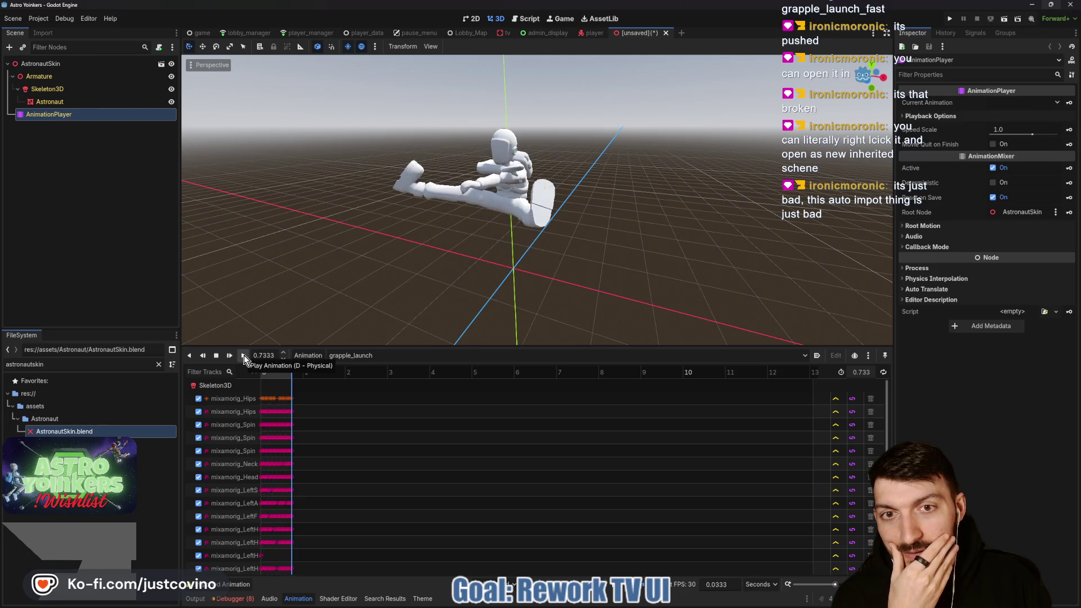
Play grapple_mid, then replay grapple_fast and grapple_launch.
left_click(378, 357)
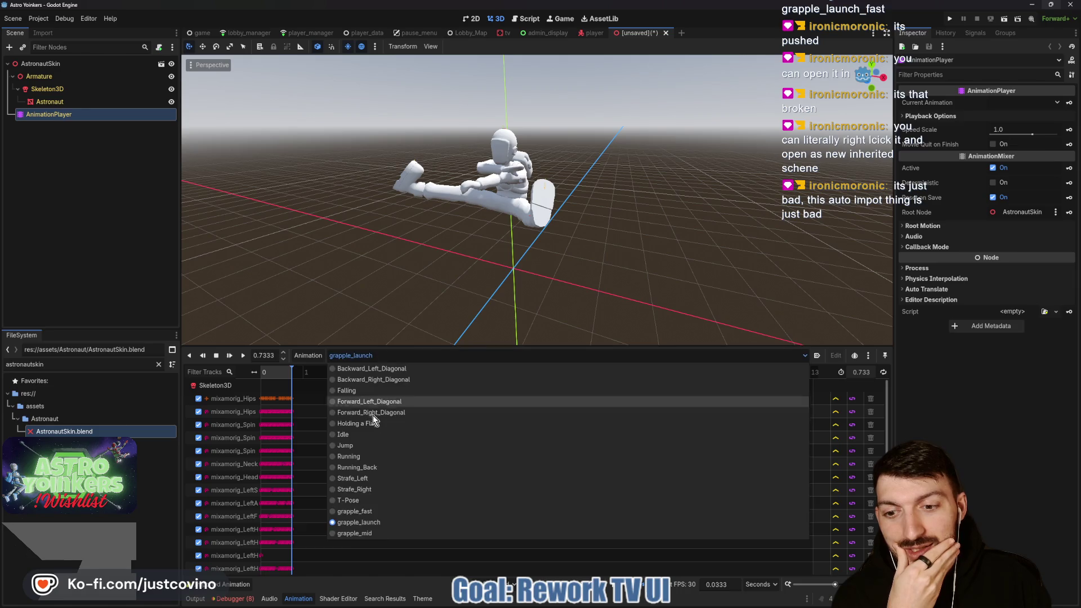
left_click(379, 532)
left_click(241, 355)
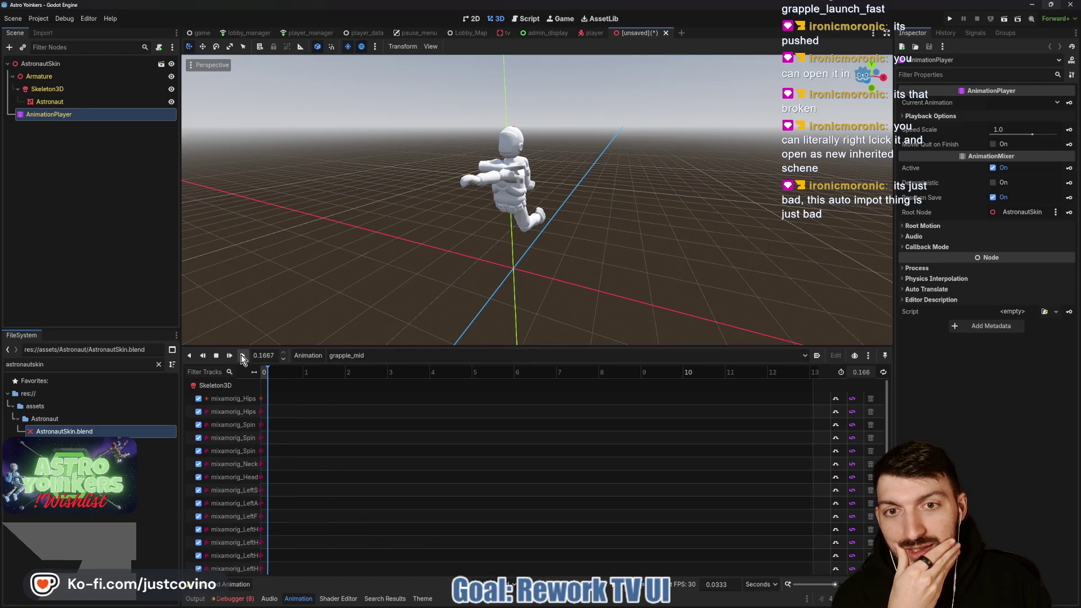
left_click(347, 356)
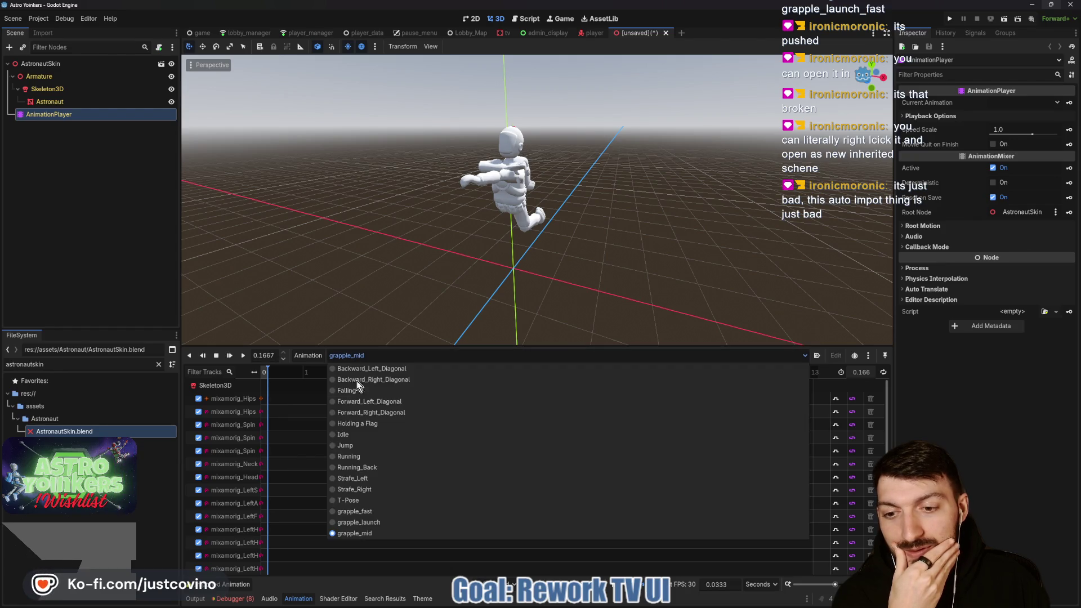
left_click(369, 512)
left_click(243, 356)
left_click(410, 355)
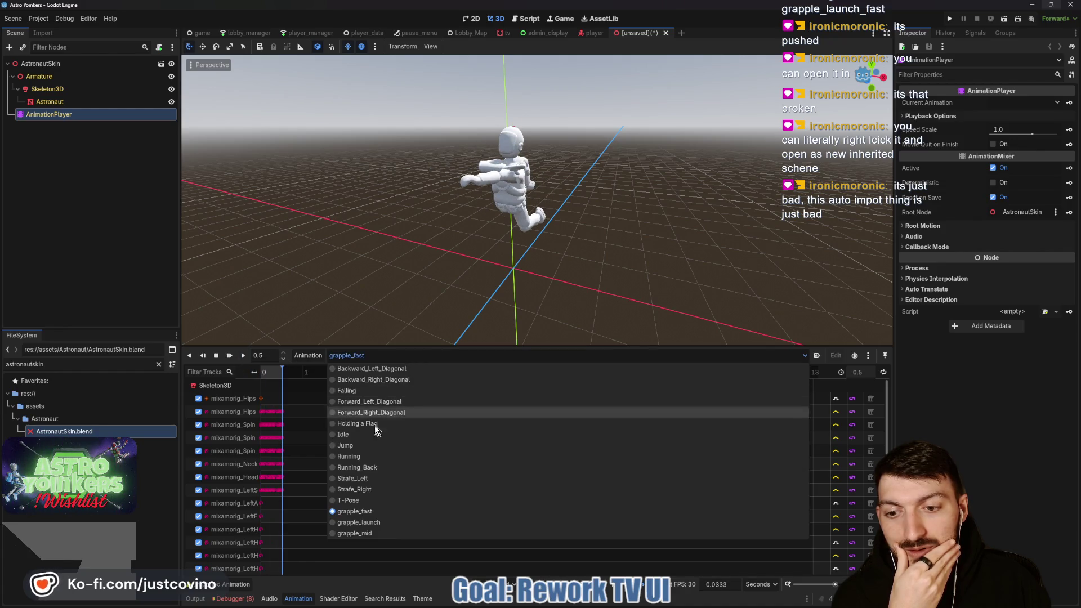
left_click(376, 522)
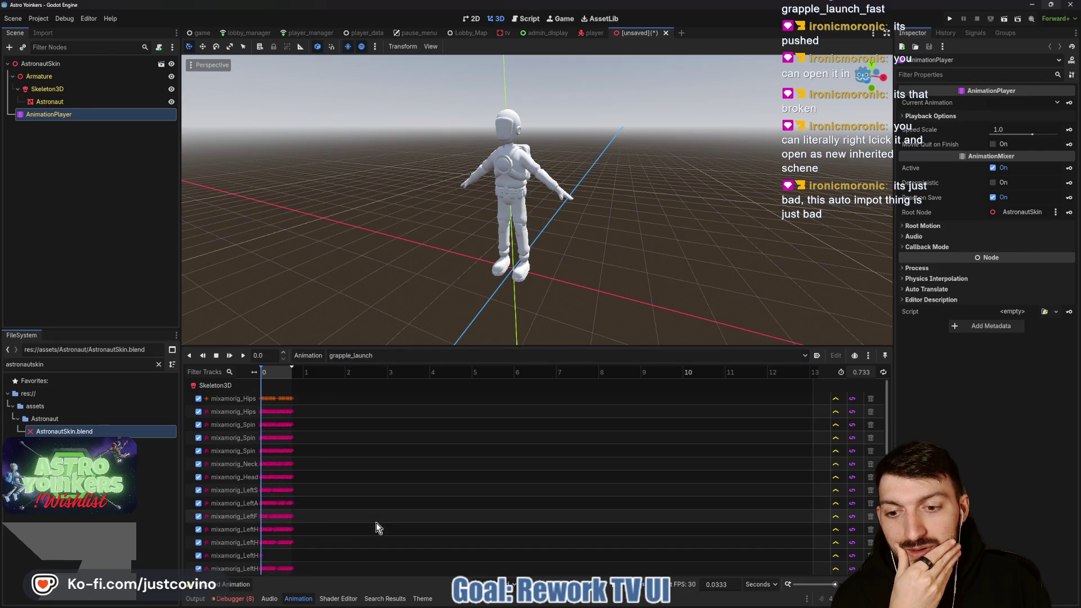
left_click(243, 356)
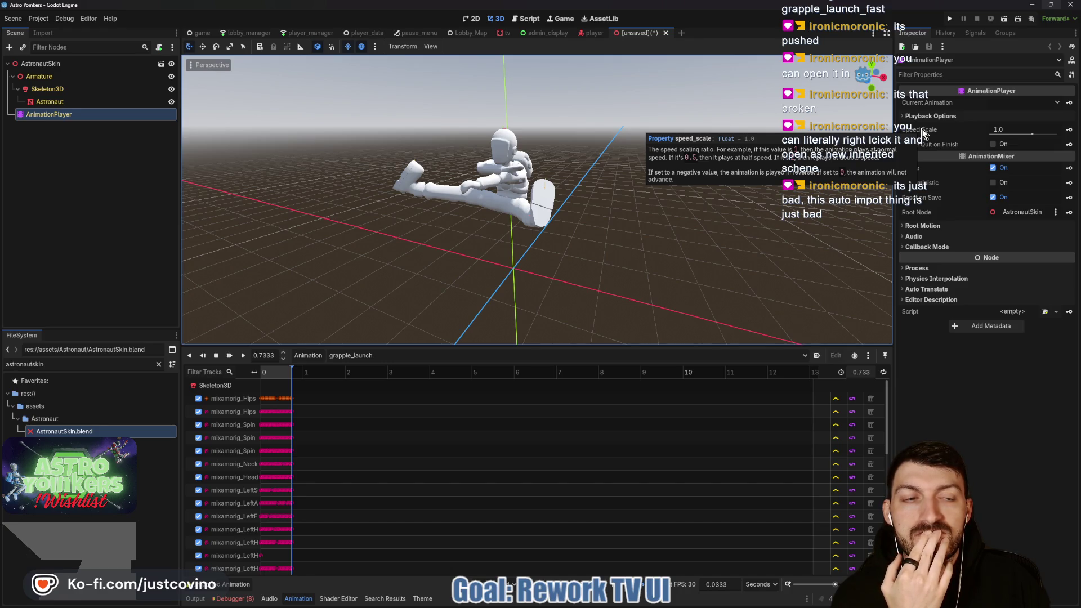
Preview grapple_launch at faster playback speeds (4.0, then about 2), then reset speed to 1.0.
left_click_drag(1032, 134, 1064, 136)
left_click(243, 355)
left_click_drag(1060, 134, 1039, 135)
left_click(1017, 129)
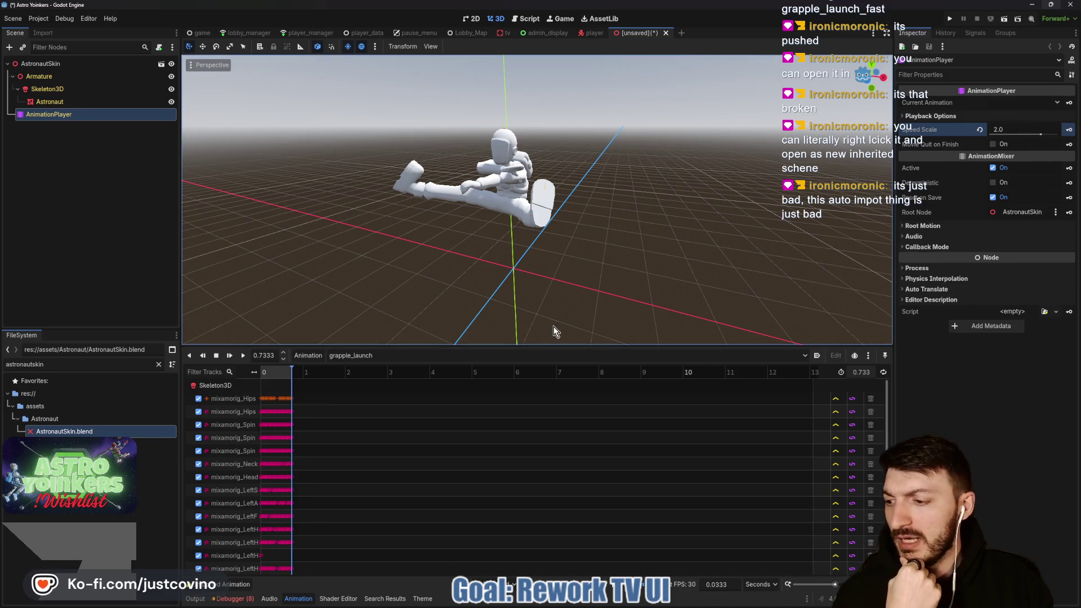
left_click(242, 354)
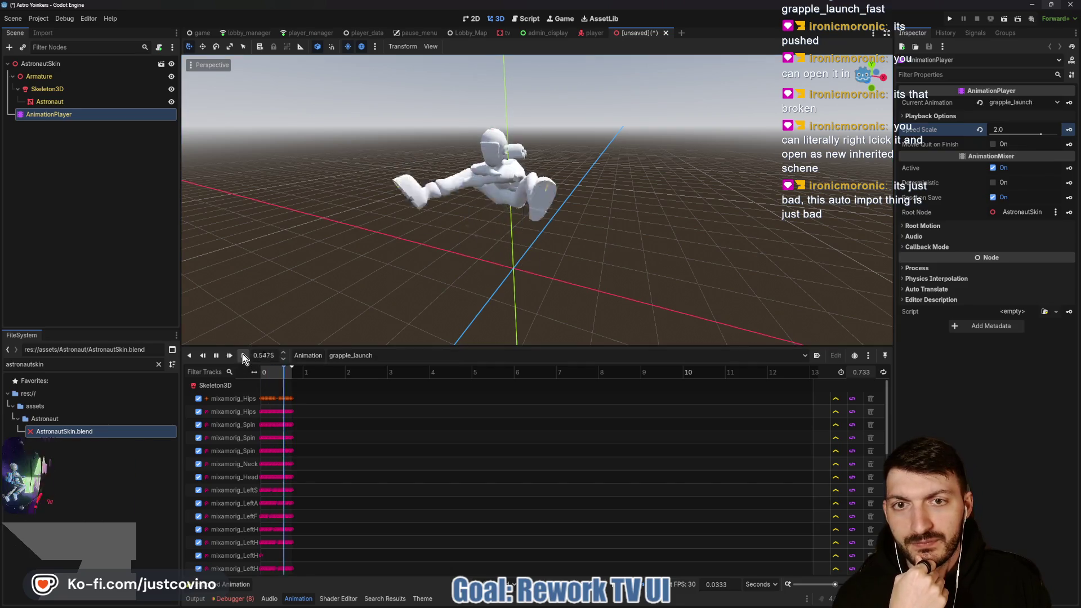
left_click(980, 129)
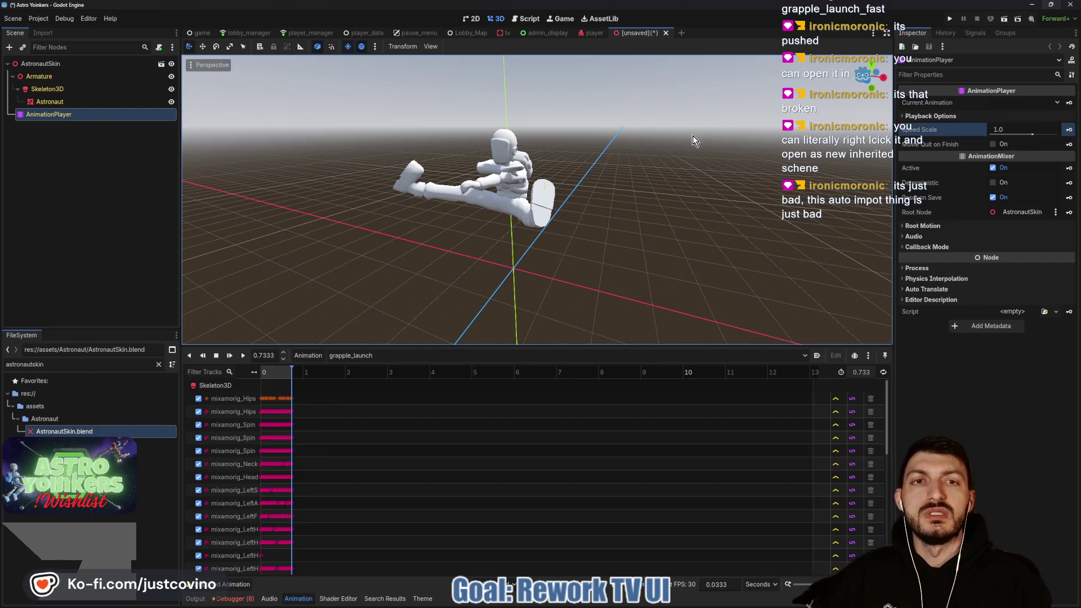
Close the unsaved inherited astronaut scene tab and discard its changes with Don't Save.
mouse_move(586, 34)
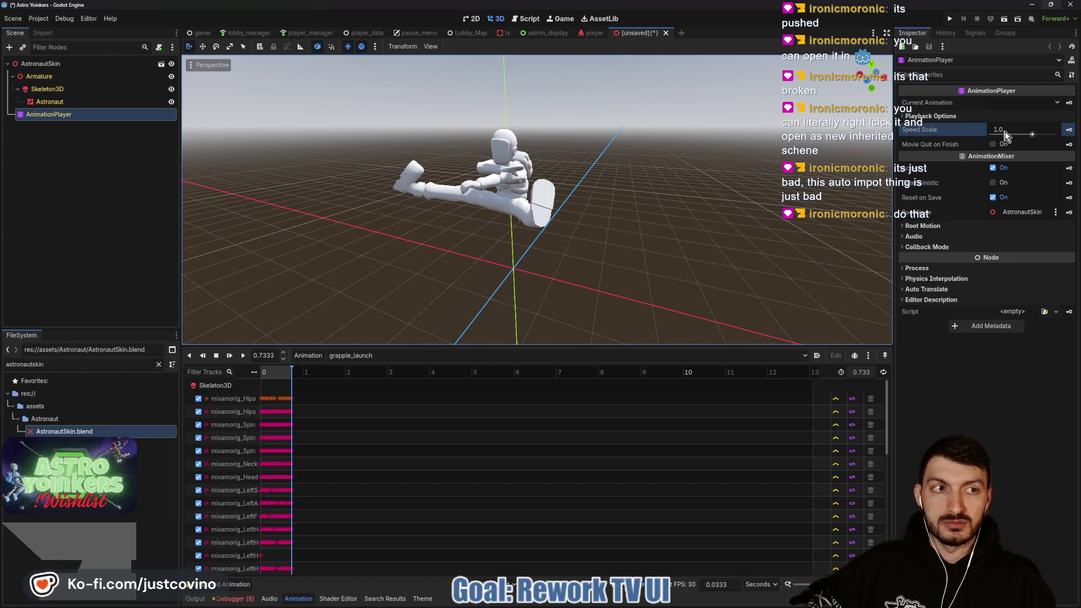
left_click(666, 33)
left_click(597, 321)
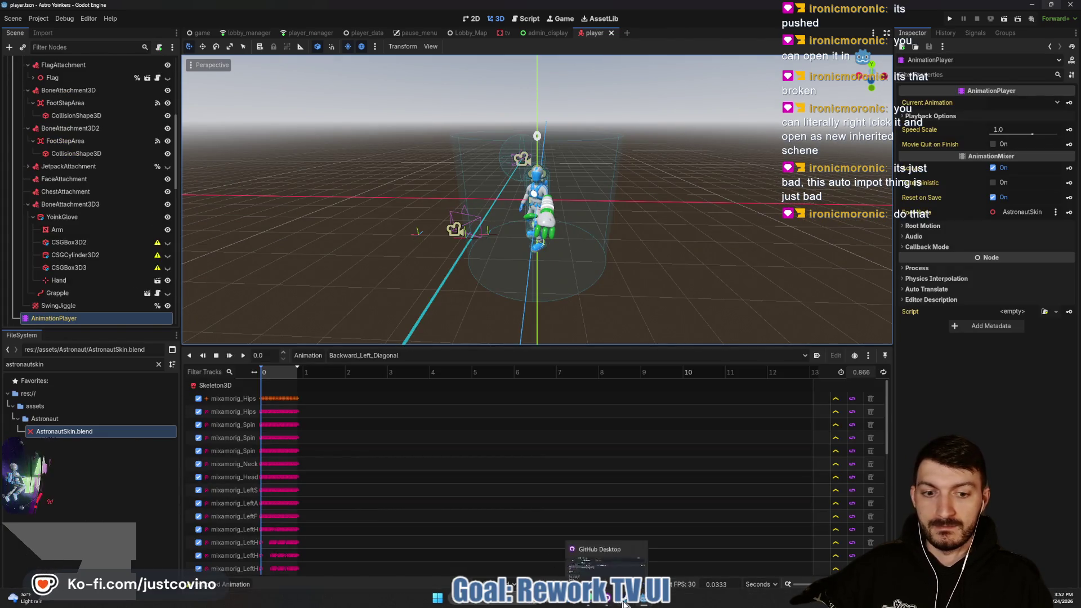
In the commit history, revert the changes made in the blend commit.
left_click(608, 601)
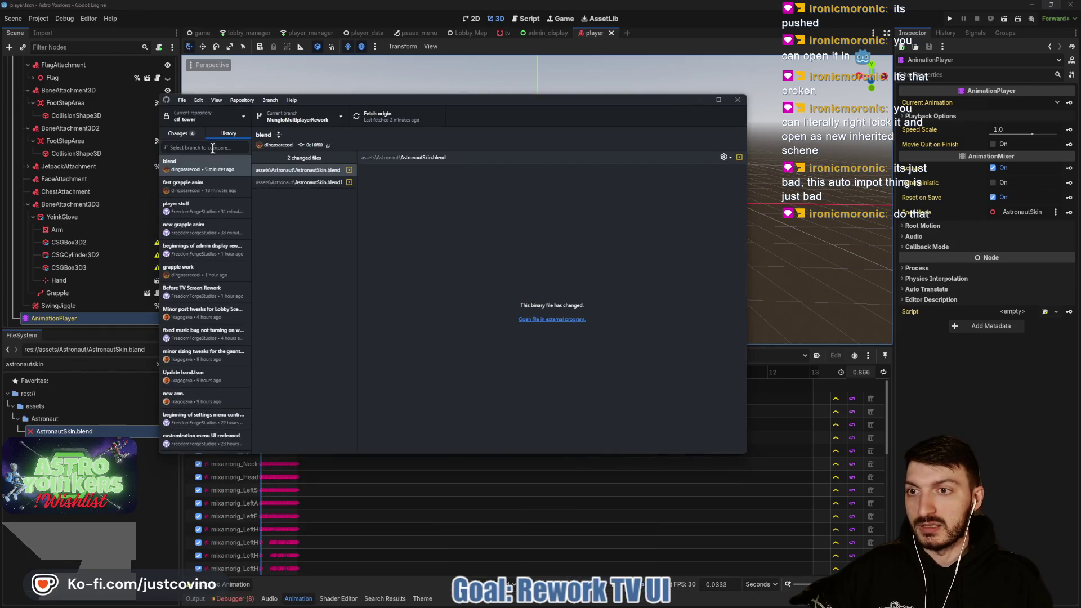
right_click(214, 168)
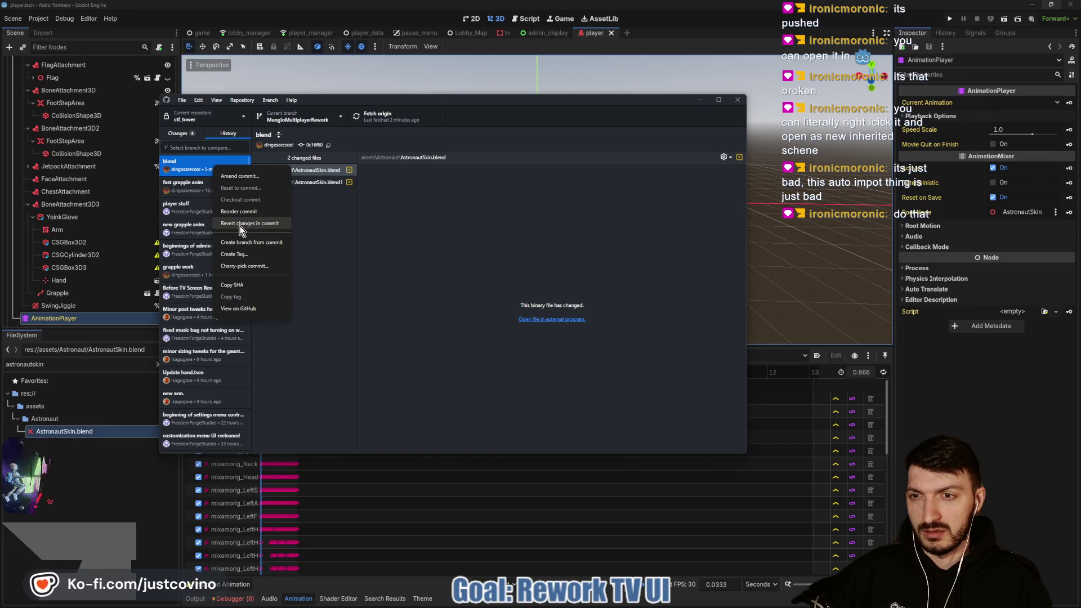
left_click(185, 160)
left_click(177, 134)
left_click(230, 134)
left_click(202, 165)
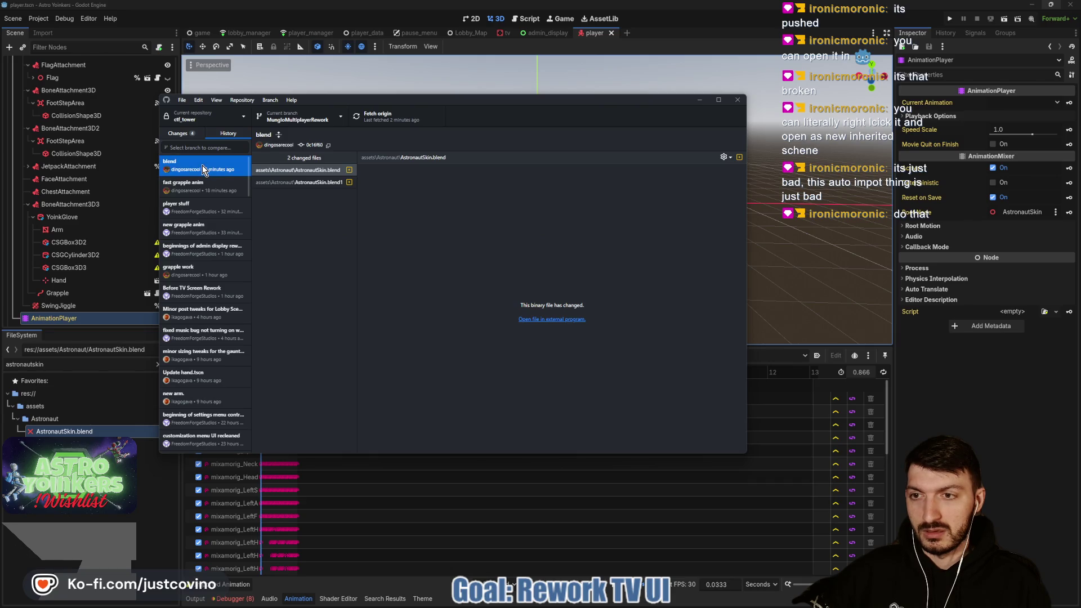
right_click(201, 165)
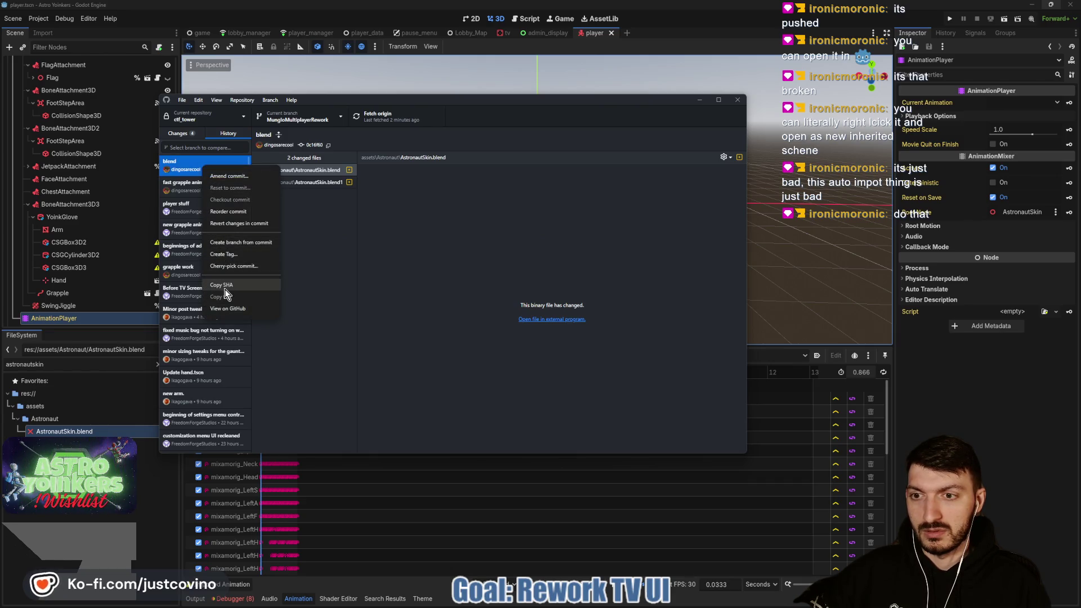
left_click(220, 223)
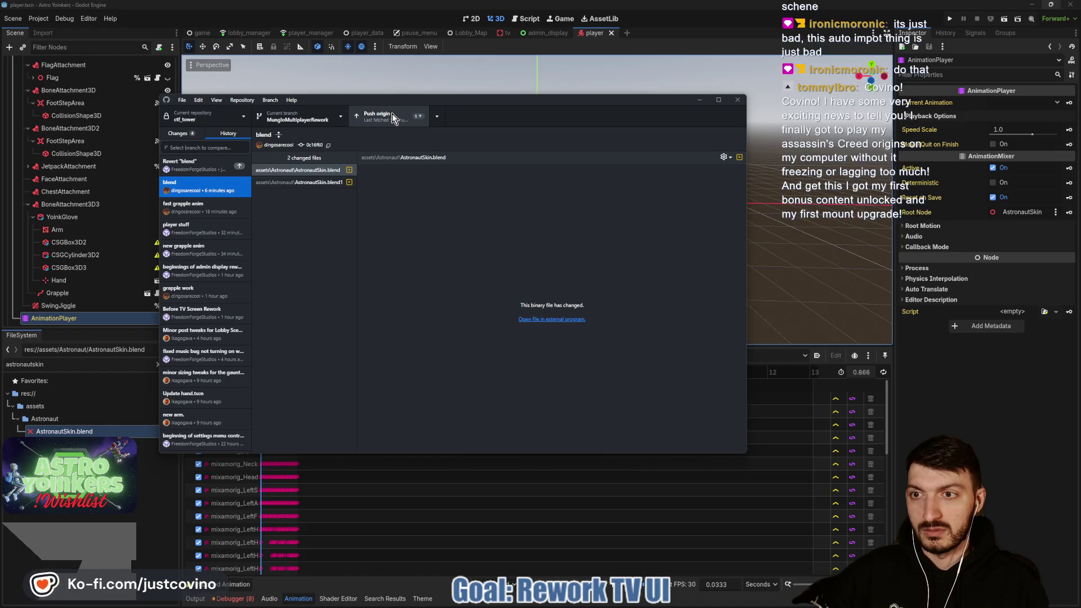
Push the new Revert "blend" commit to origin and view it in the history.
left_click(391, 113)
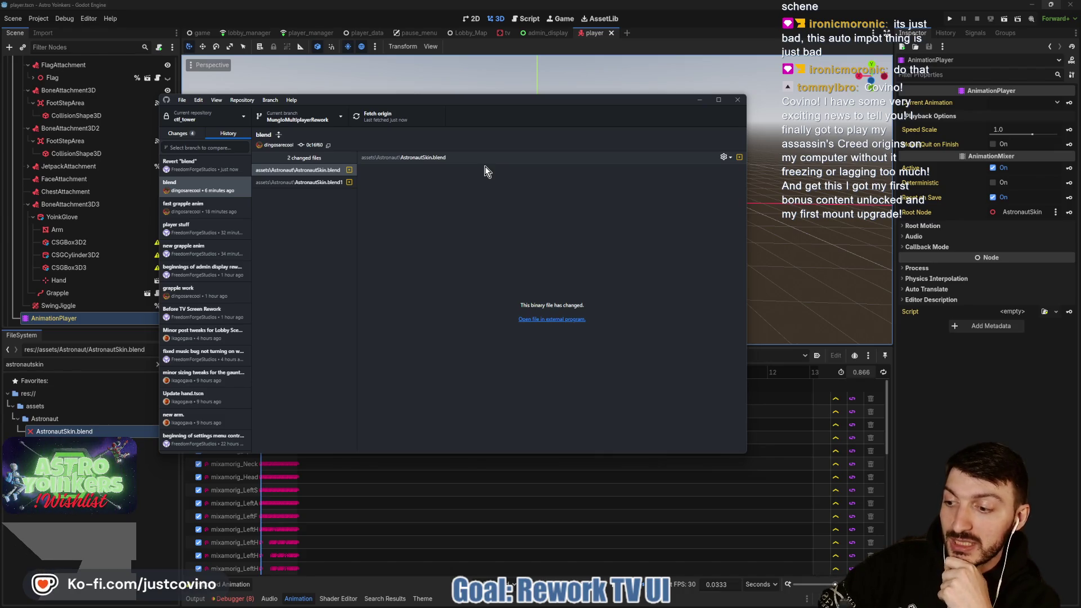
left_click(203, 163)
left_click(758, 287)
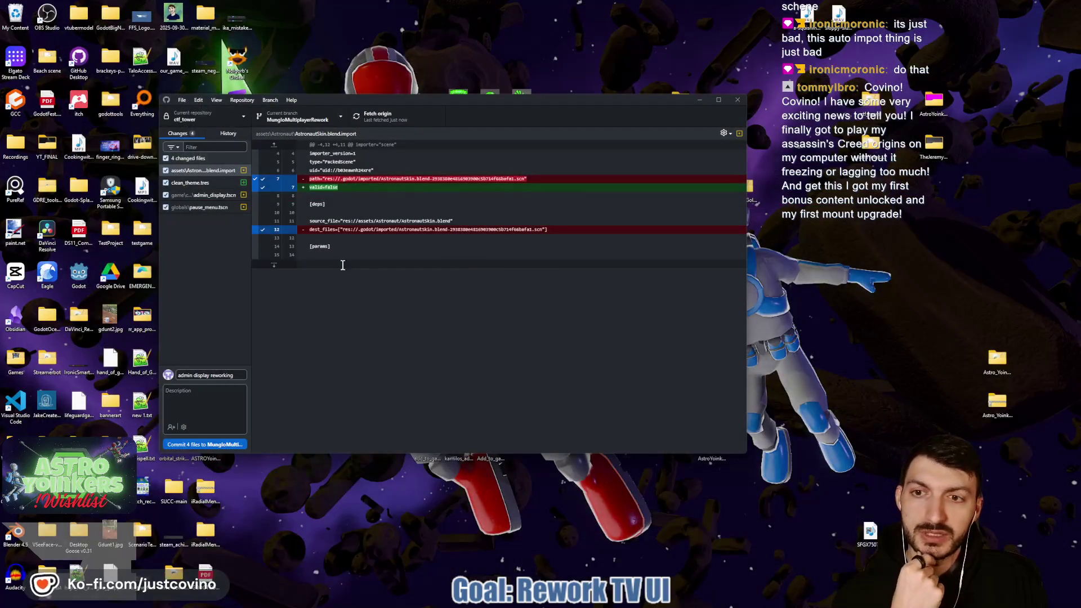
Discard the pending changes to the AstronautSkin blend import and the GodotSteam debug dll.
left_click(202, 171)
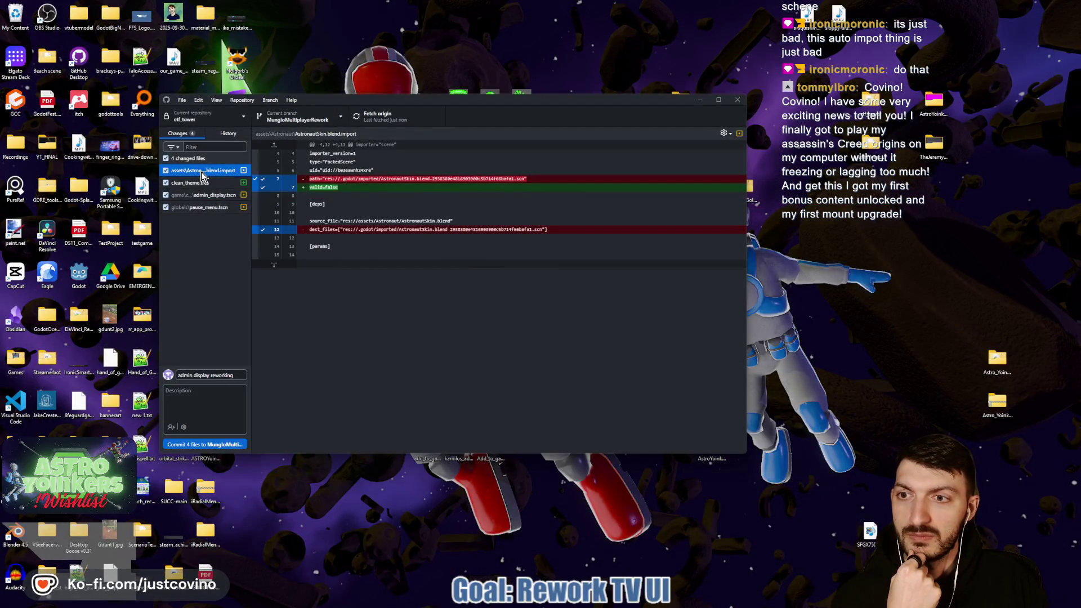
right_click(202, 176)
left_click(217, 208)
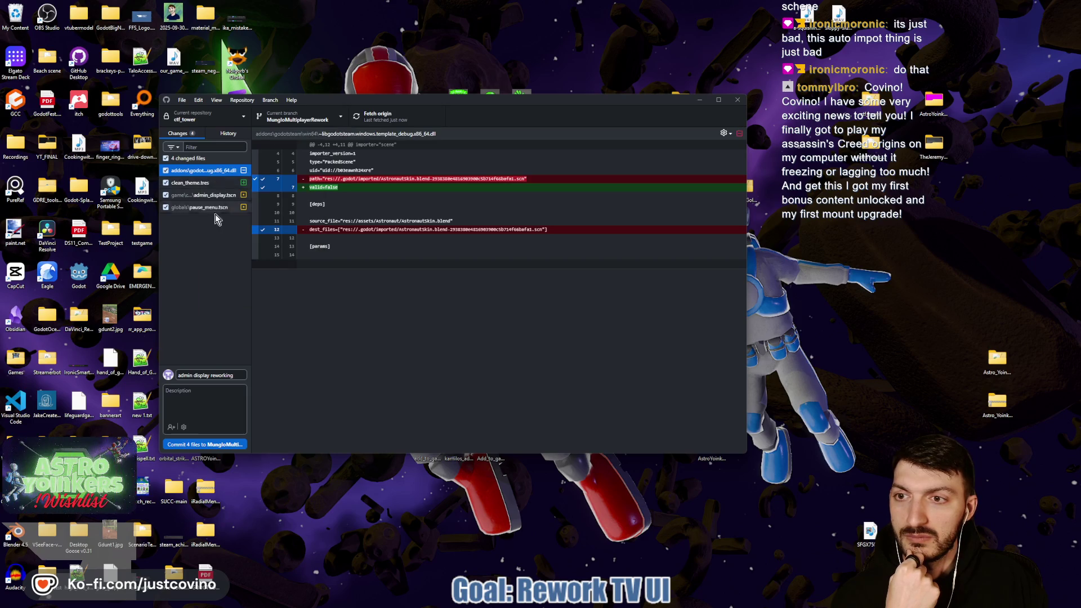
right_click(207, 172)
left_click(210, 192)
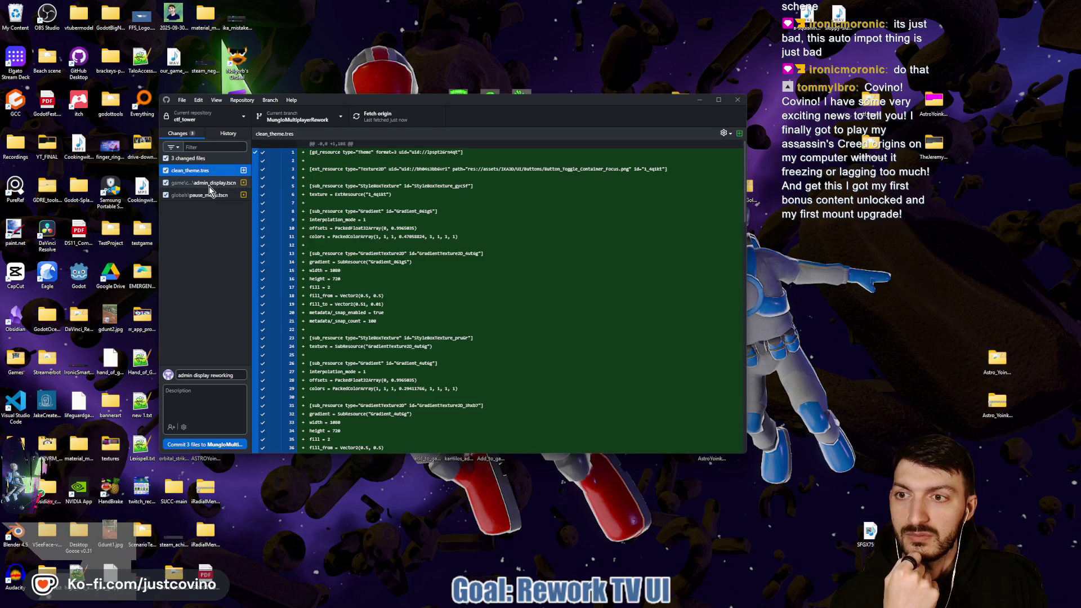
Fetch from origin, then open the desktop Godot folder and select the Godot 4.6.2 executable.
left_click(401, 119)
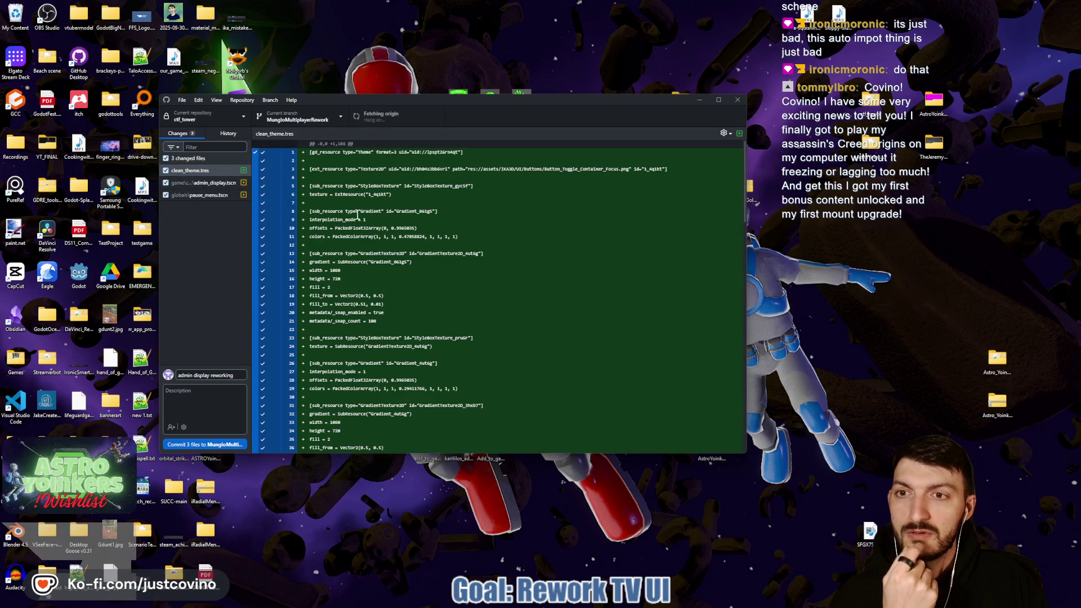
left_click(229, 135)
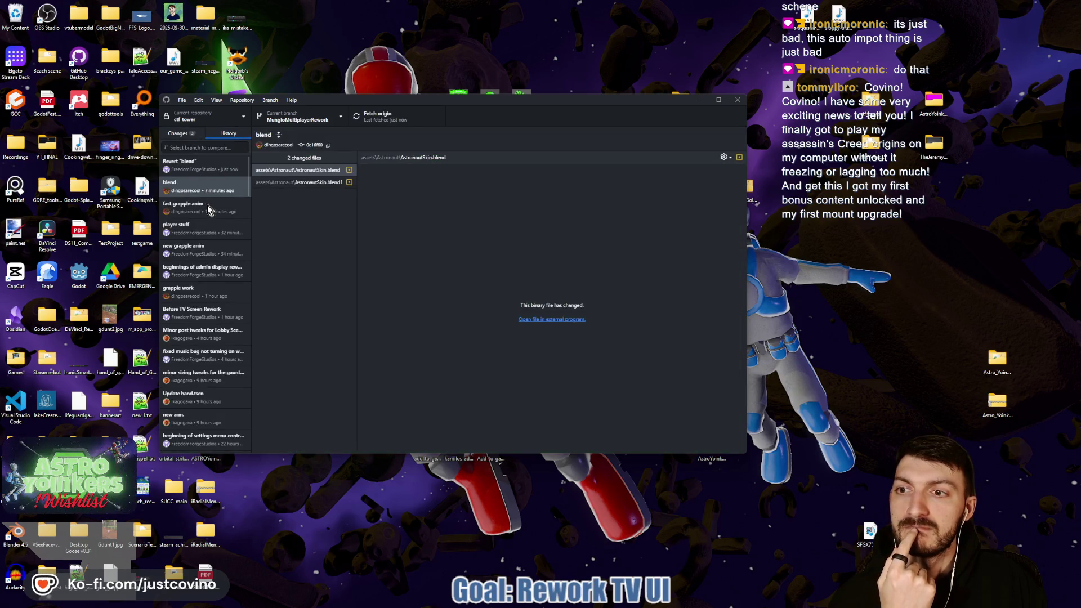
left_click(184, 136)
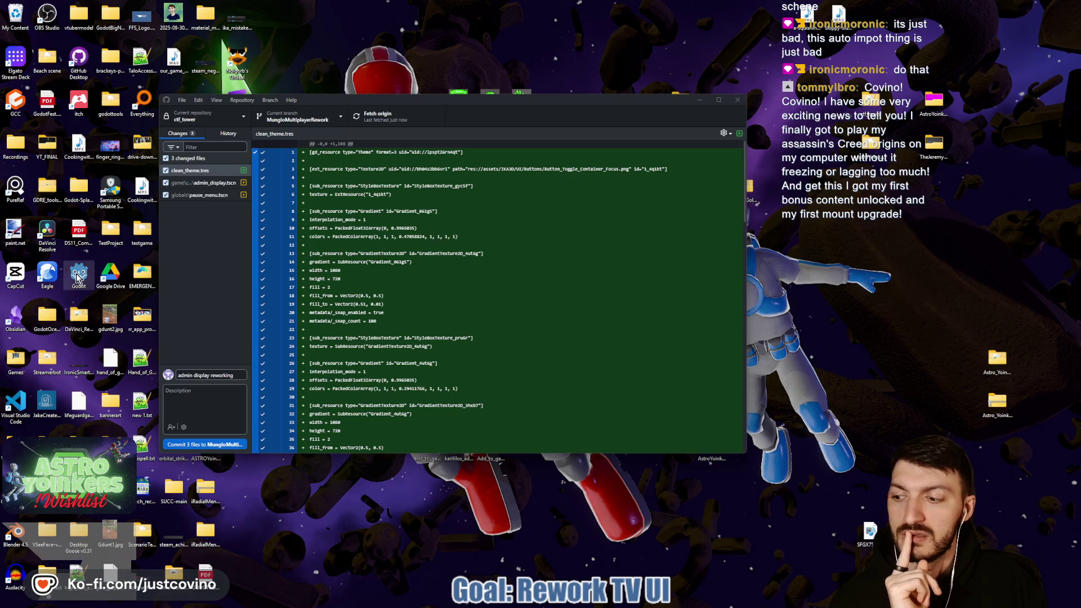
double_click(79, 275)
left_click(338, 222)
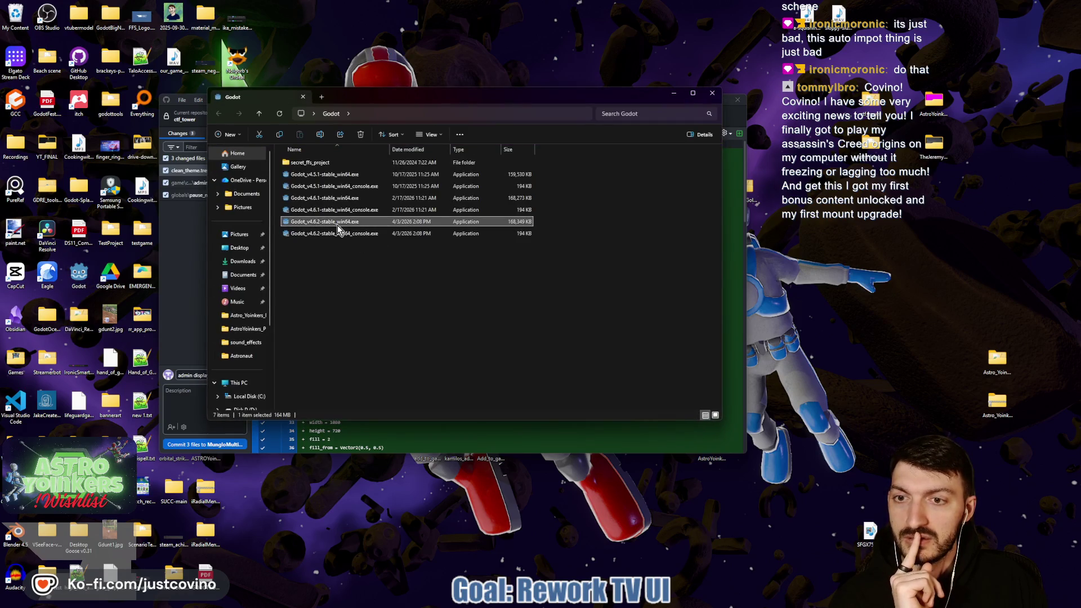
Launch Godot_v4.6.2-stable_win64.exe and open the Astro Yoinkers project from the Project Manager.
double_click(338, 224)
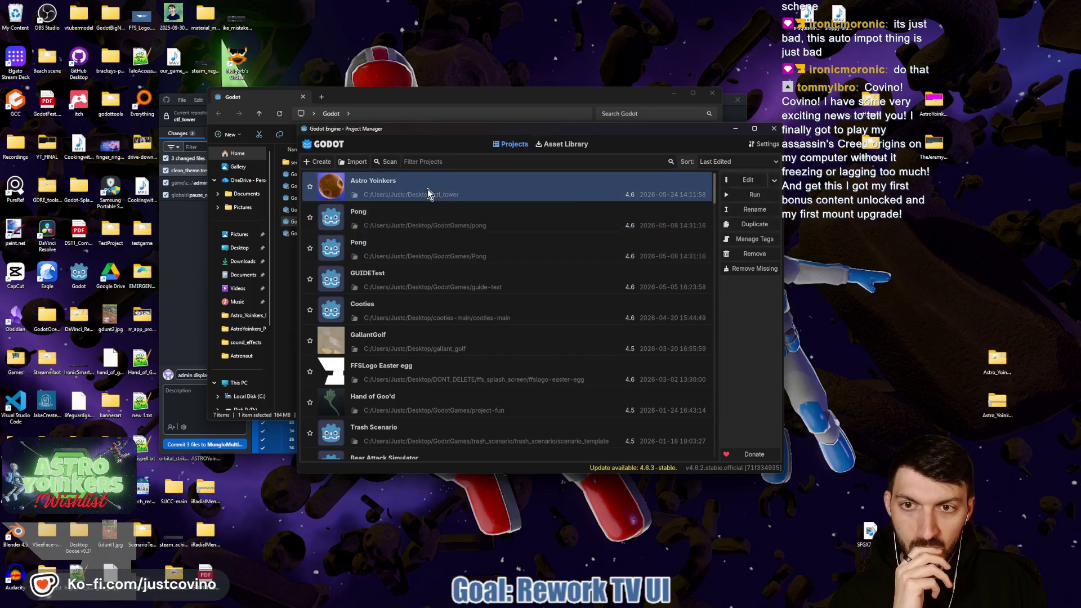
double_click(427, 194)
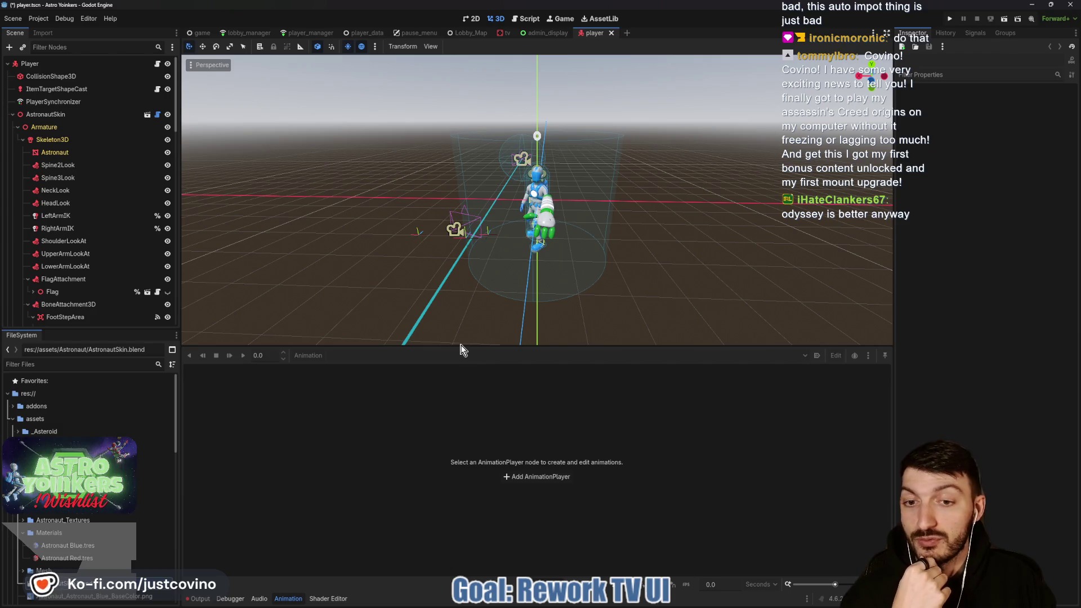
Enlarge the 3D viewport by dragging the animation panel splitter down.
left_click_drag(460, 346, 478, 485)
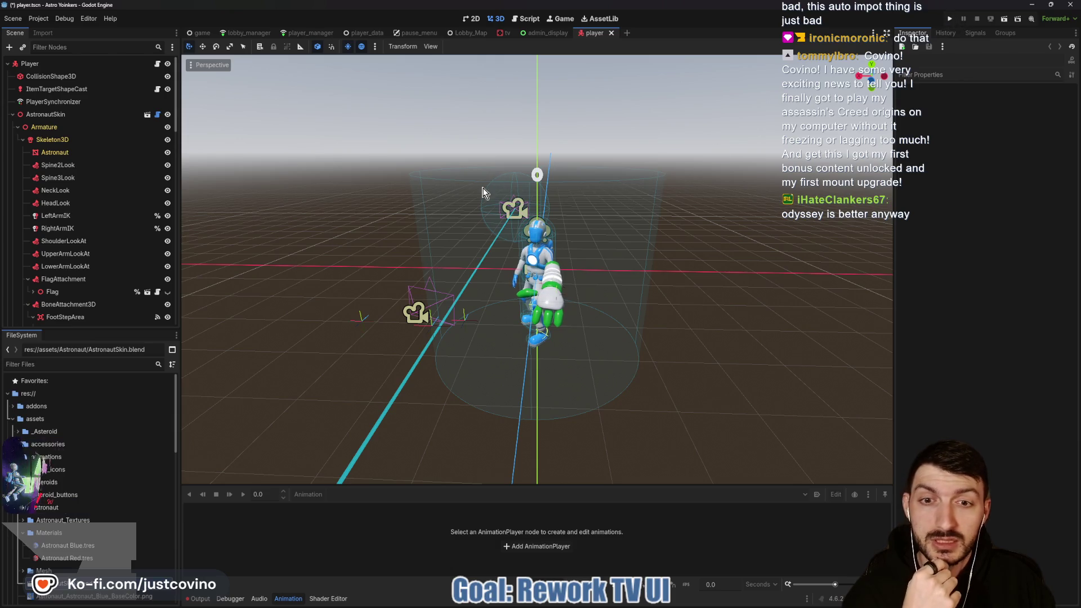
scroll(93, 304, "down", 3)
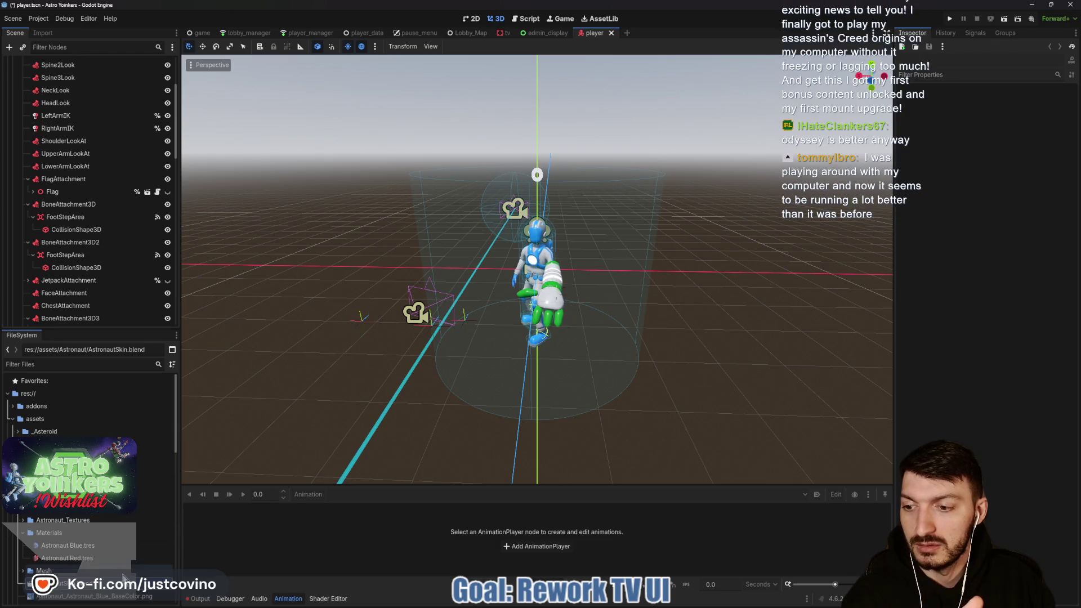
mouse_move(499, 605)
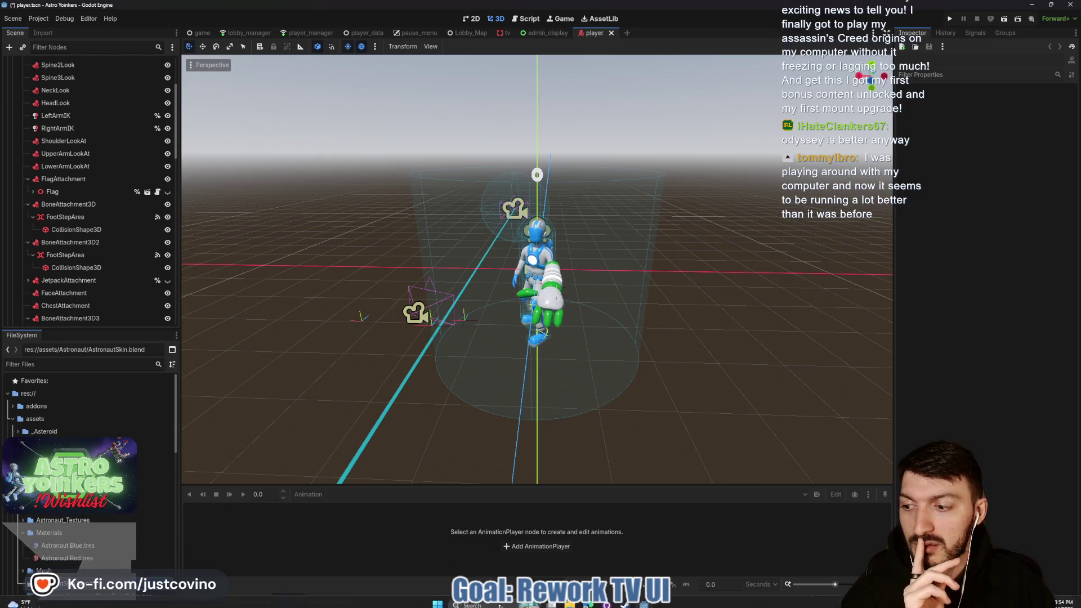
Run the project, host a private lobby, and walk the character onto the ready pad.
left_click(950, 22)
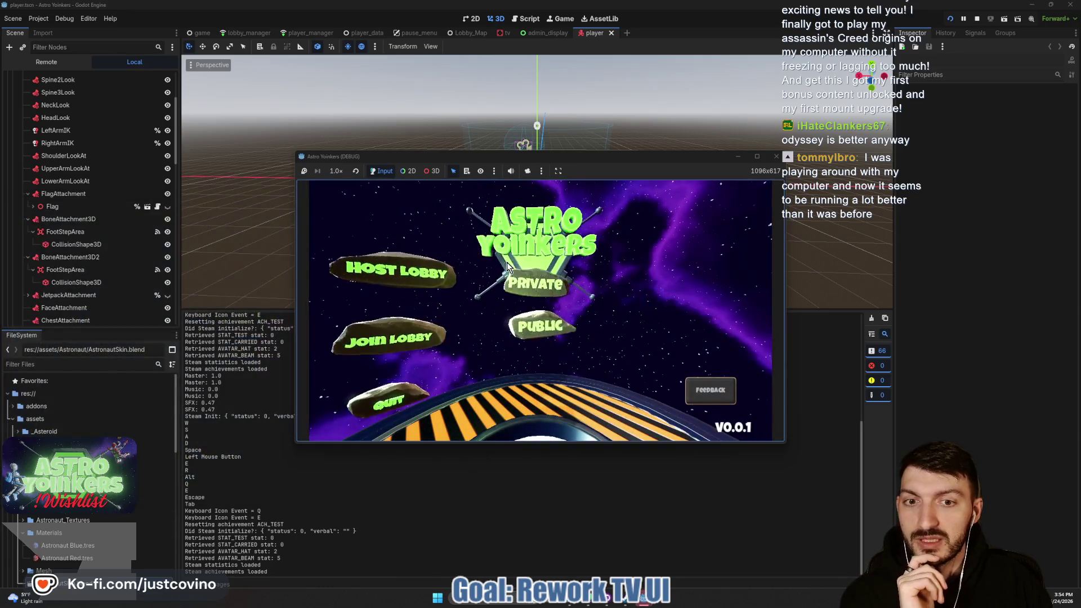
left_click(508, 264)
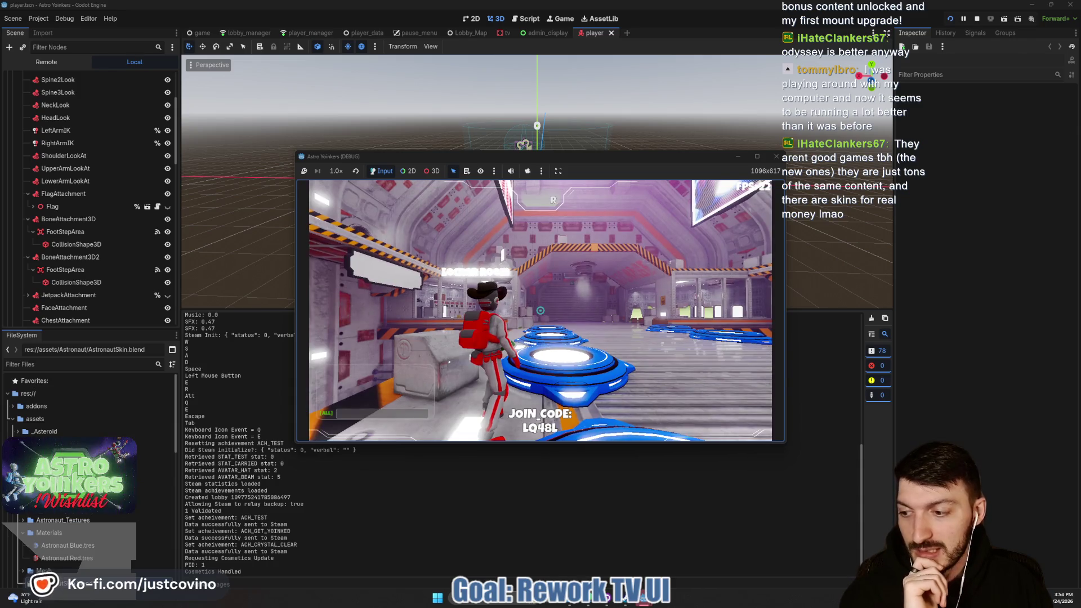
key("w")
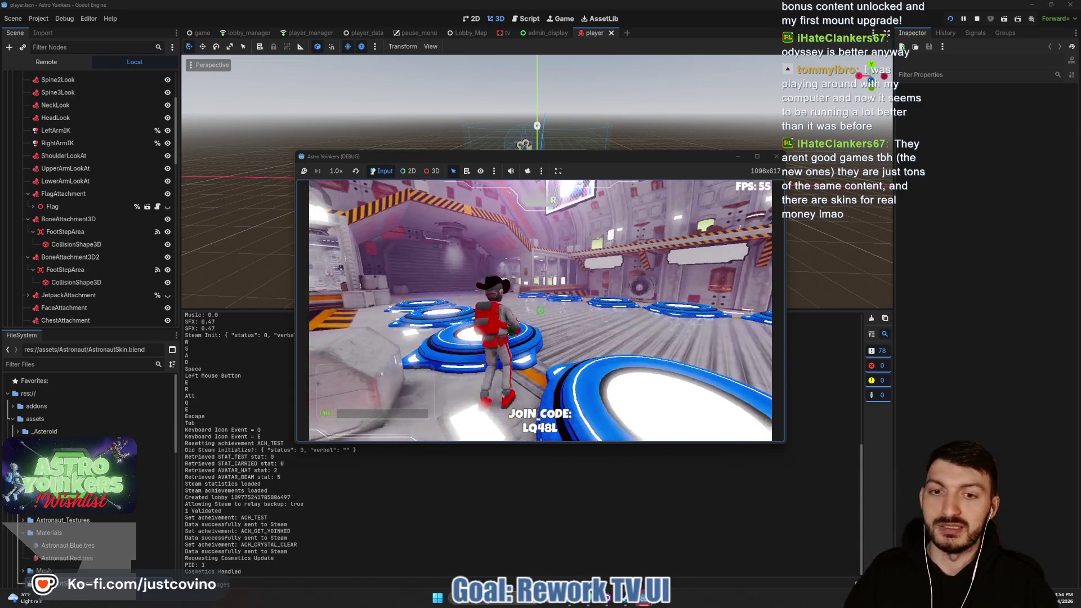
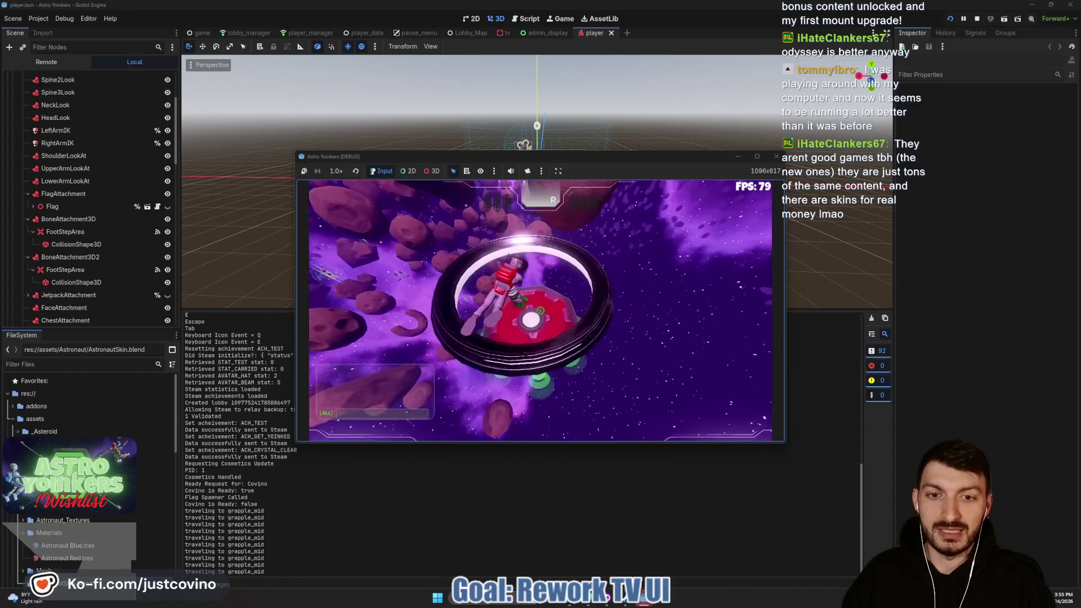
Stop the running game and give the 3D viewport more room.
key("F8")
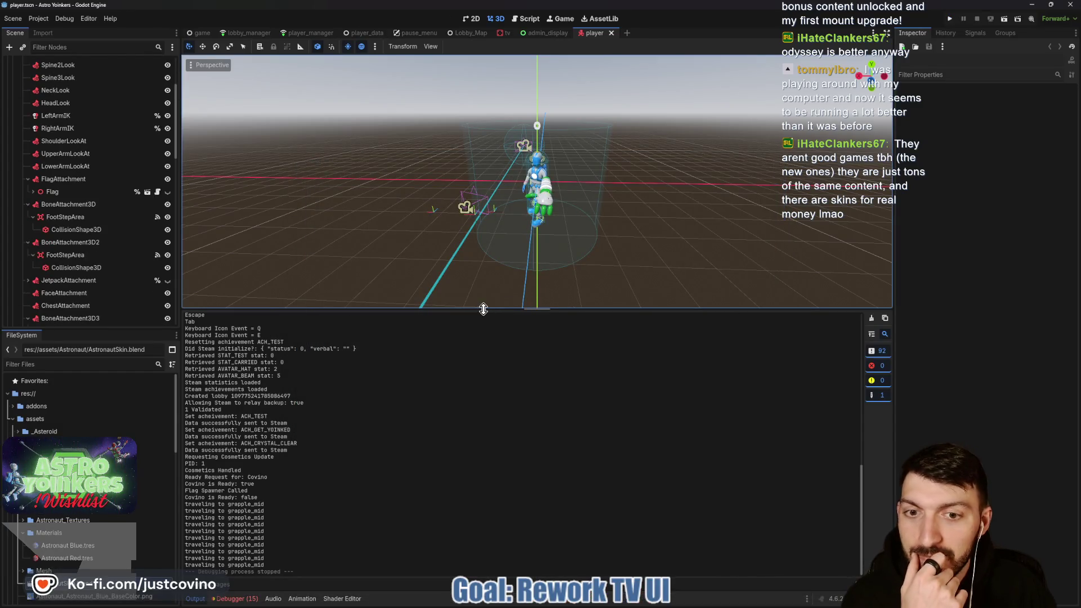
left_click_drag(495, 309, 484, 432)
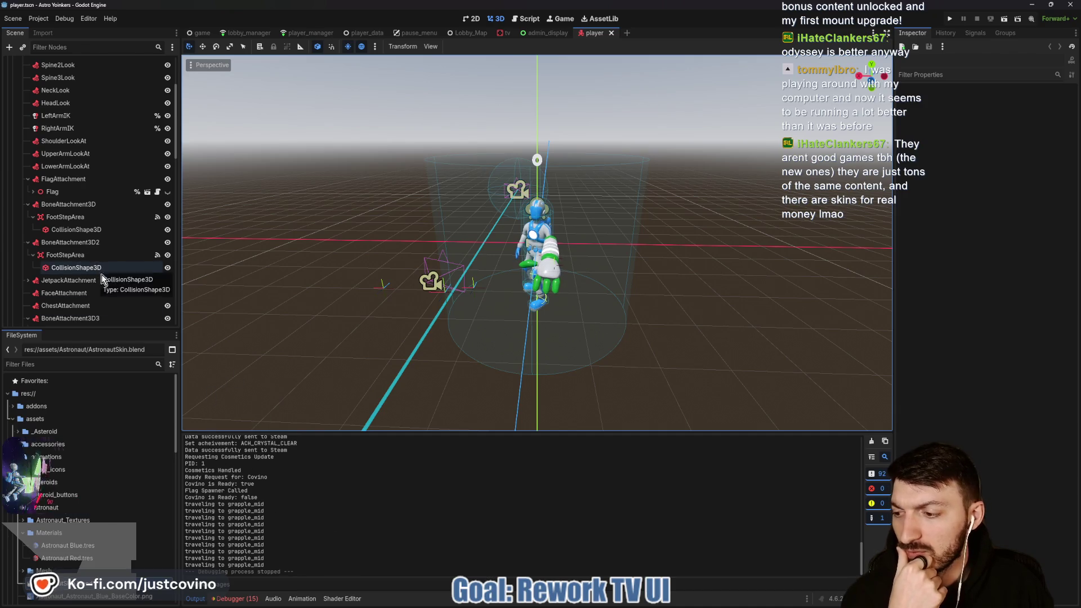
scroll(131, 219, "up", 4)
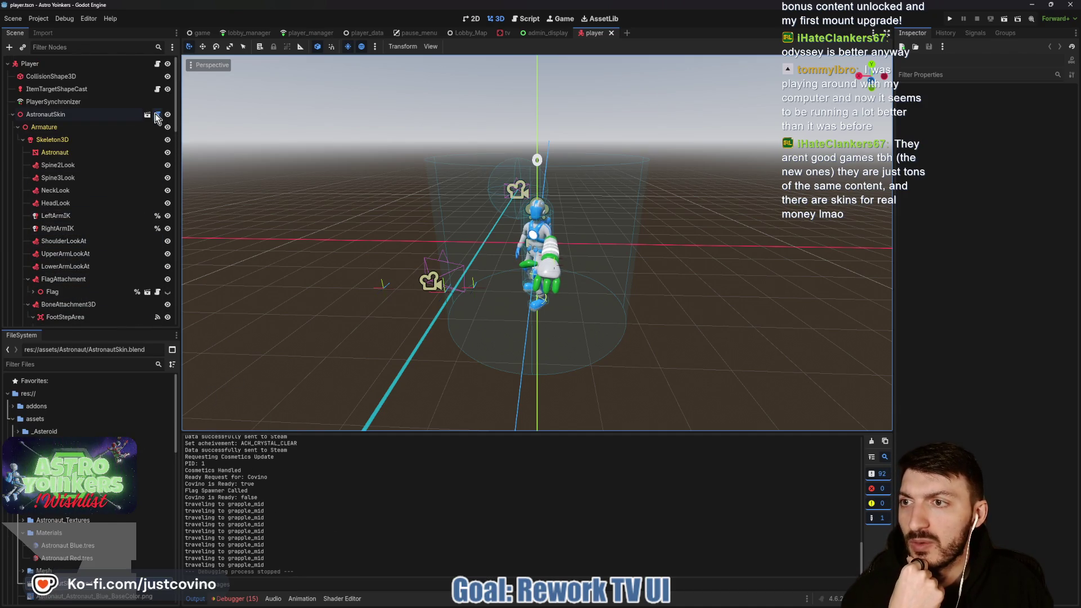
Read through the Player's player.gd grapple code, then view player.tscn's uncommitted diff in GitHub Desktop.
left_click(157, 64)
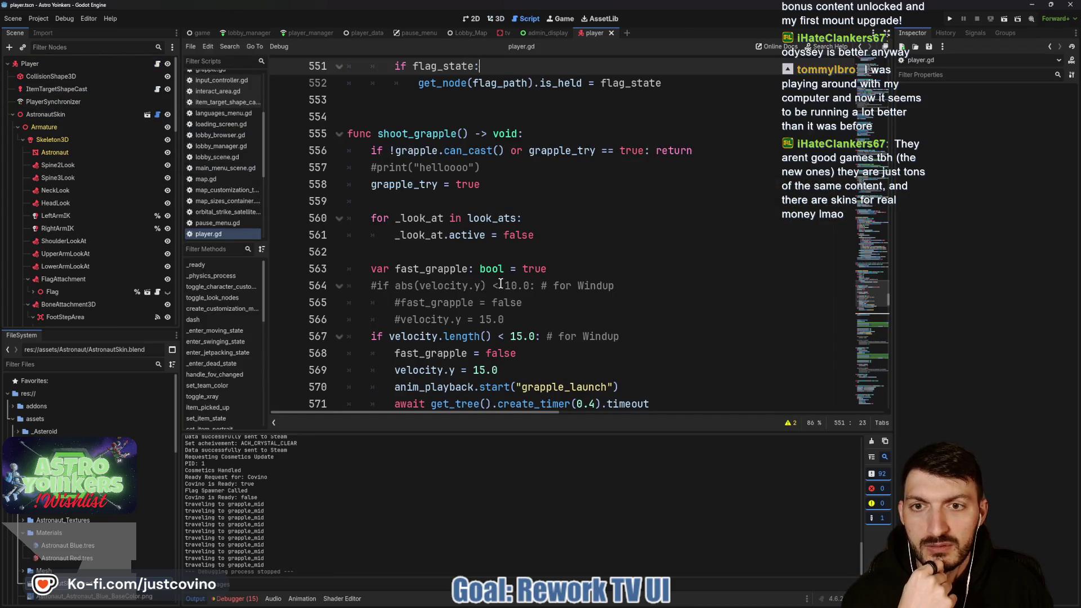
scroll(497, 286, "down", 6)
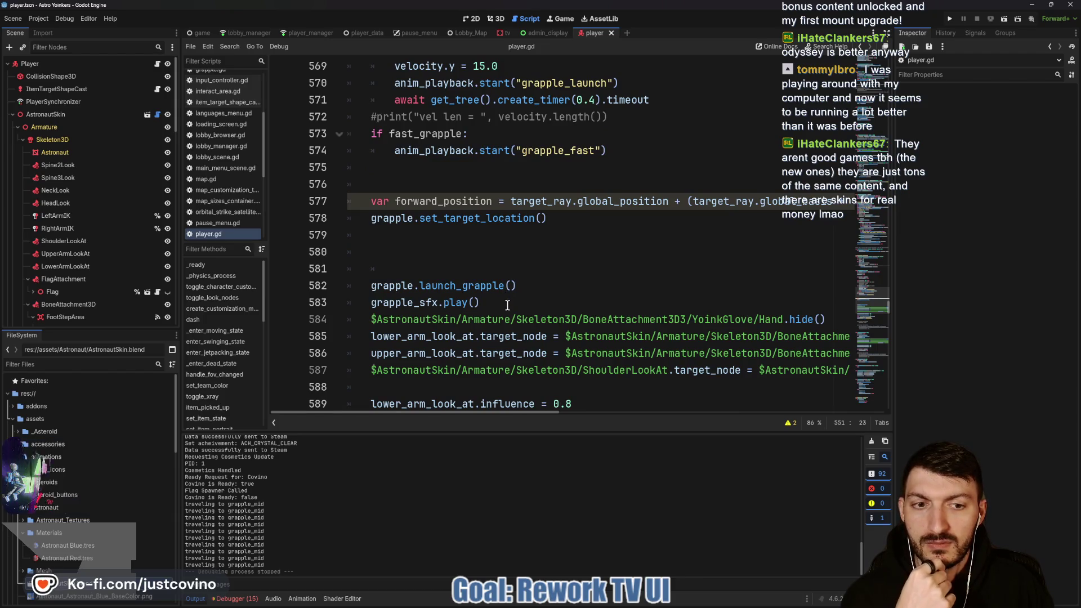
scroll(511, 338, "down", 3)
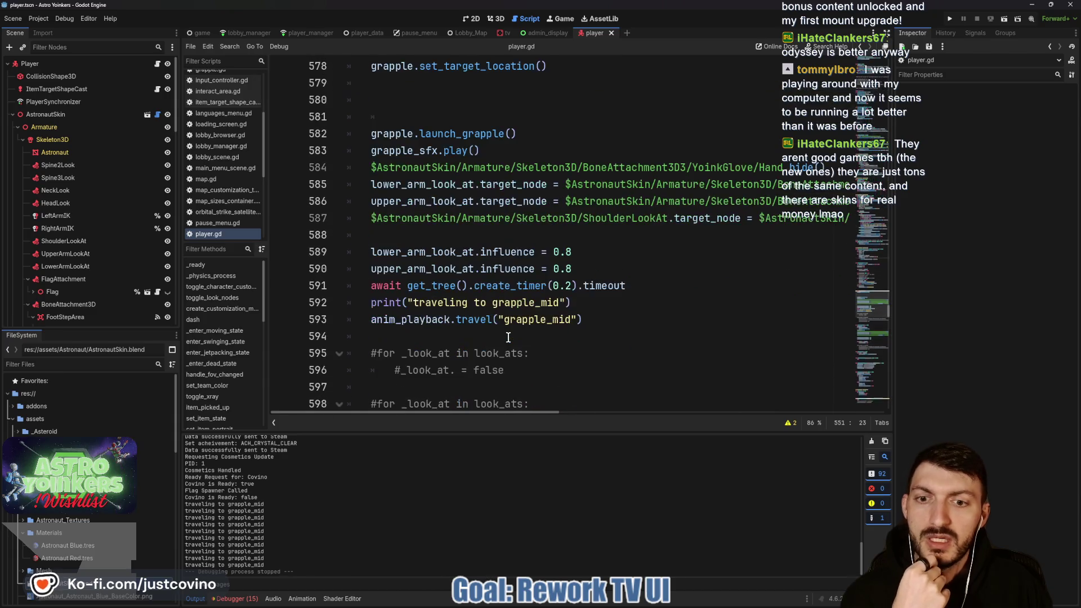
scroll(573, 307, "down", 3)
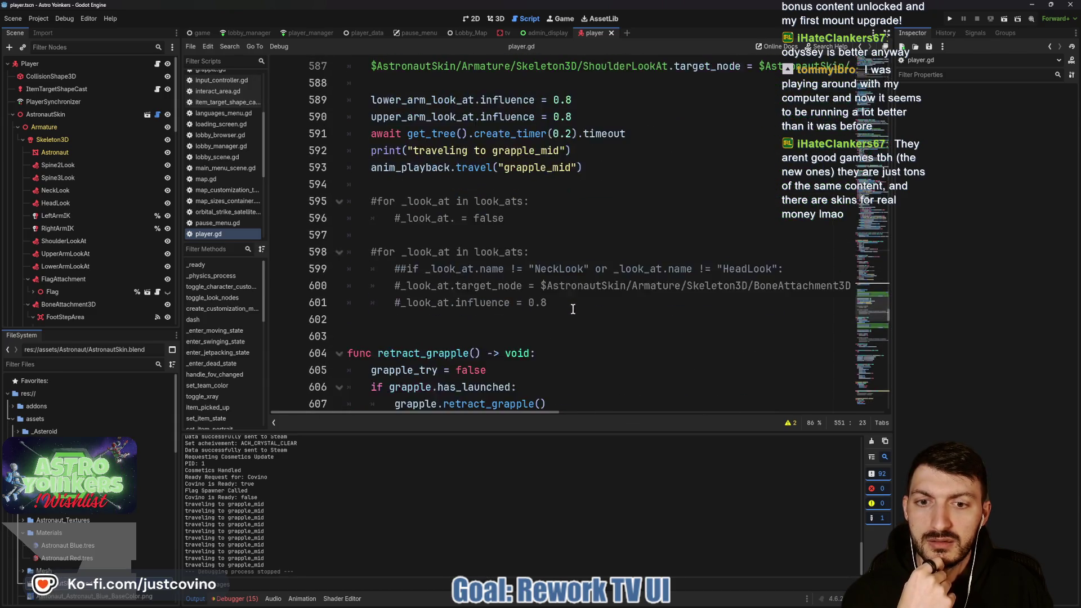
scroll(571, 308, "up", 3)
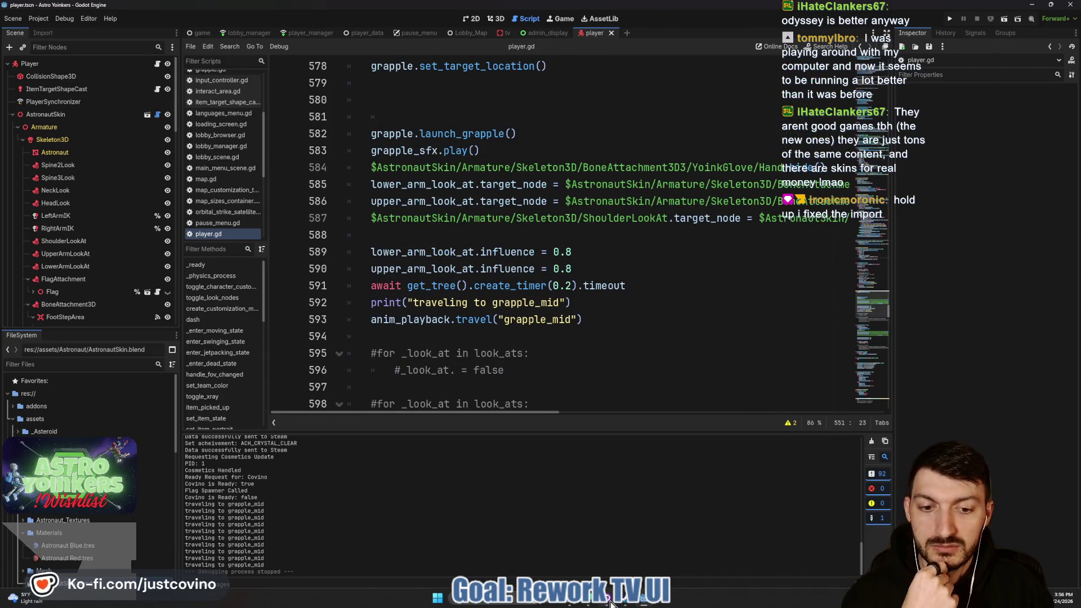
left_click(613, 604)
left_click(195, 209)
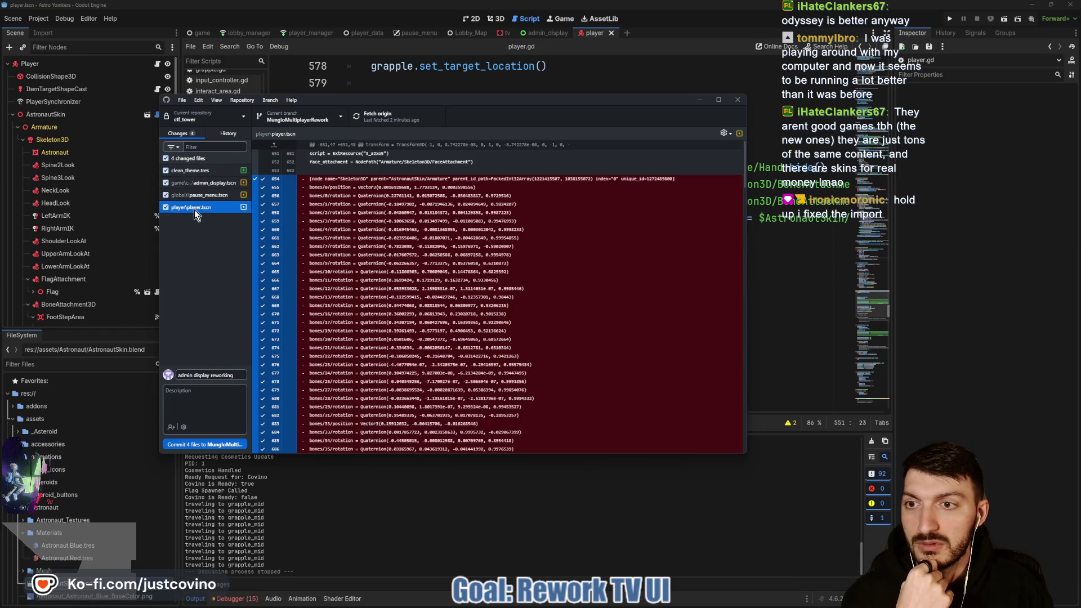
Discard player.tscn's changes, commit the other three files as 'admin display reworking', and fetch origin.
right_click(194, 210)
key("Escape")
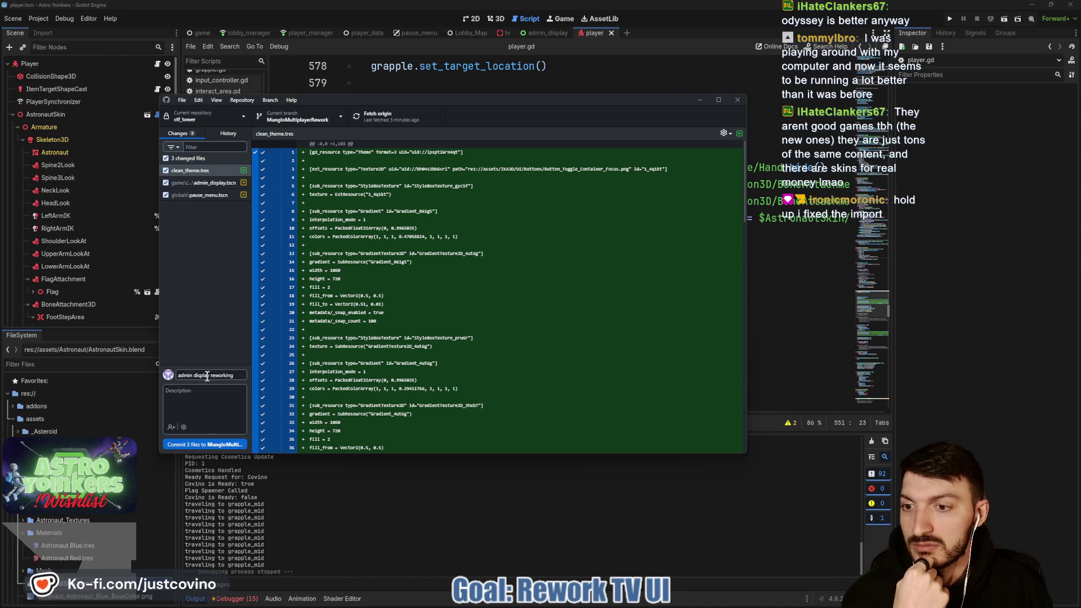
left_click(205, 444)
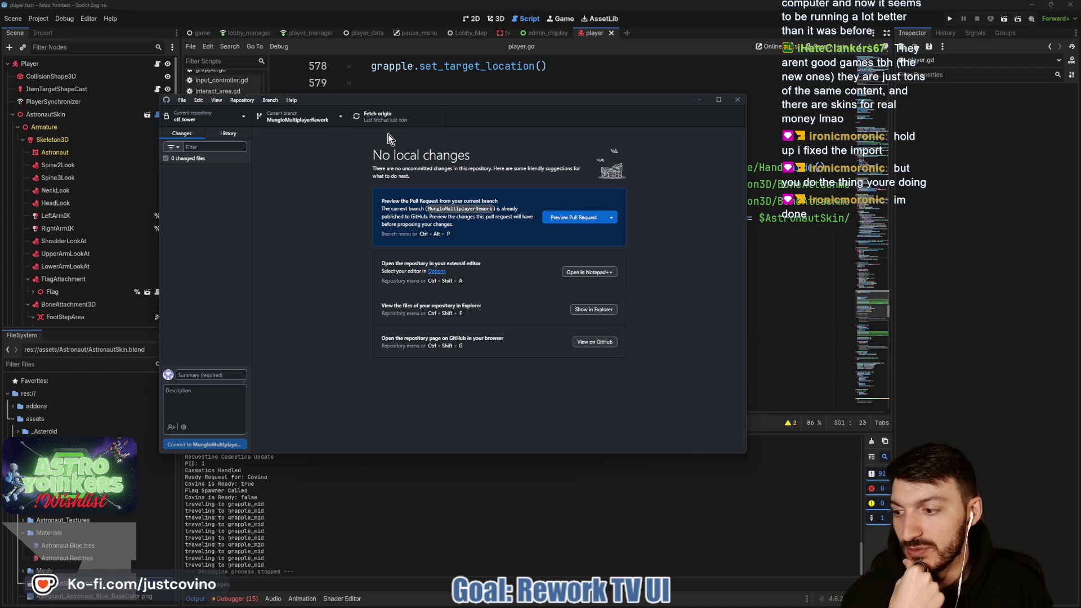
left_click(384, 120)
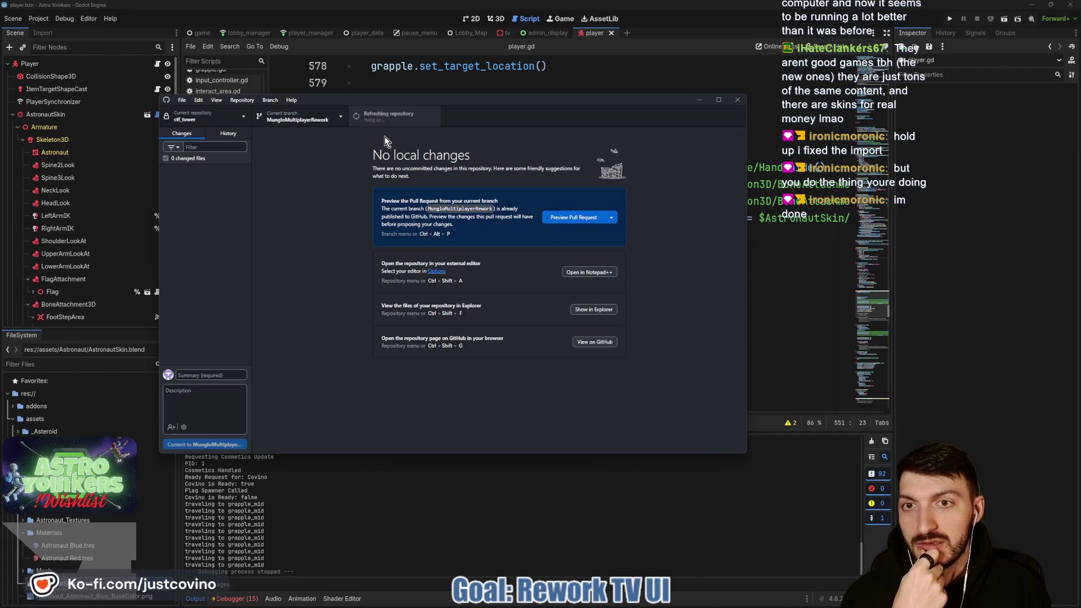
left_click(392, 83)
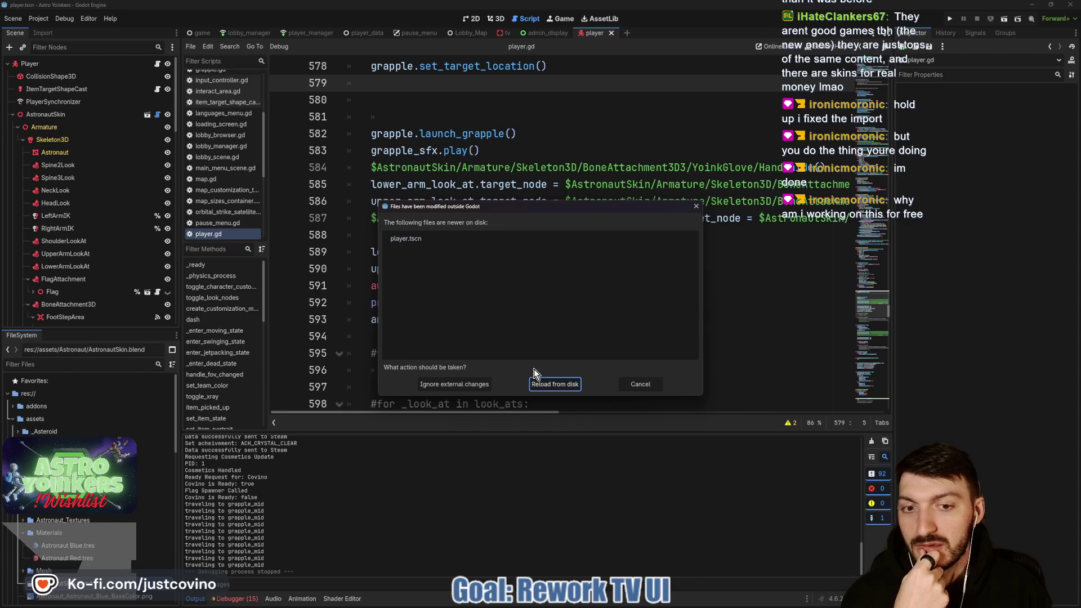
Reload the modified player.tscn from disk, put the caret on line 588 of player.gd, and switch to GitHub Desktop.
left_click(551, 384)
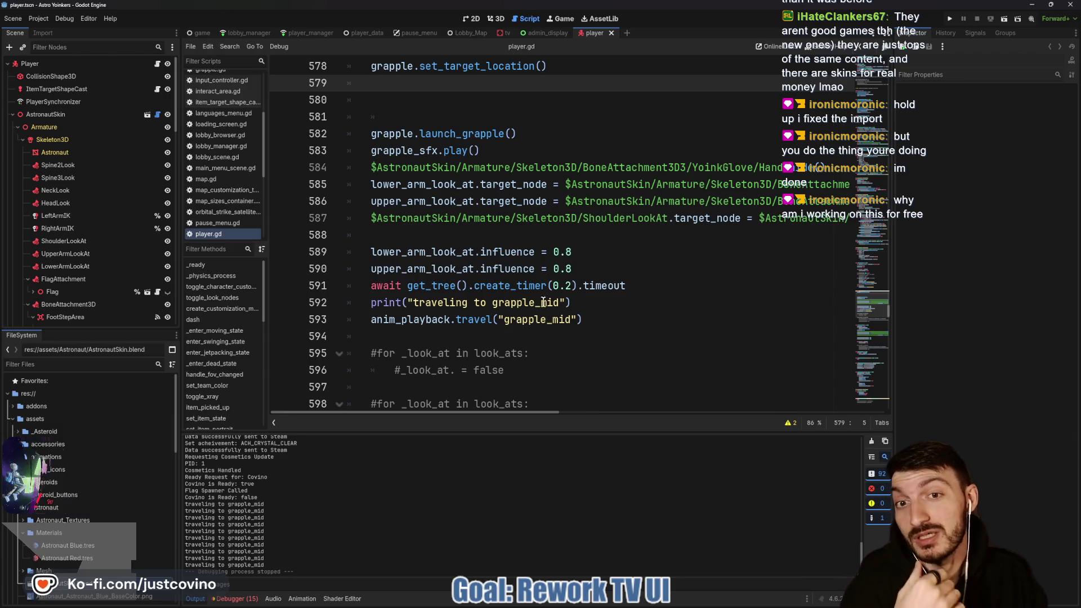
left_click(505, 236)
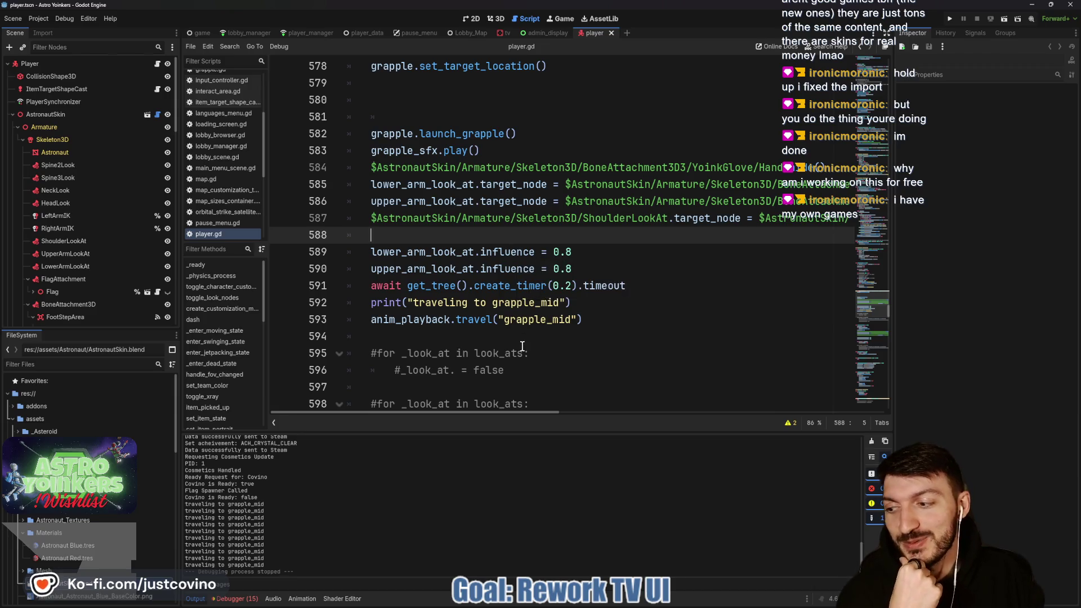
left_click(493, 604)
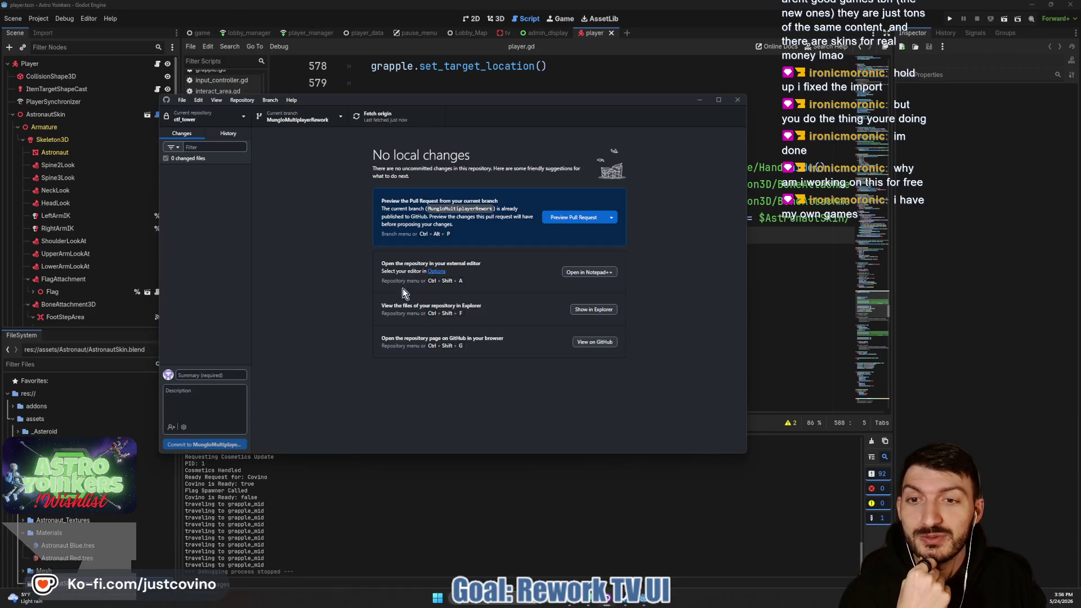
Fetch origin repeatedly until MungloMultiplayerRework shows nothing to pull, then return to Godot.
left_click(387, 121)
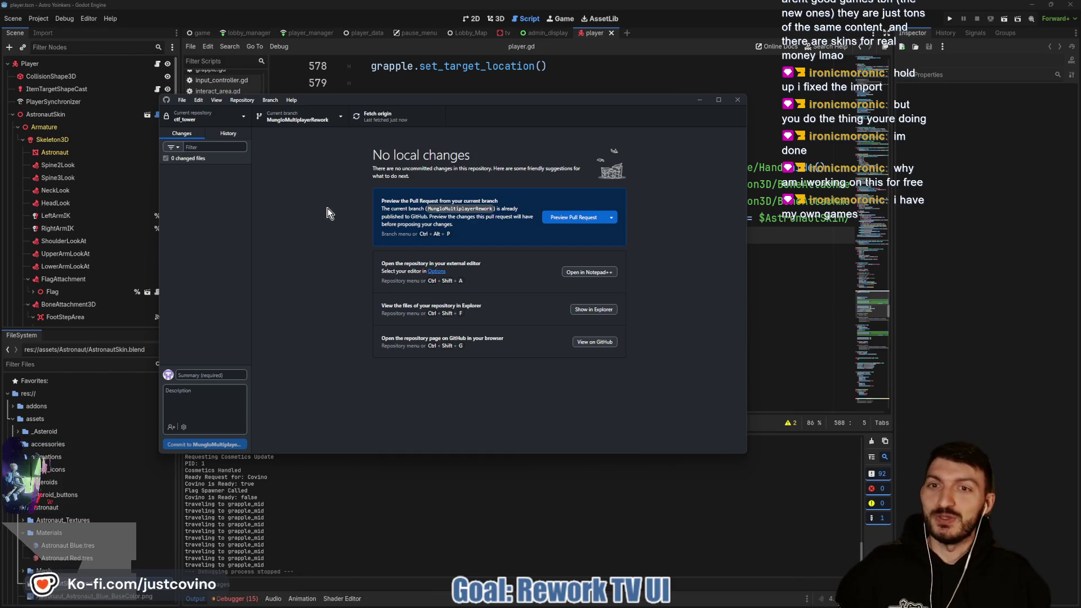
left_click(410, 115)
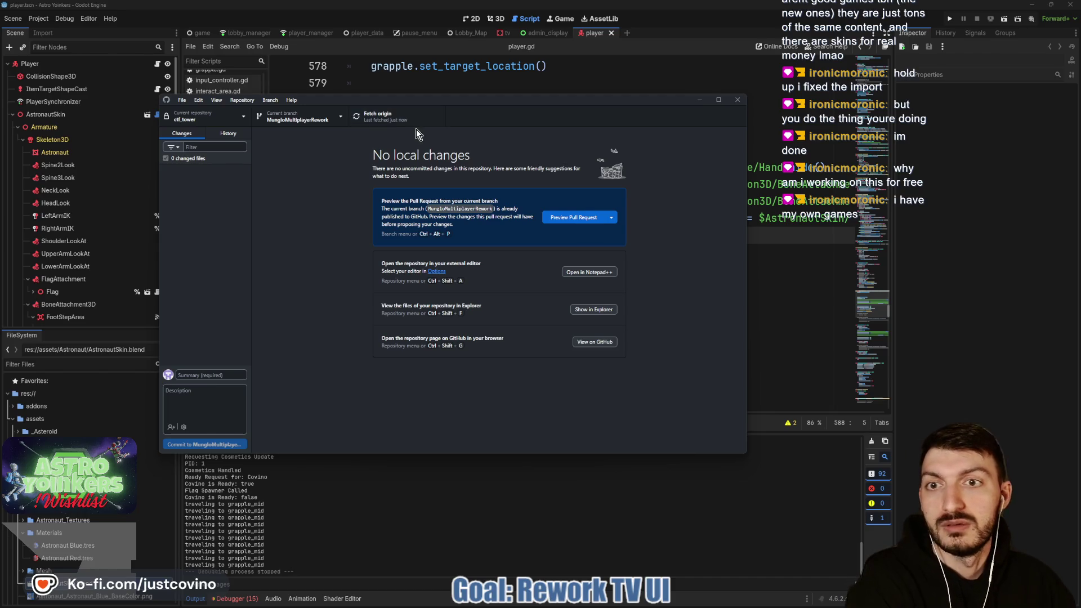
left_click(408, 120)
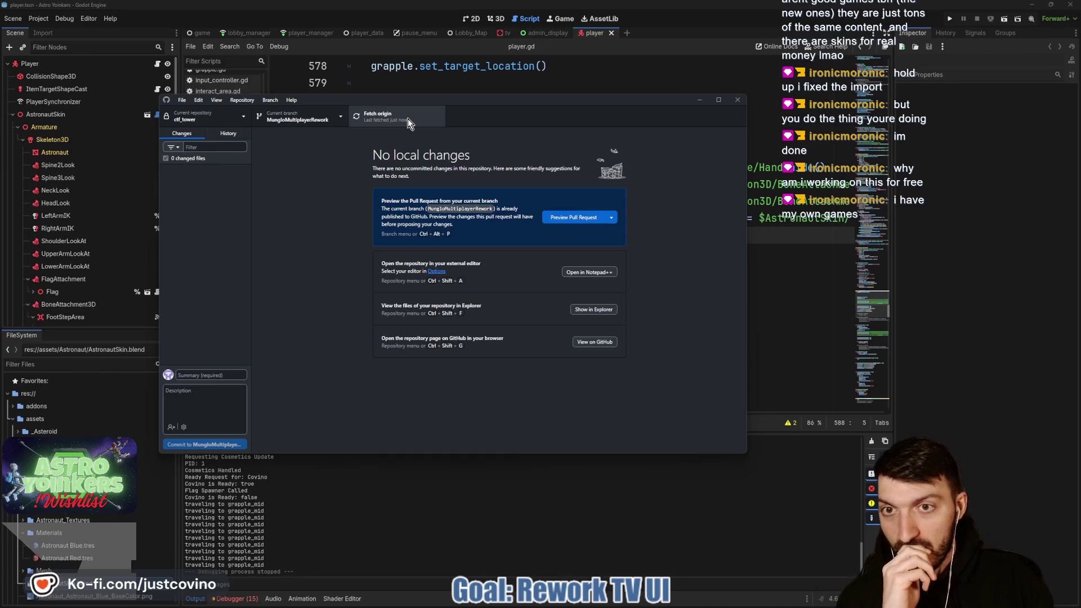
left_click(408, 118)
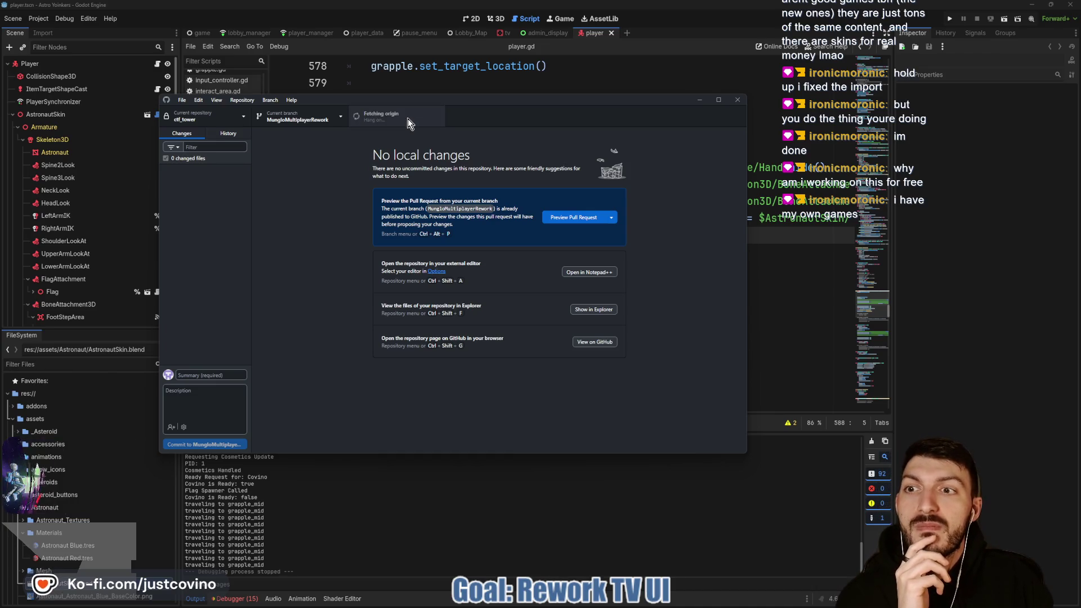
left_click(459, 82)
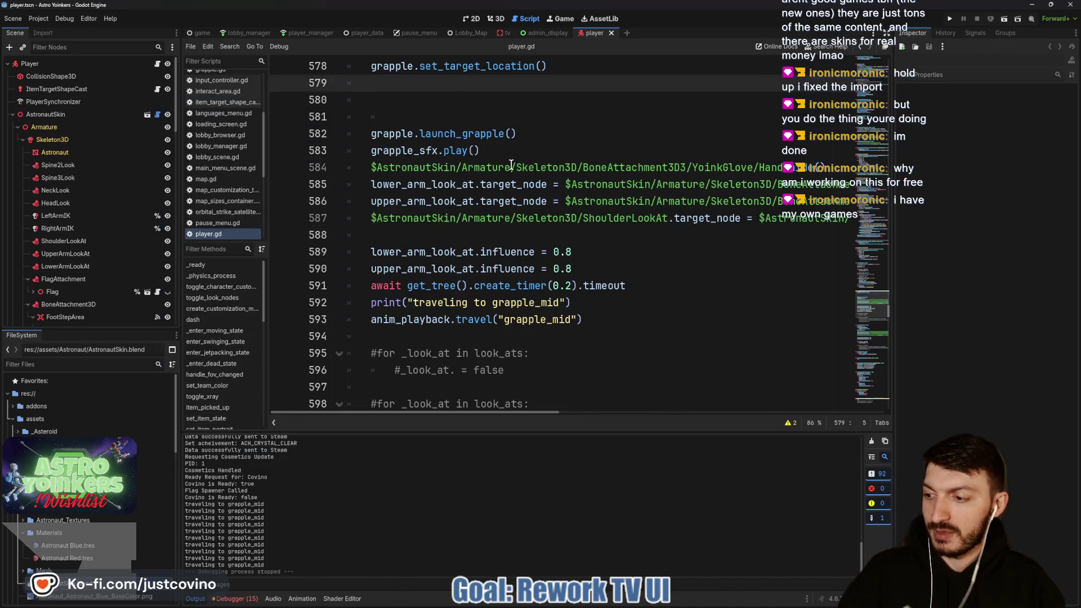
Open the admin_display scene's UI layout in the 2D editor.
scroll(515, 168, "up", 1)
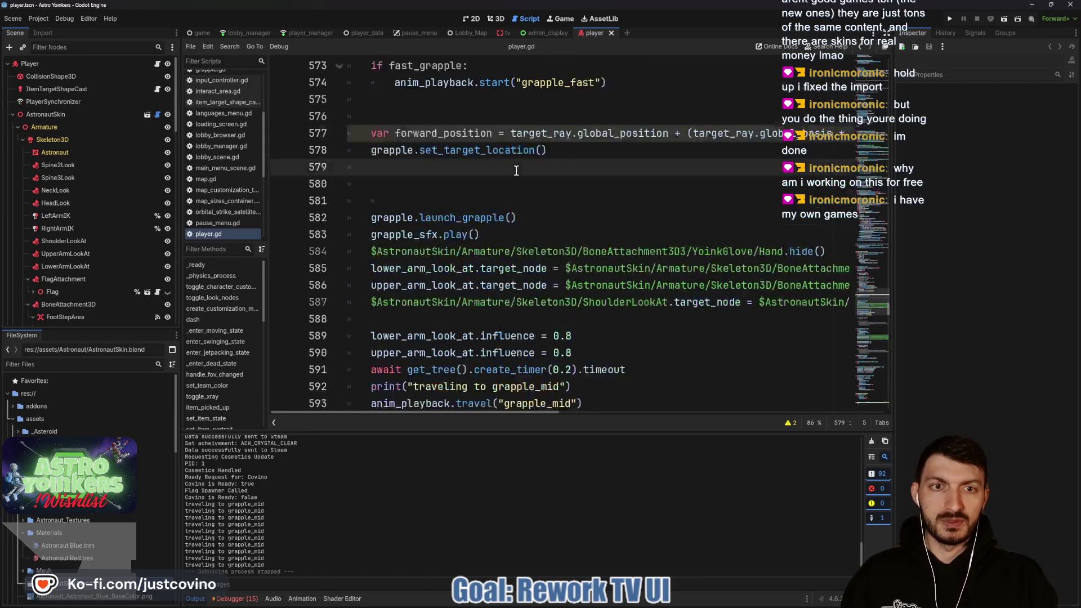
scroll(516, 169, "up", 2)
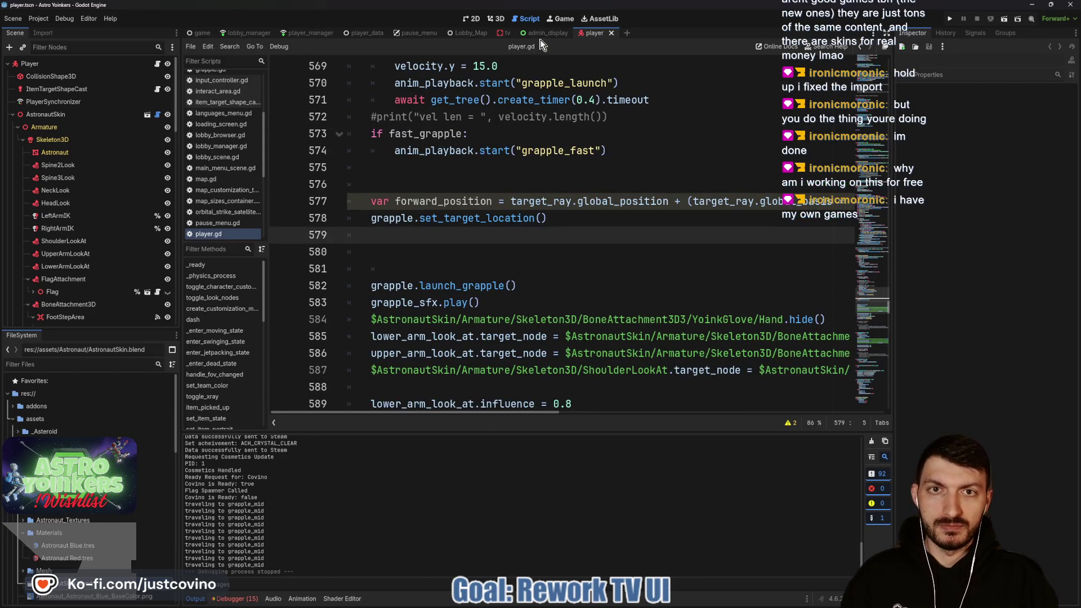
left_click(538, 34)
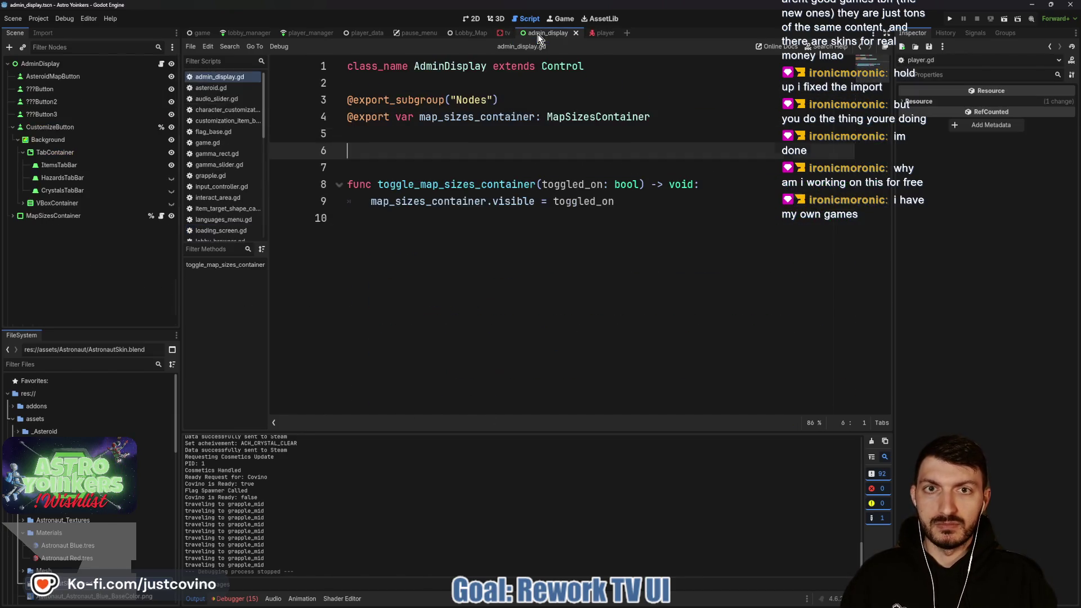
left_click(474, 22)
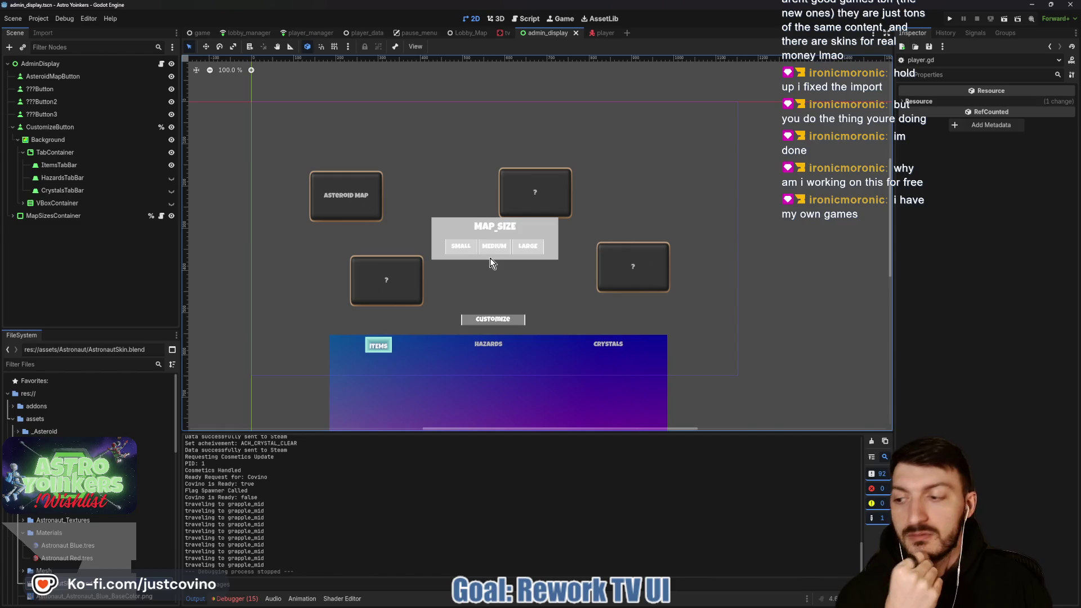
Confirm the 'admin display reworking' commit in GitHub Desktop's history, then return to the canvas.
mouse_move(543, 607)
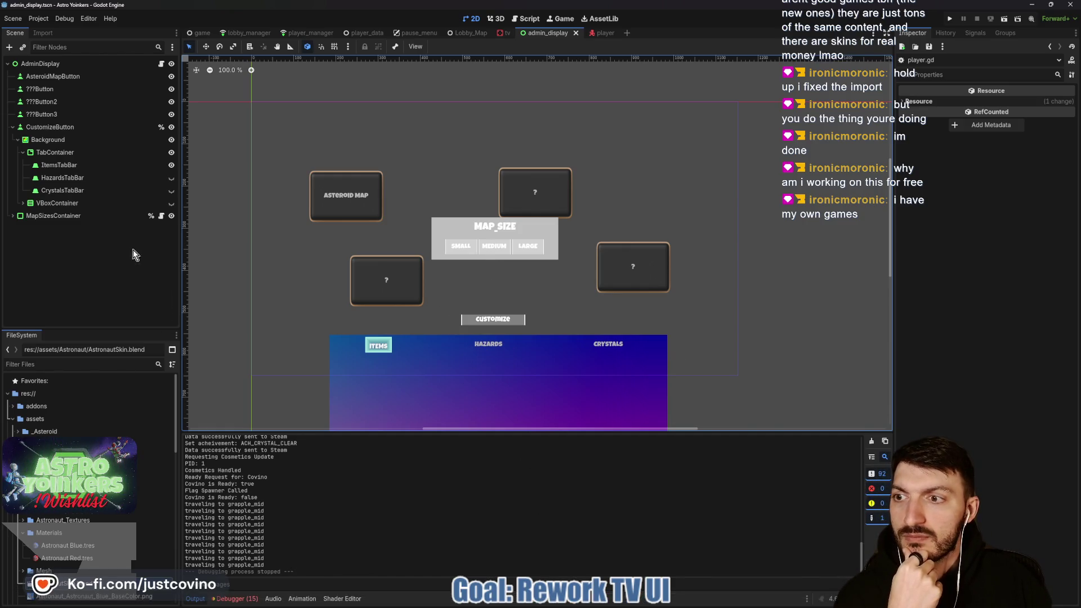
left_click(493, 600)
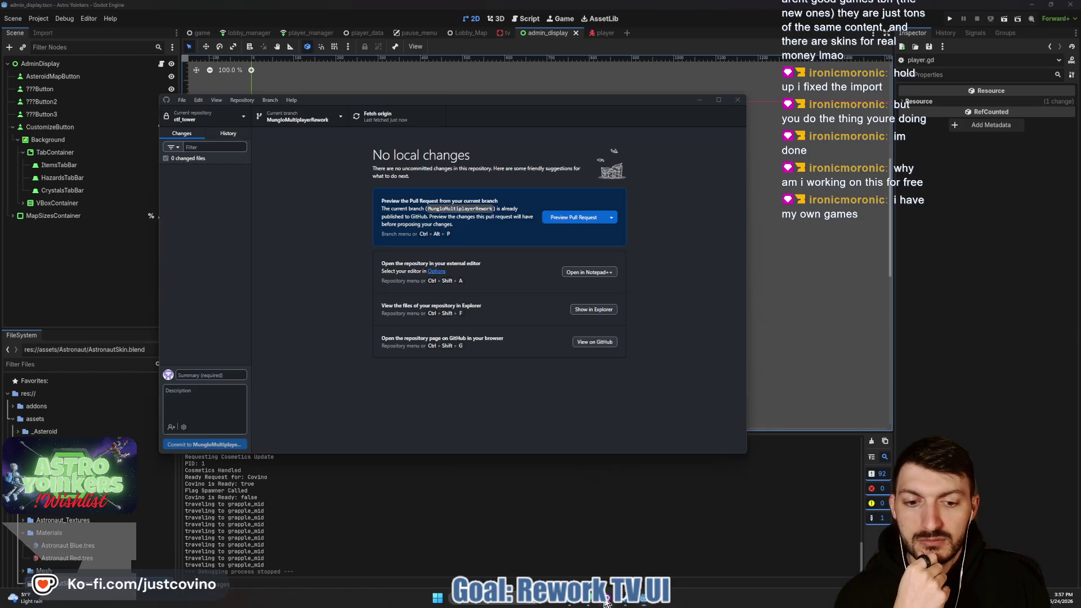
left_click(227, 134)
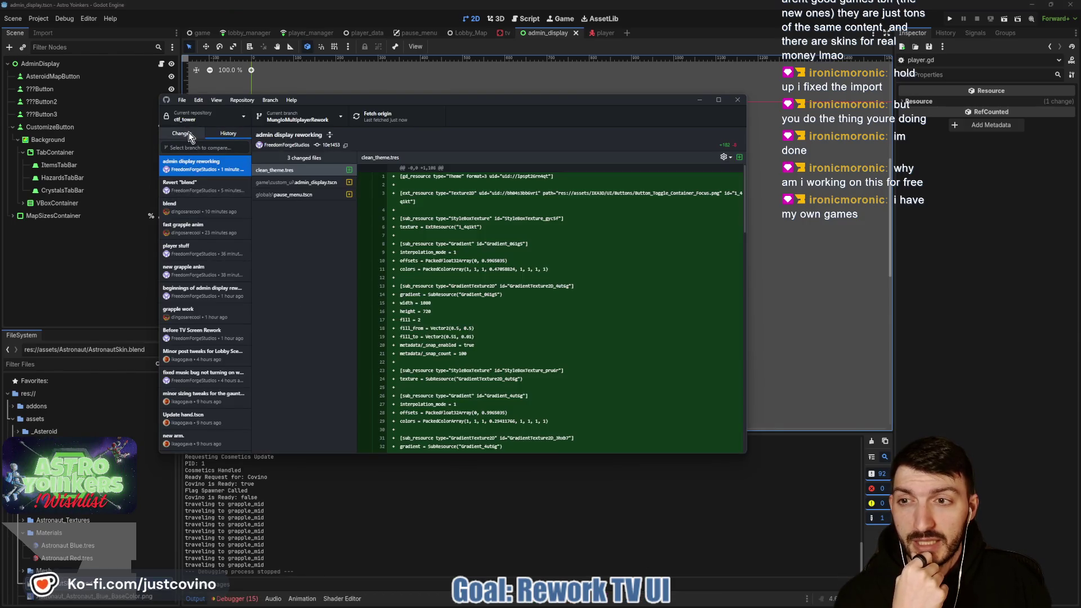
left_click(188, 133)
left_click(698, 102)
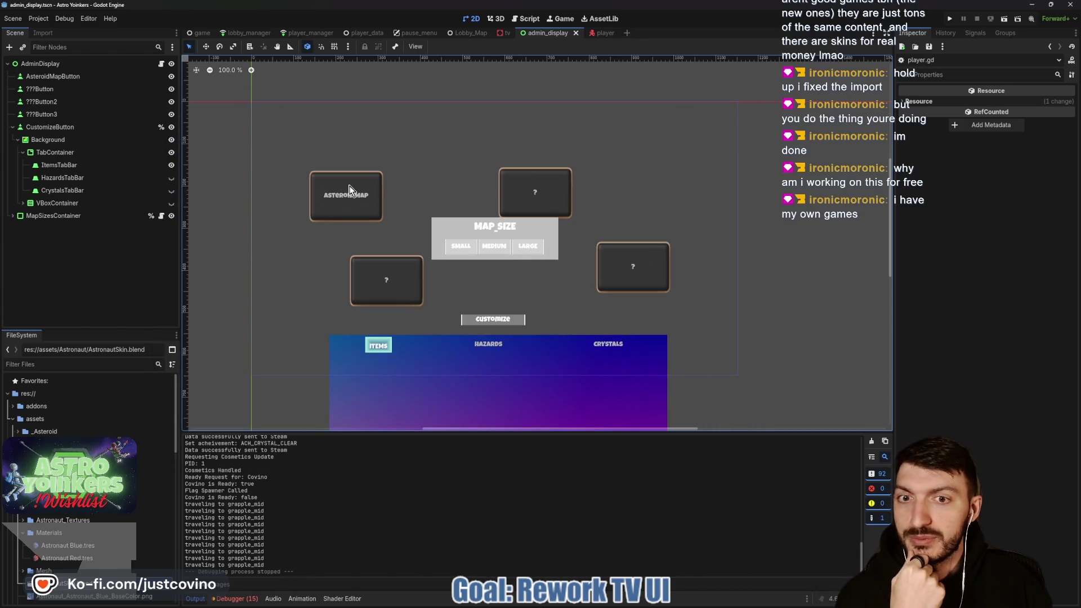
scroll(309, 326, "down", 3)
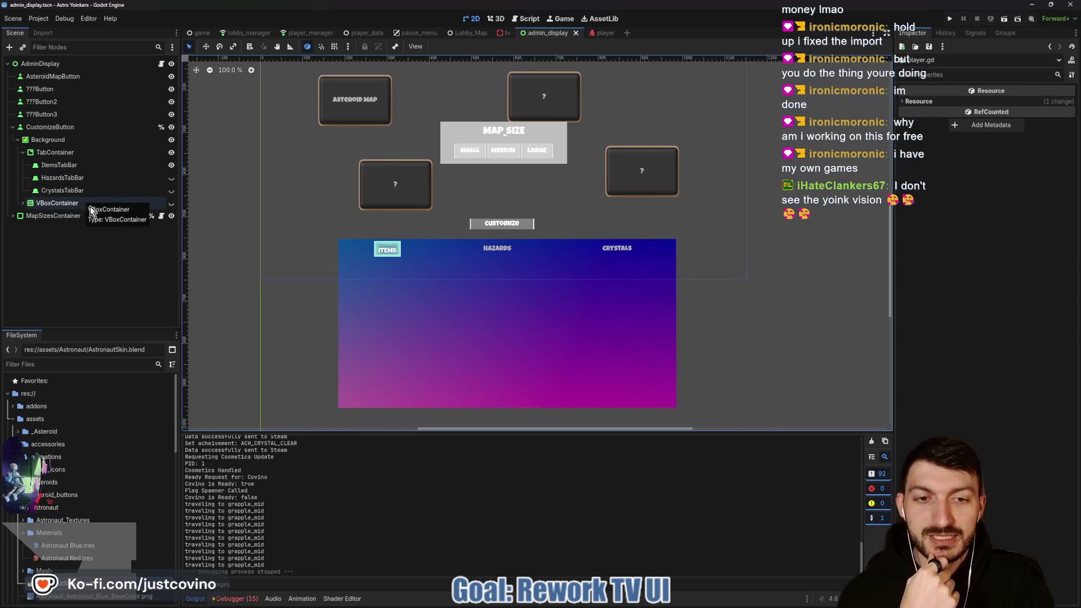
Expand VBoxContainer in the Scene dock and make it visible again.
left_click(46, 203)
left_click(20, 203)
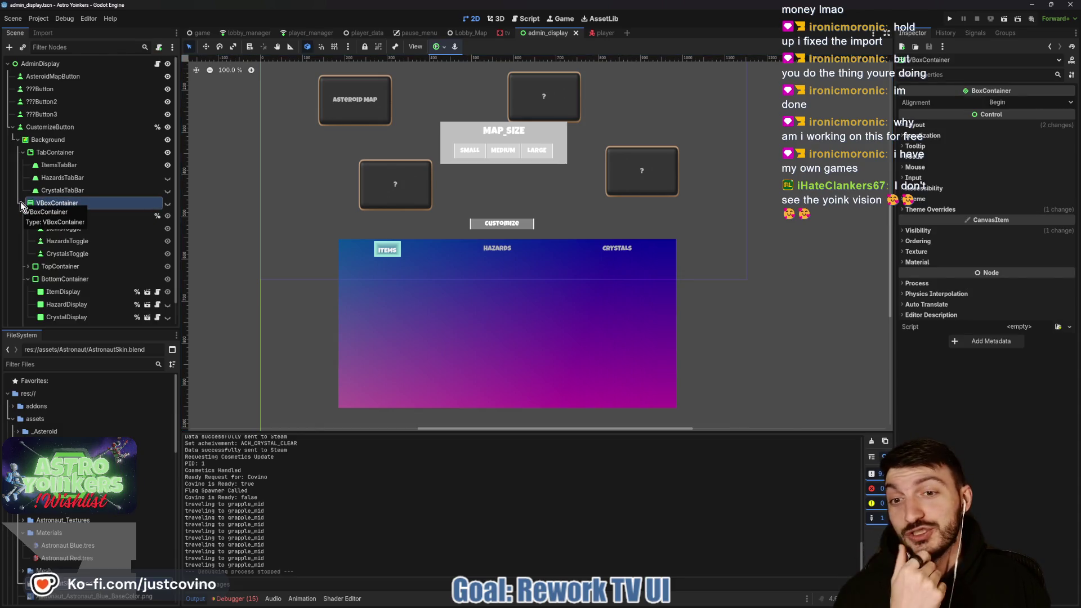
left_click(168, 203)
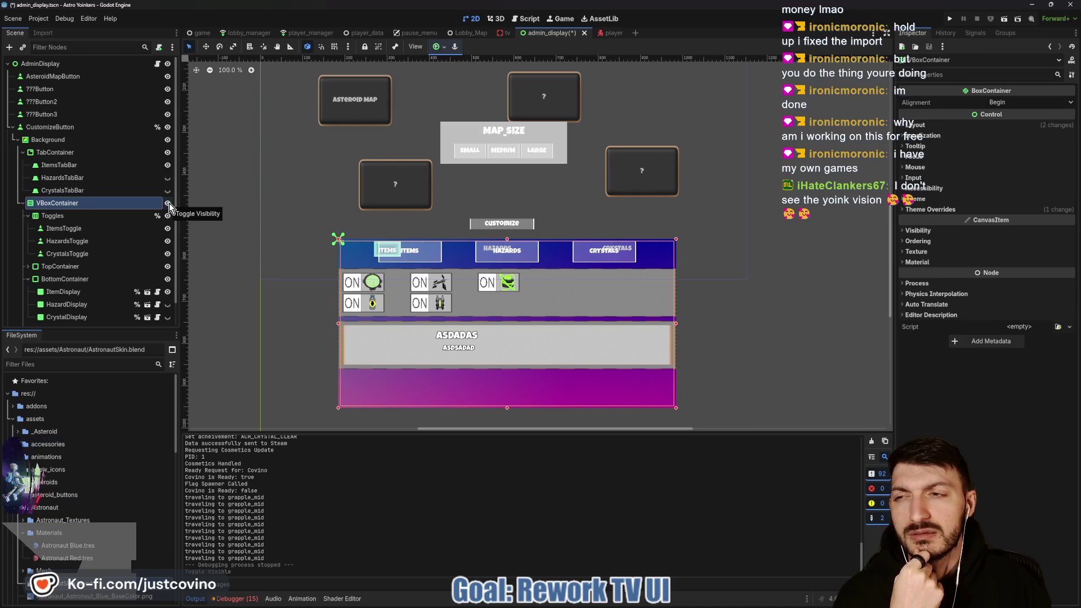
Inspect ItemsTabBar's Tabs settings and the TabContainer's properties.
left_click(64, 165)
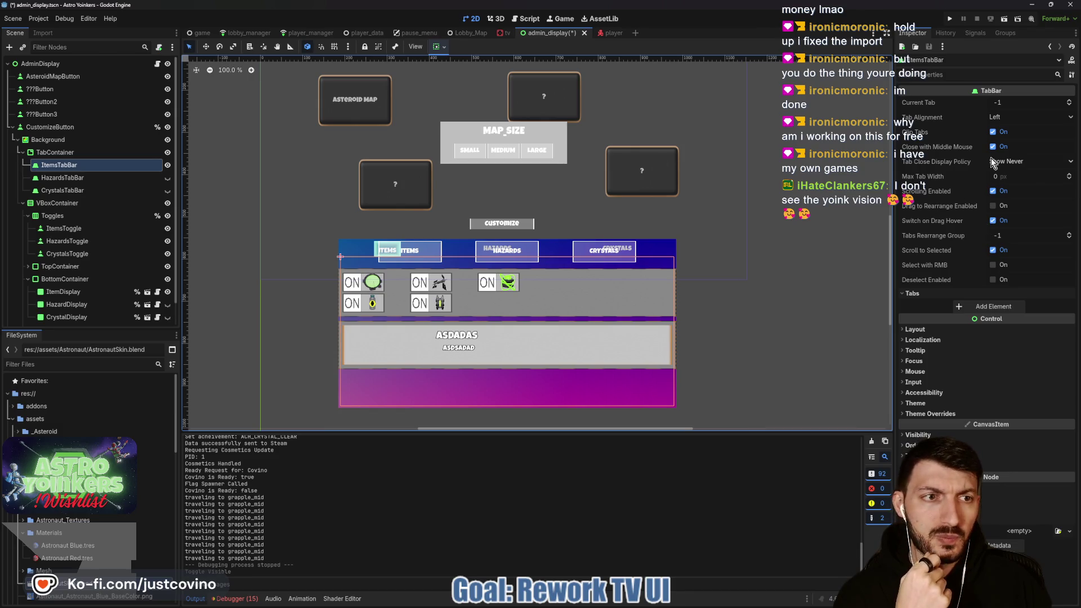
left_click(925, 293)
left_click(924, 294)
left_click(925, 294)
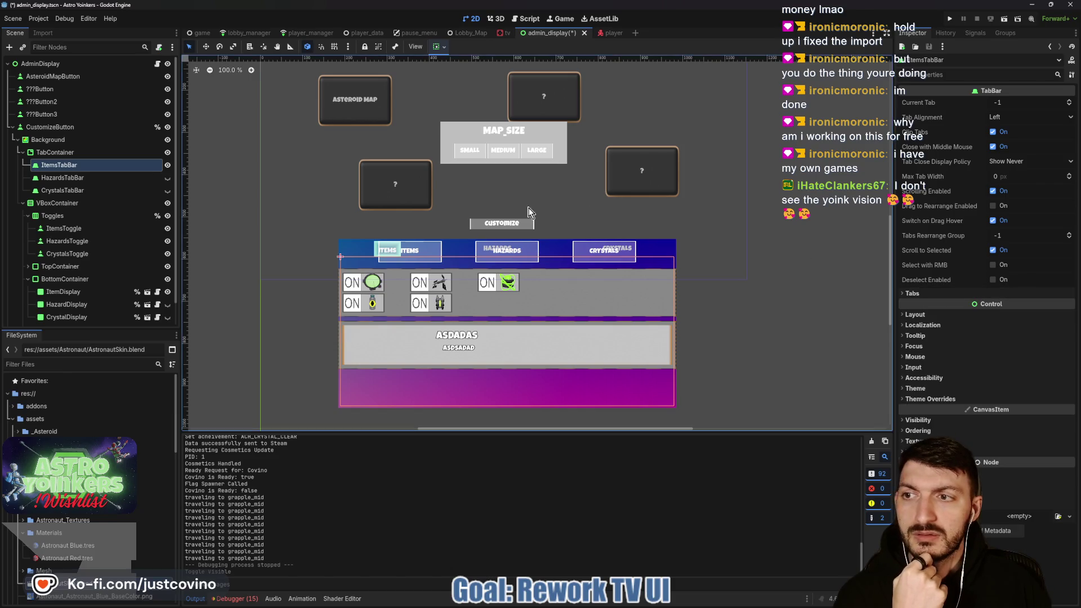
left_click(79, 152)
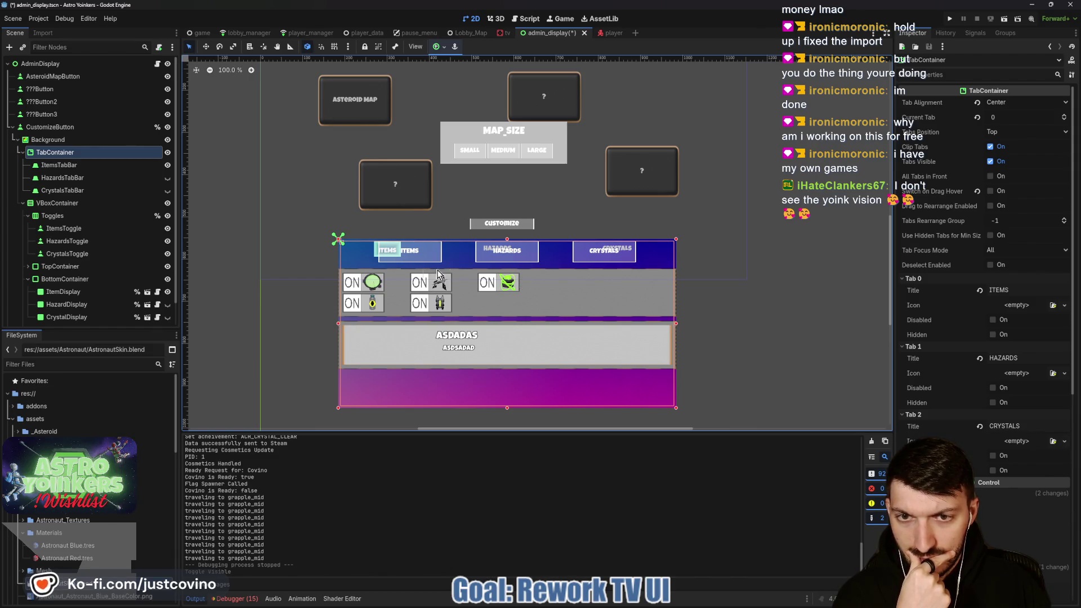
scroll(507, 267, "up", 3)
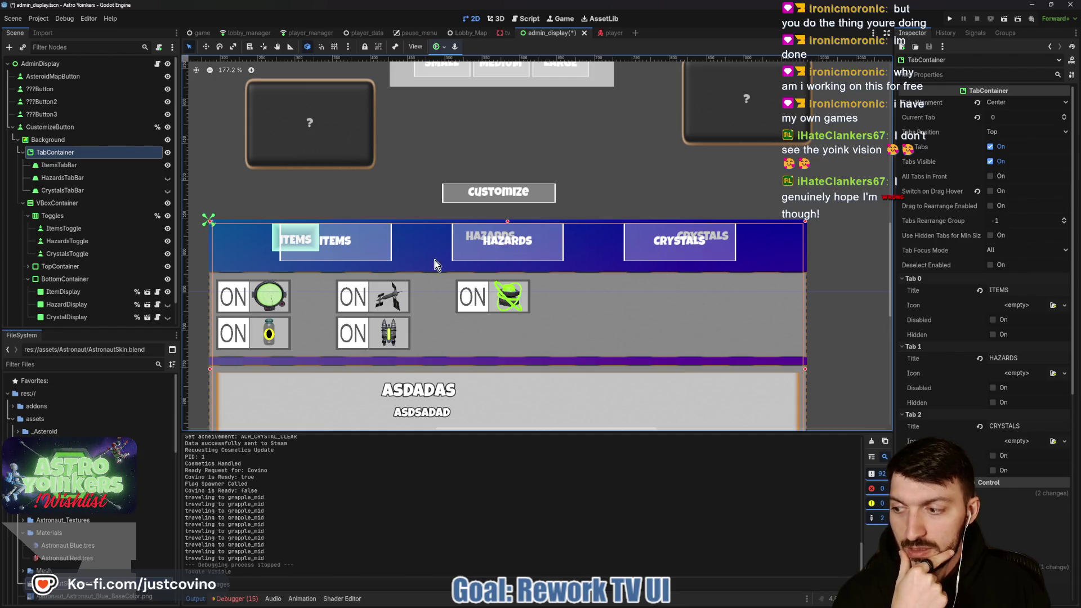
Inspect the ItemDisplay and CrystalsTabBar nodes and peek at TopContainer's children.
left_click(78, 294)
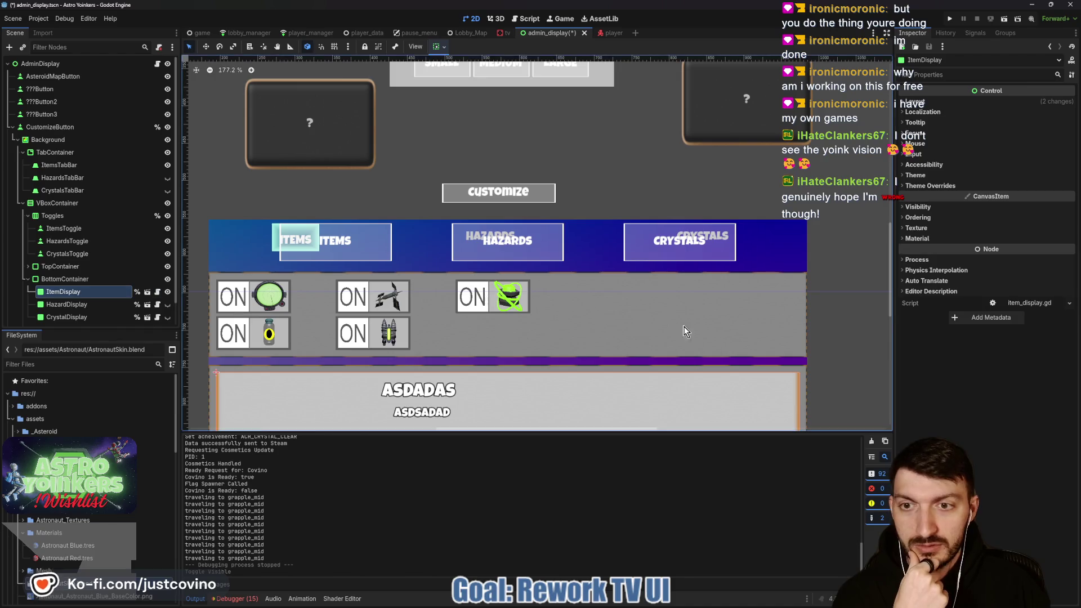
left_click(56, 192)
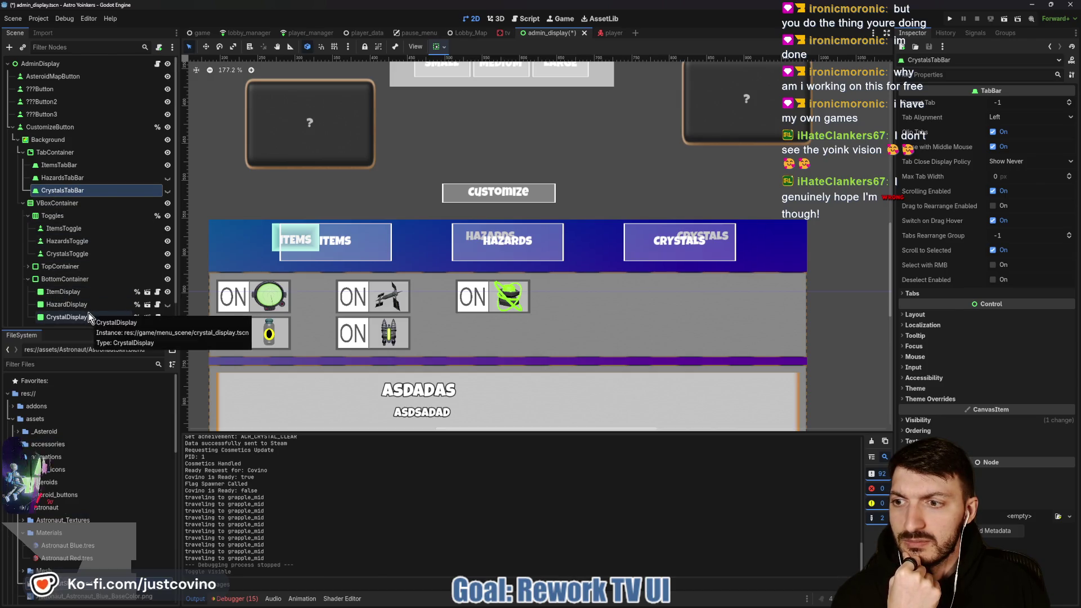
left_click(78, 292)
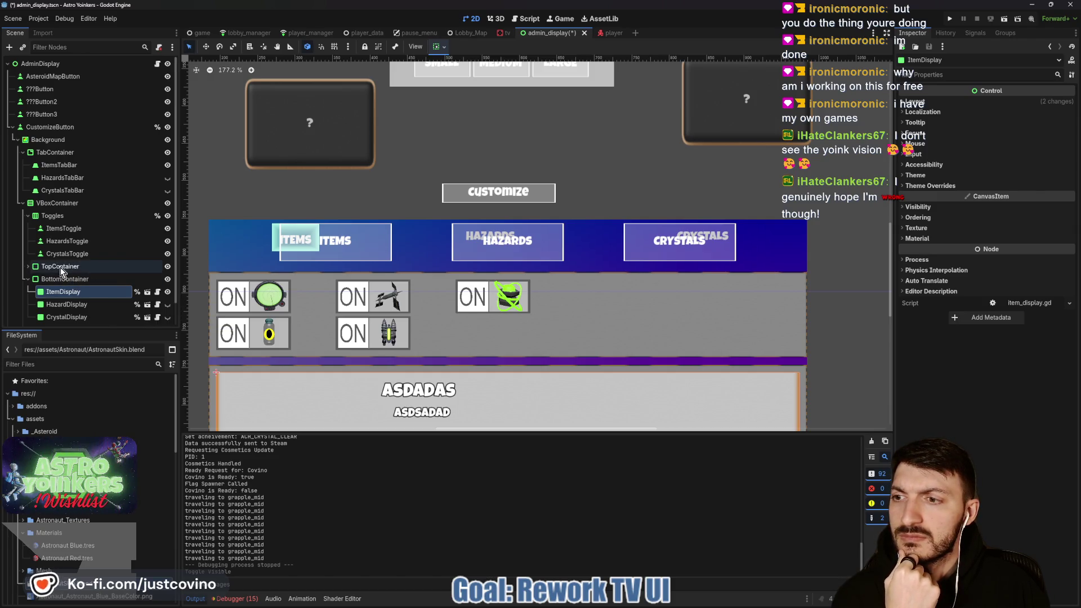
left_click(27, 267)
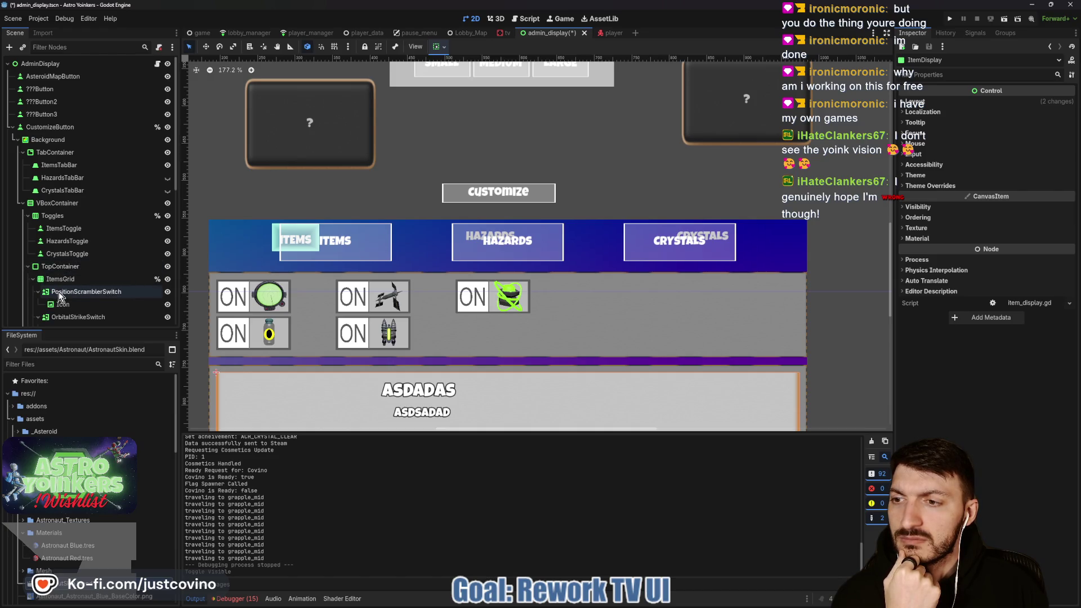
left_click(28, 266)
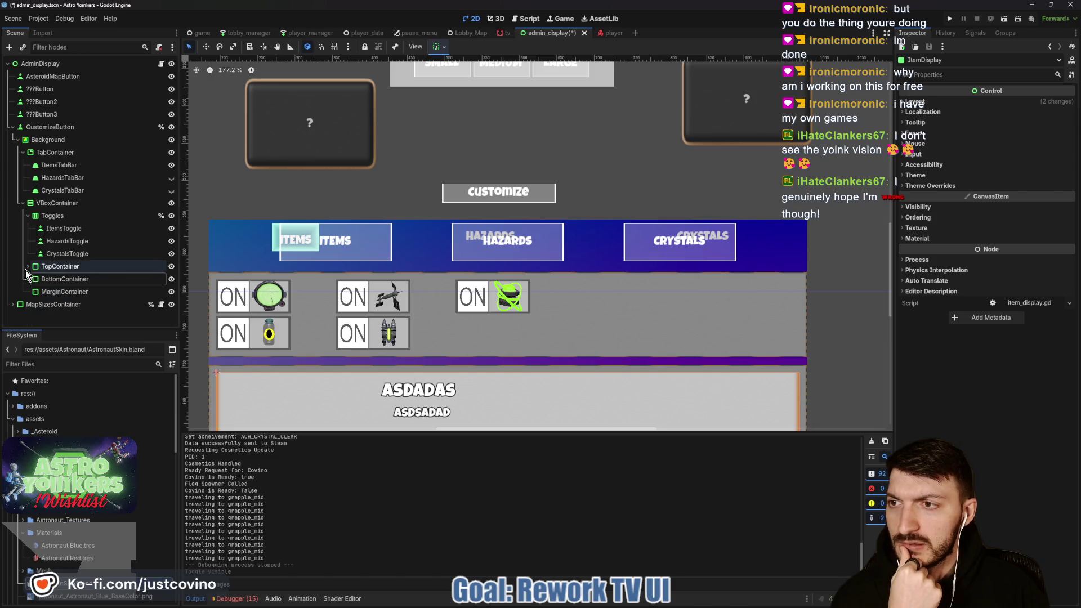
Select VBoxContainer, then inspect the ItemsToggle button's properties.
left_click(59, 153)
left_click(58, 203)
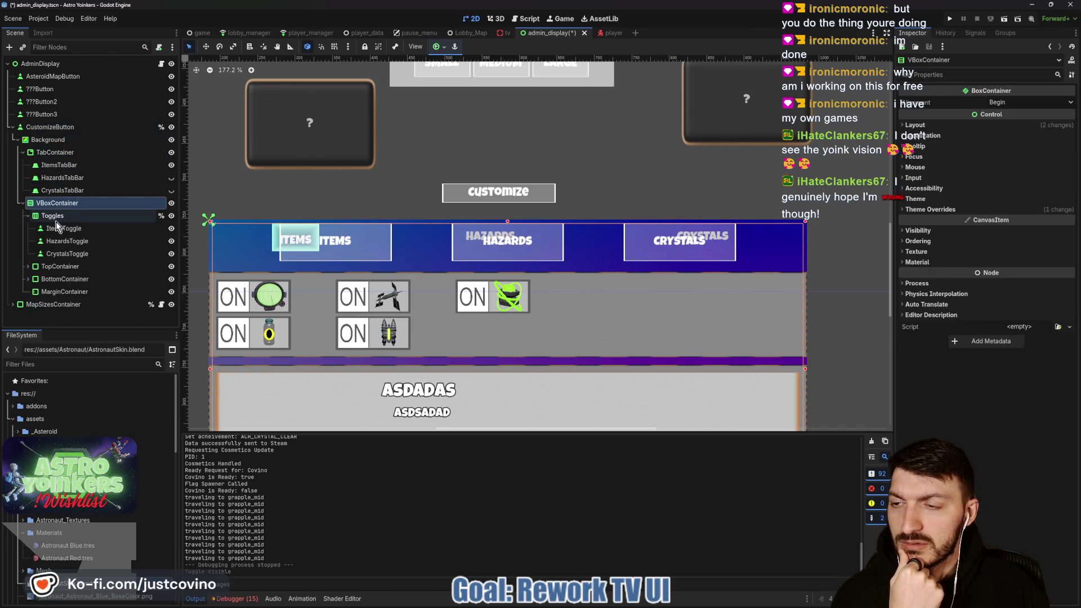
left_click(63, 229)
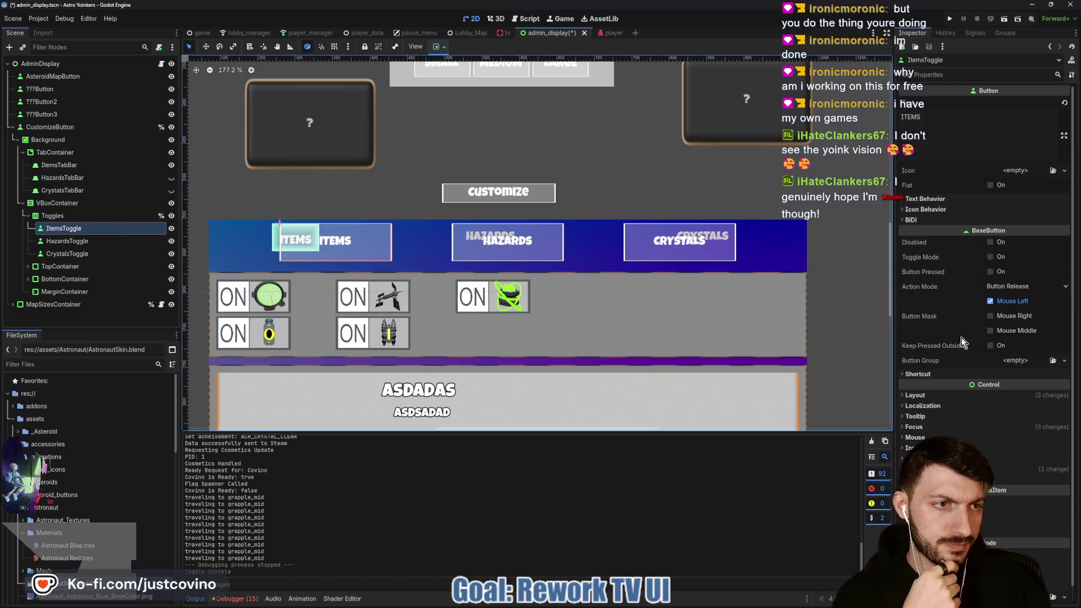
scroll(954, 329, "down", 1)
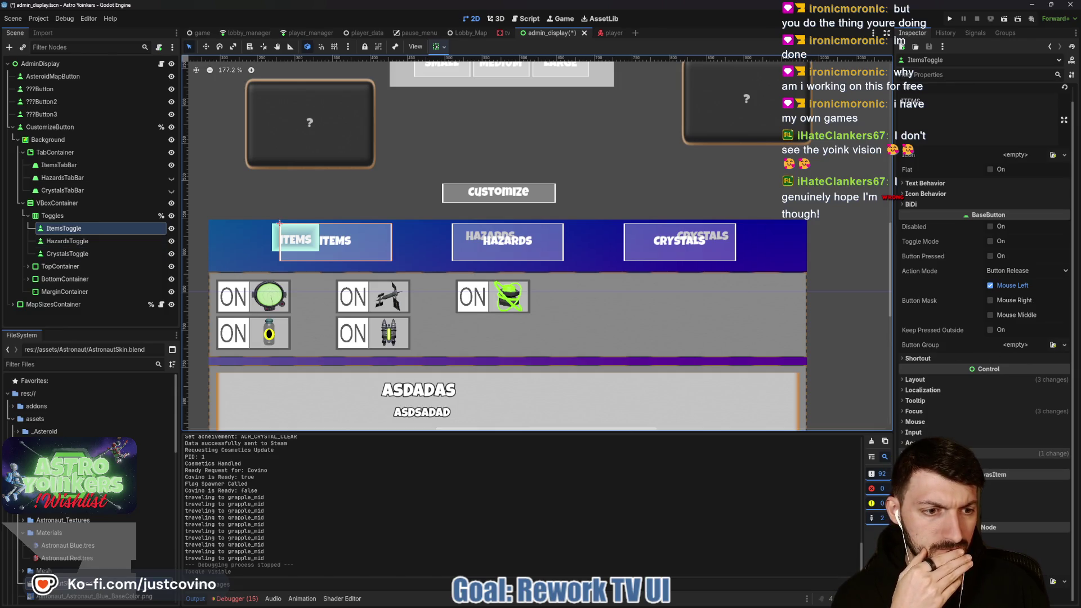
Open clean_theme.tres from ItemsToggle and view its Button styleboxes on the StyleBox tab.
left_click(1022, 465)
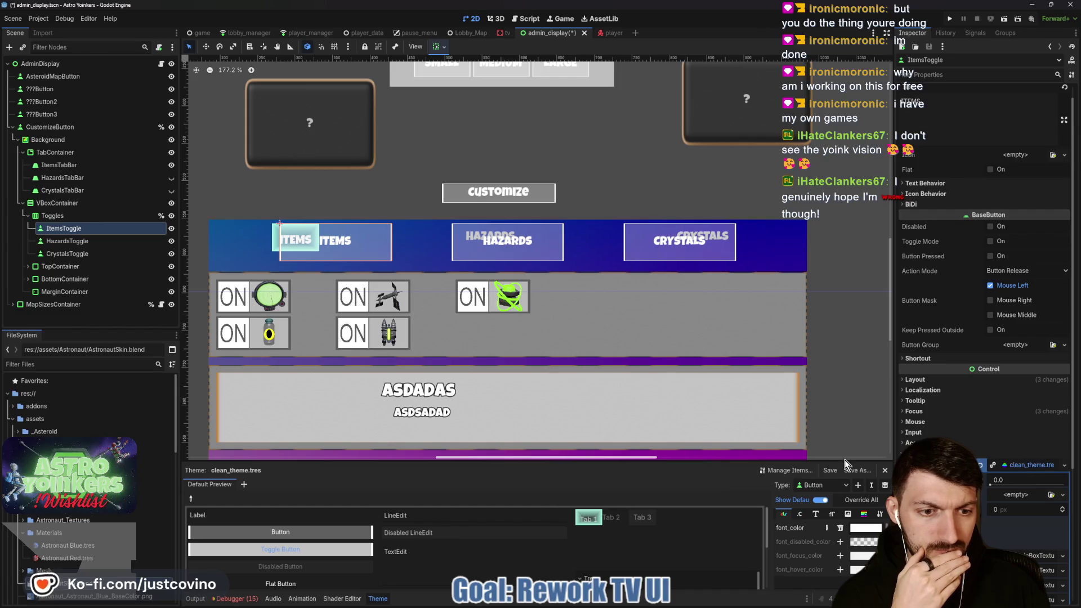
left_click(864, 514)
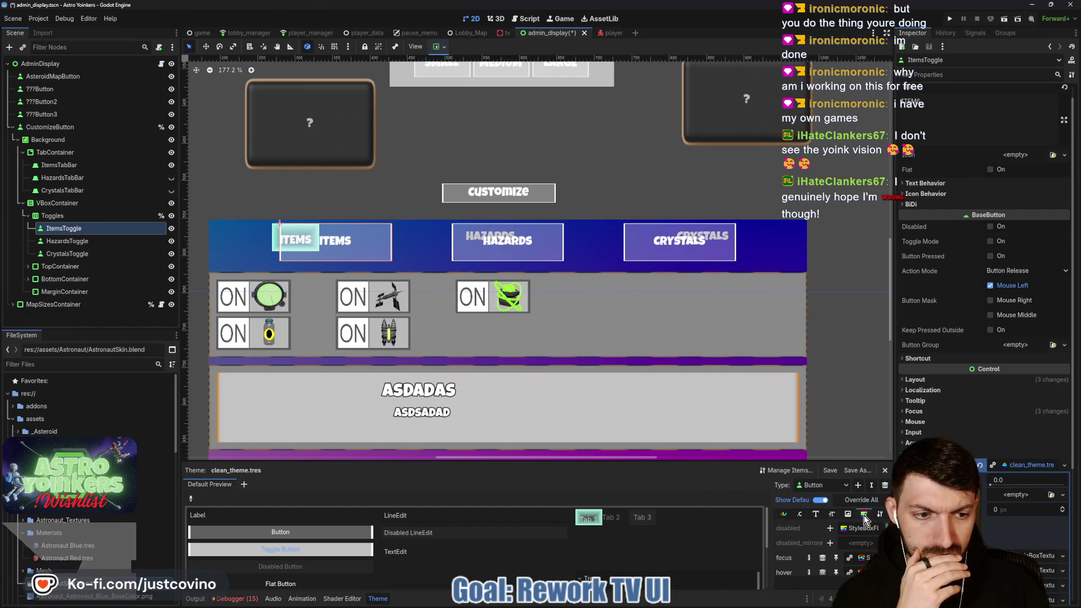
scroll(718, 512, "down", 1)
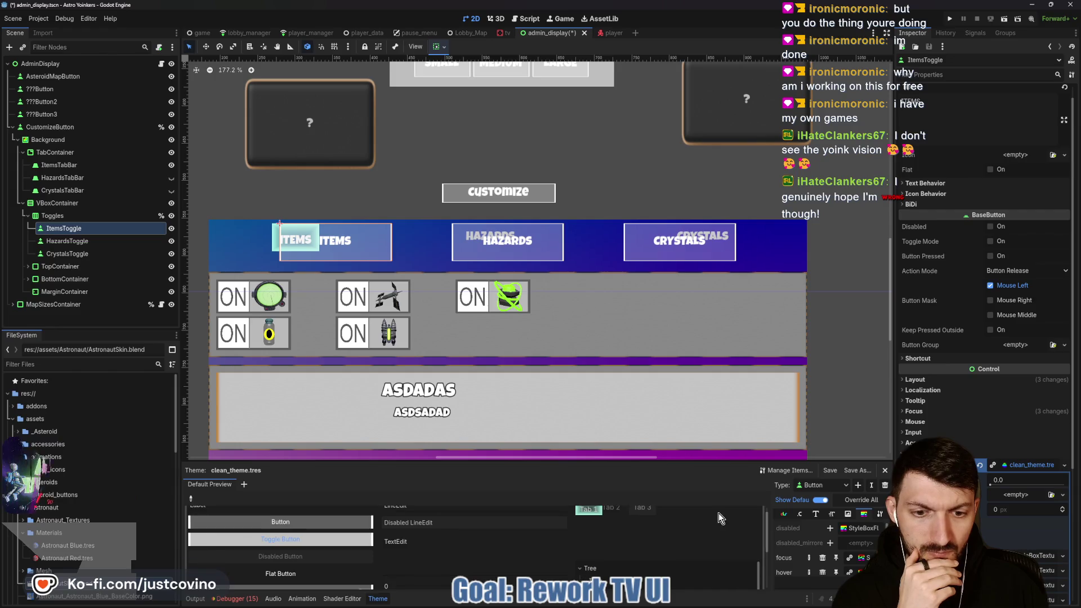
scroll(695, 525, "up", 1)
left_click_drag(669, 461, 669, 349)
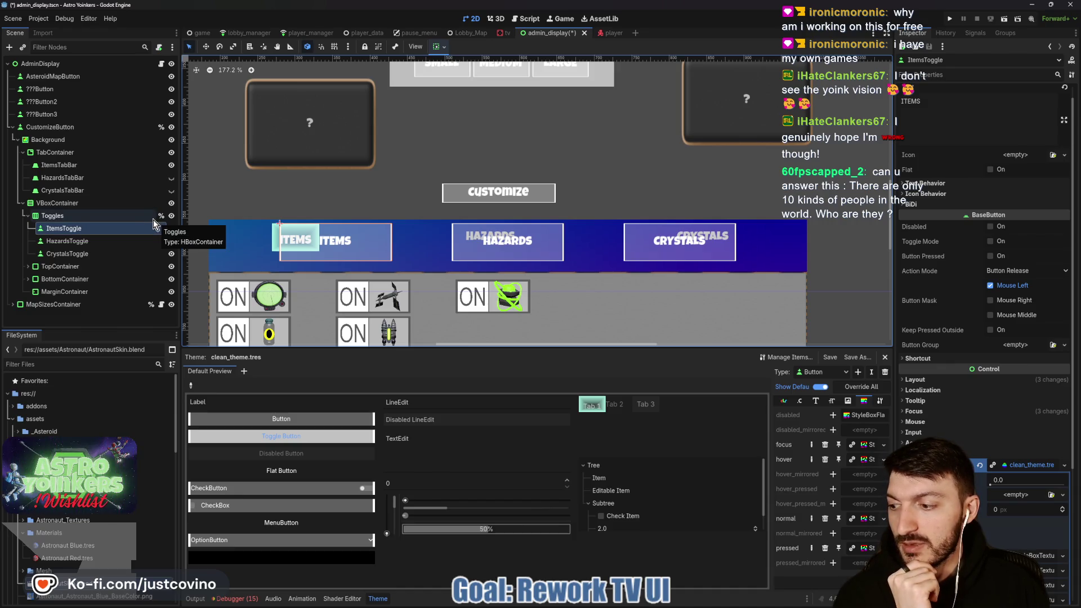
left_click(102, 228)
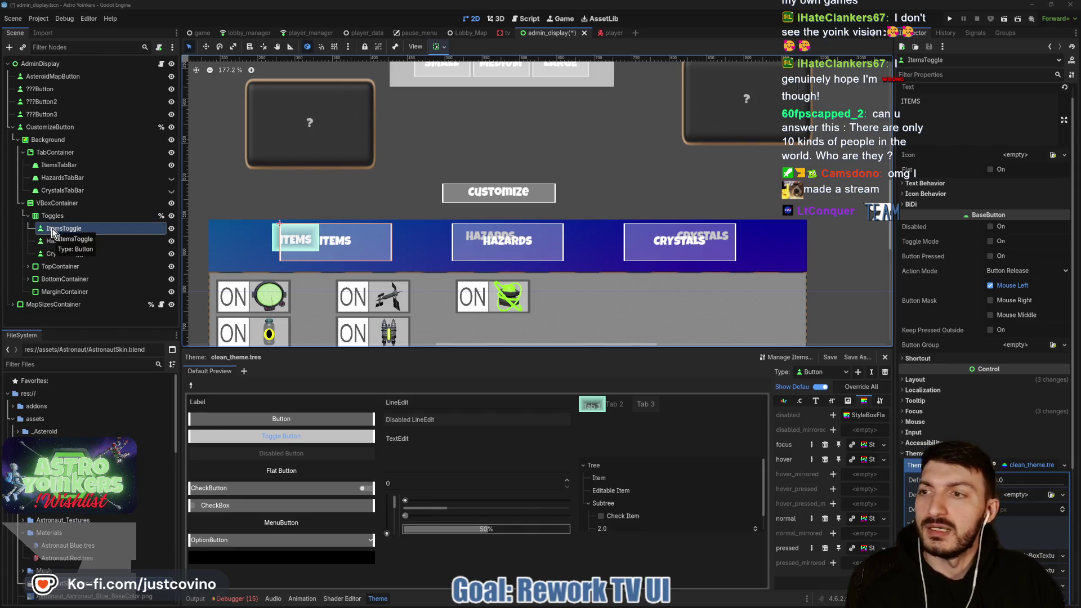
left_click(74, 167)
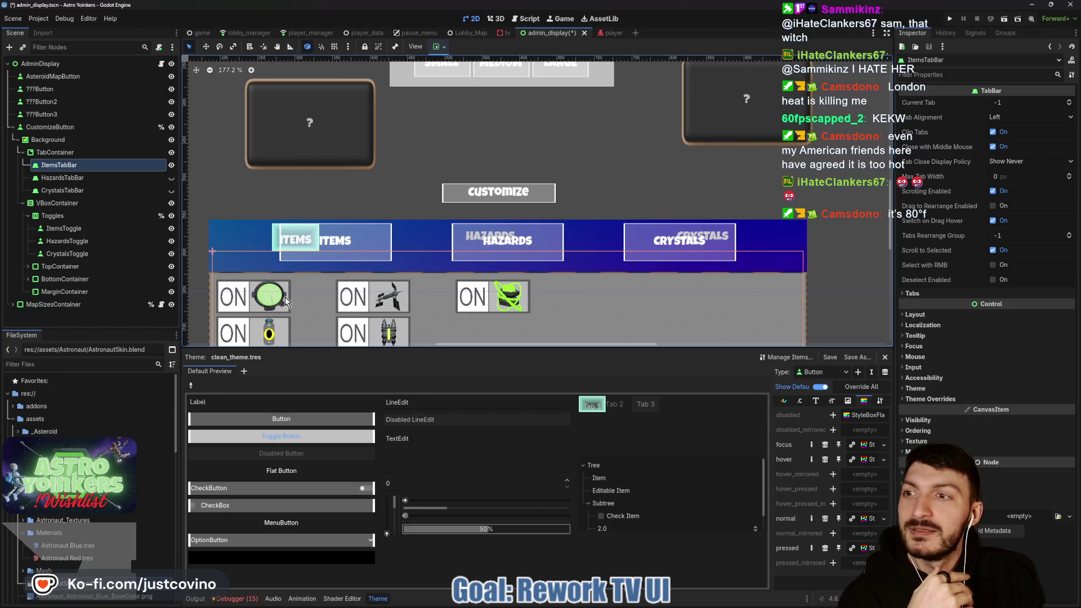
Expand ItemsTabBar's Theme Overrides styles, then open the theme's normal Button StyleBoxTexture.
left_click(952, 399)
scroll(970, 416, "down", 3)
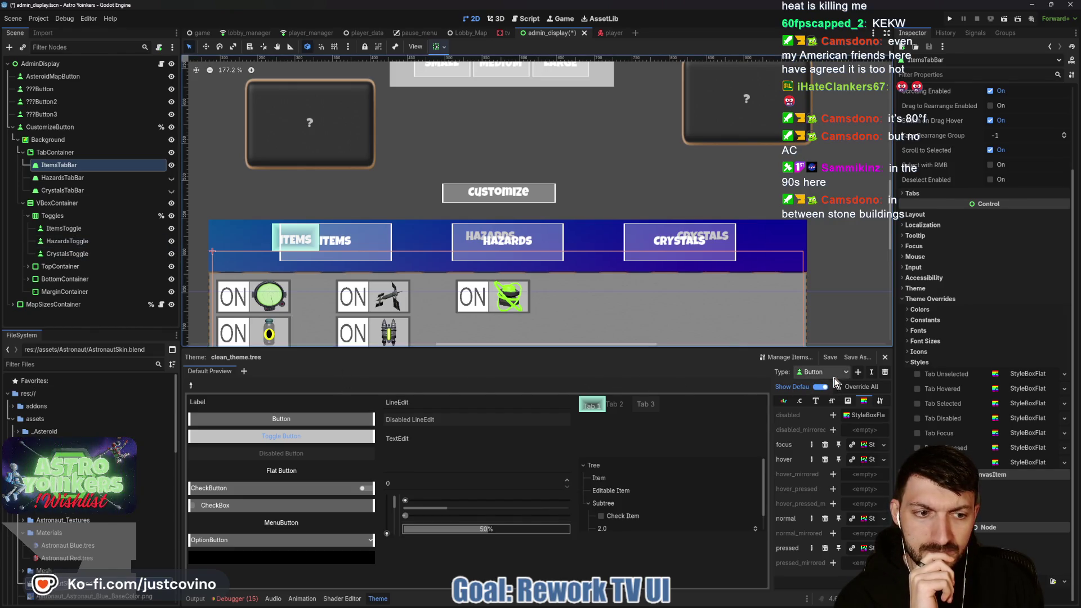
left_click(860, 519)
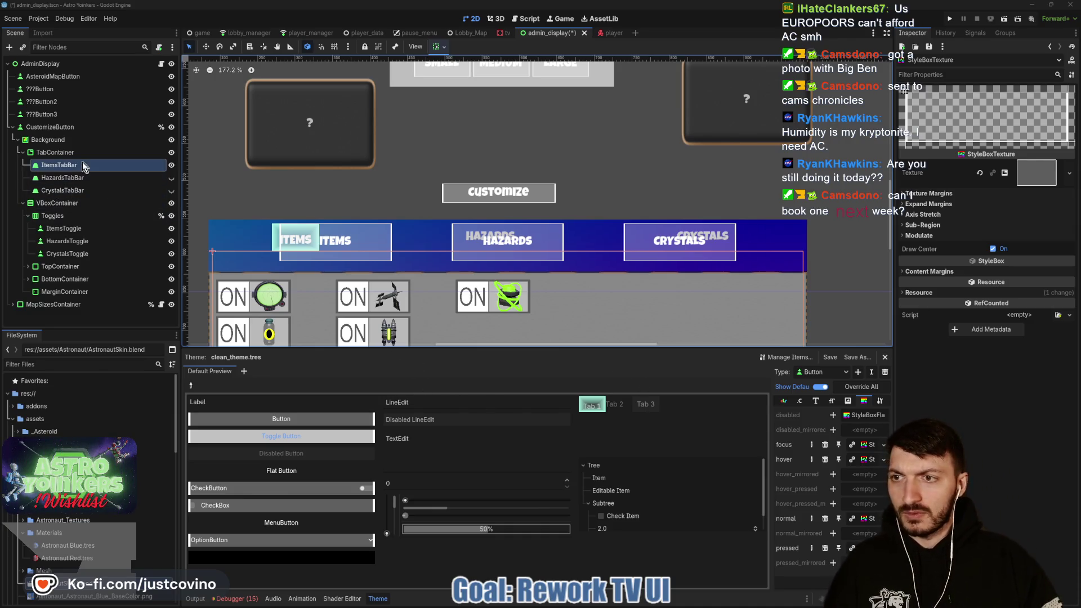
Give the Items, Hazards and Crystals tab bars a 1500 × 50 minimum size.
left_click(83, 190, "shift")
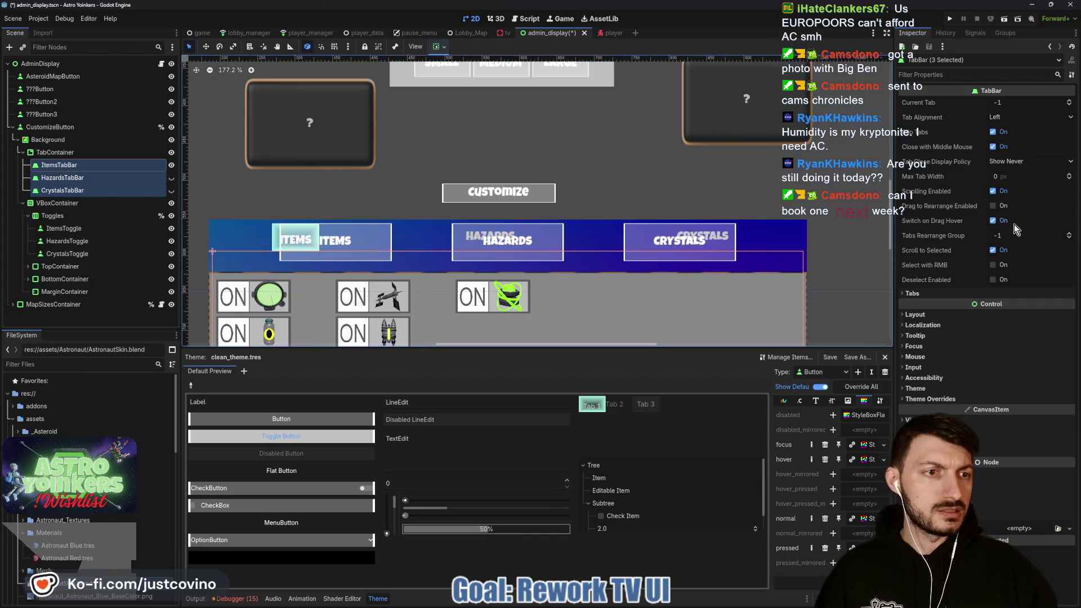
left_click(929, 316)
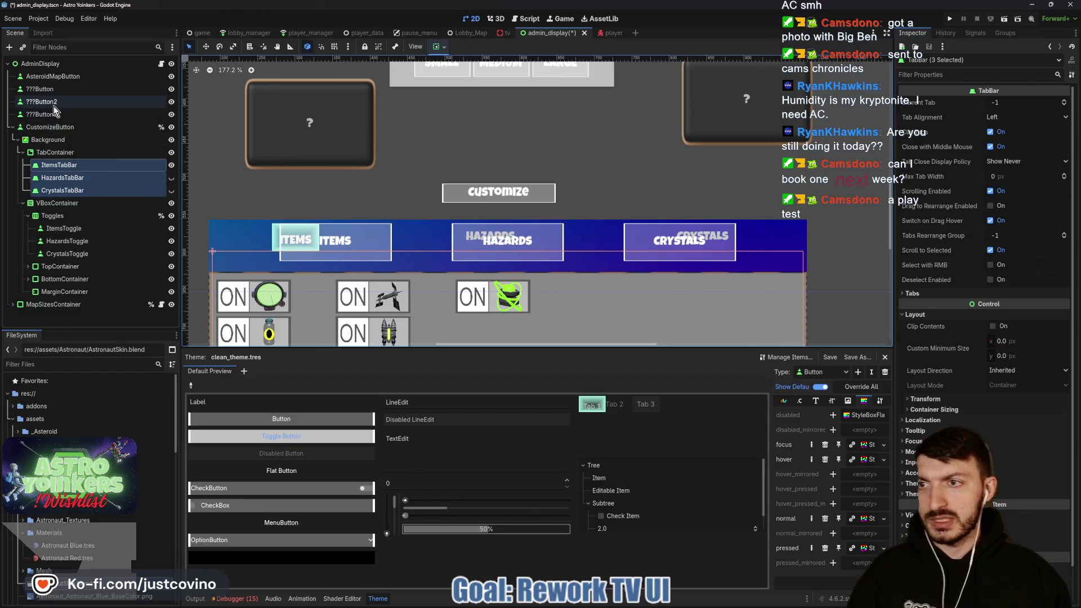
left_click(62, 232)
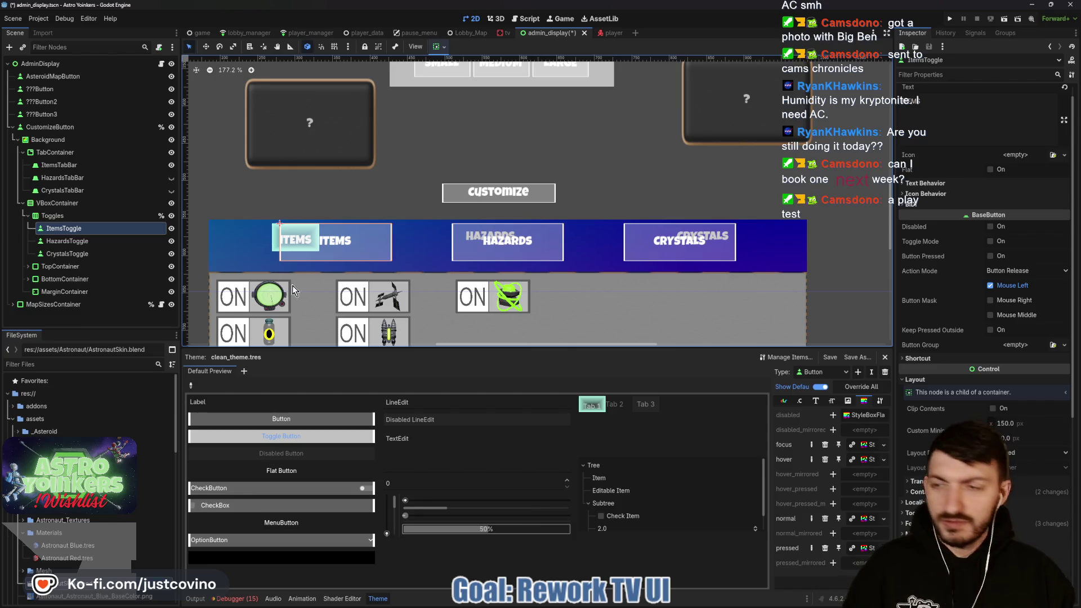
left_click(57, 165)
left_click(53, 186, "shift")
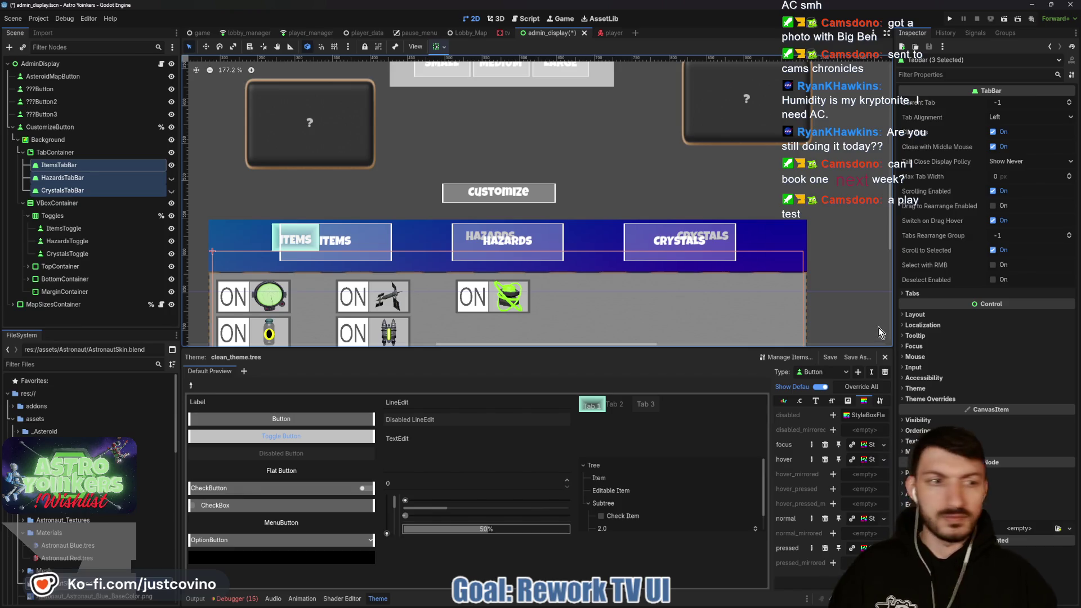
left_click(928, 314)
left_click(1005, 340)
type("1500")
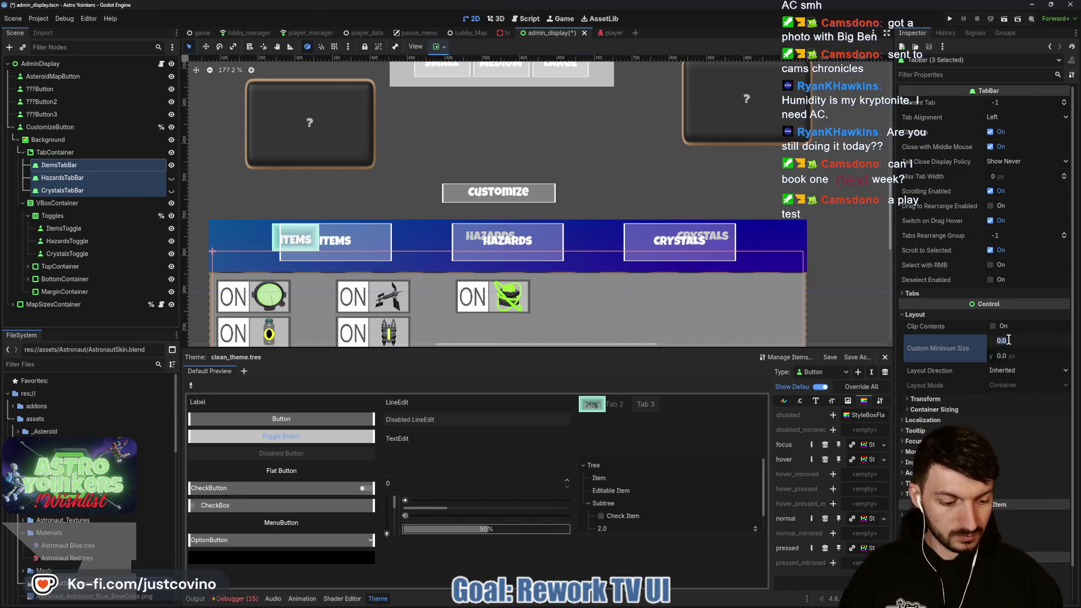
key("Tab")
type("50")
key("Return")
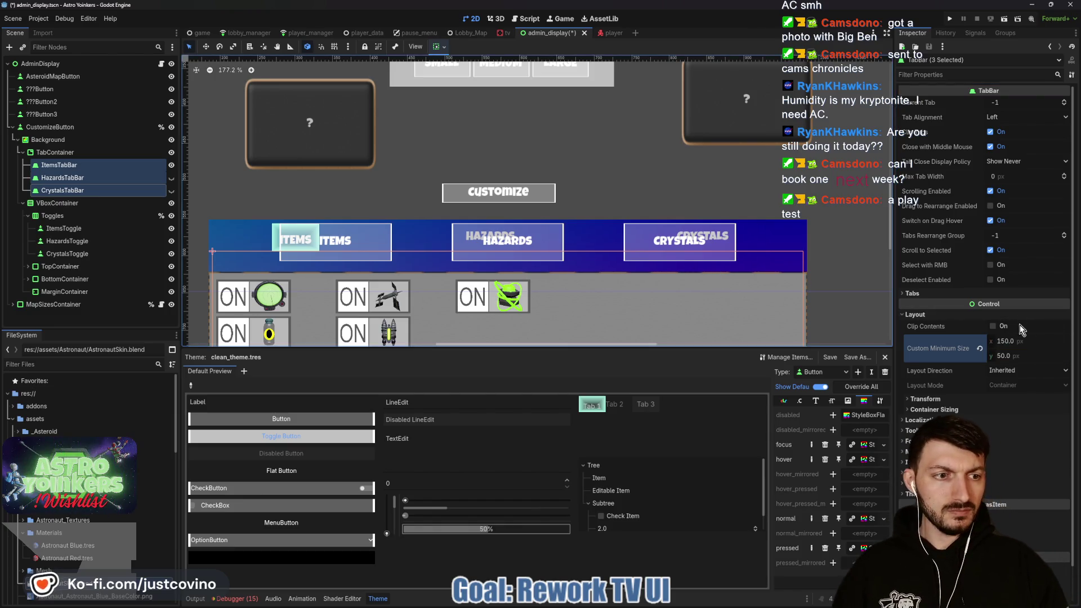
left_click(939, 398)
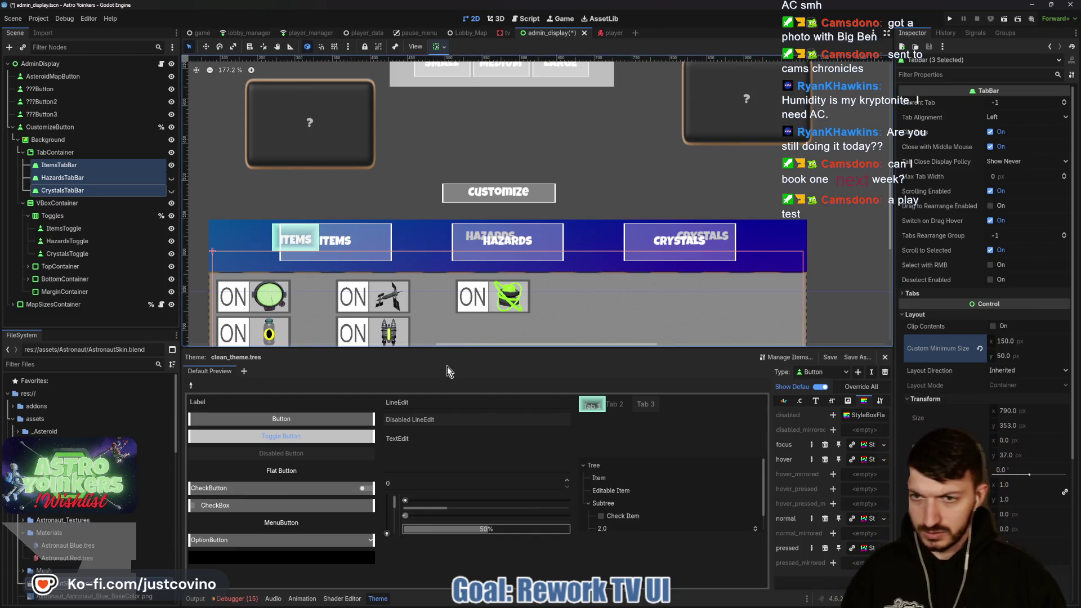
Check ItemsTabBar's layout and transform, save the admin_display scene, and show the Output log.
left_click(59, 165)
left_click(953, 215)
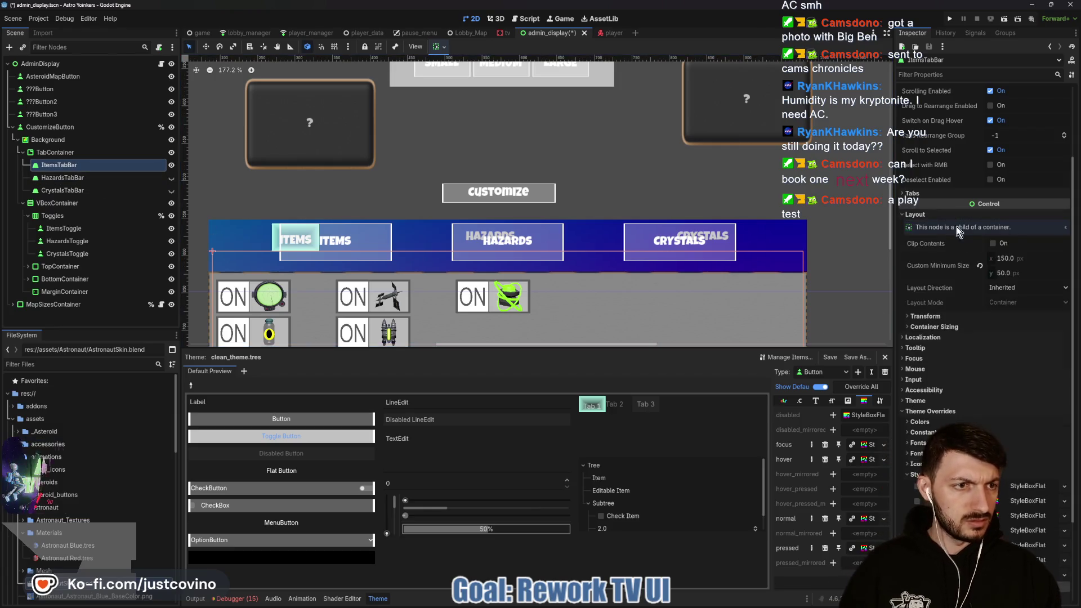
left_click(926, 315)
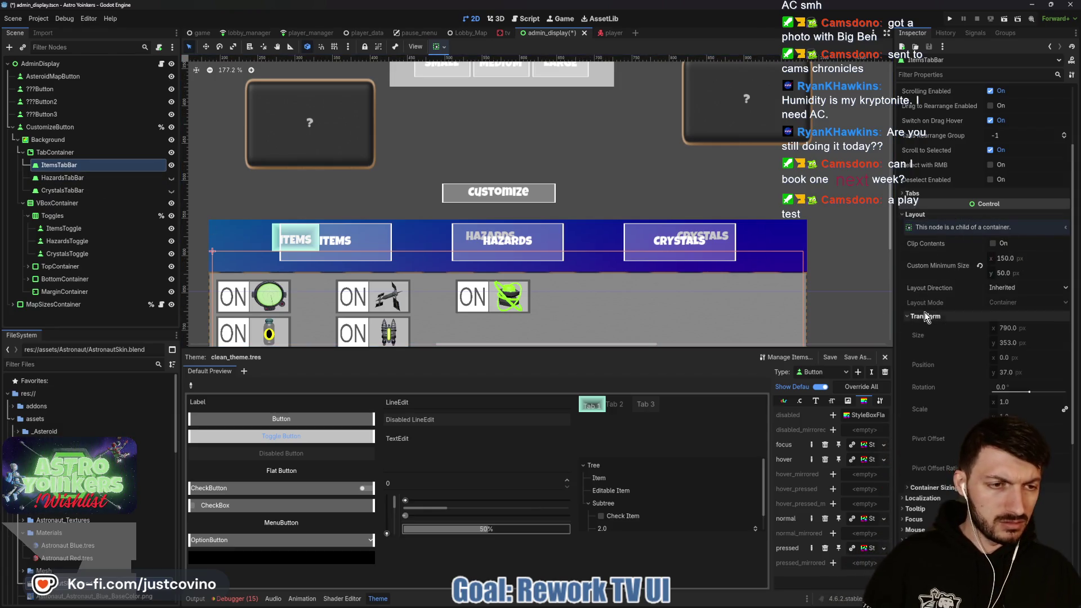
key("ctrl+s")
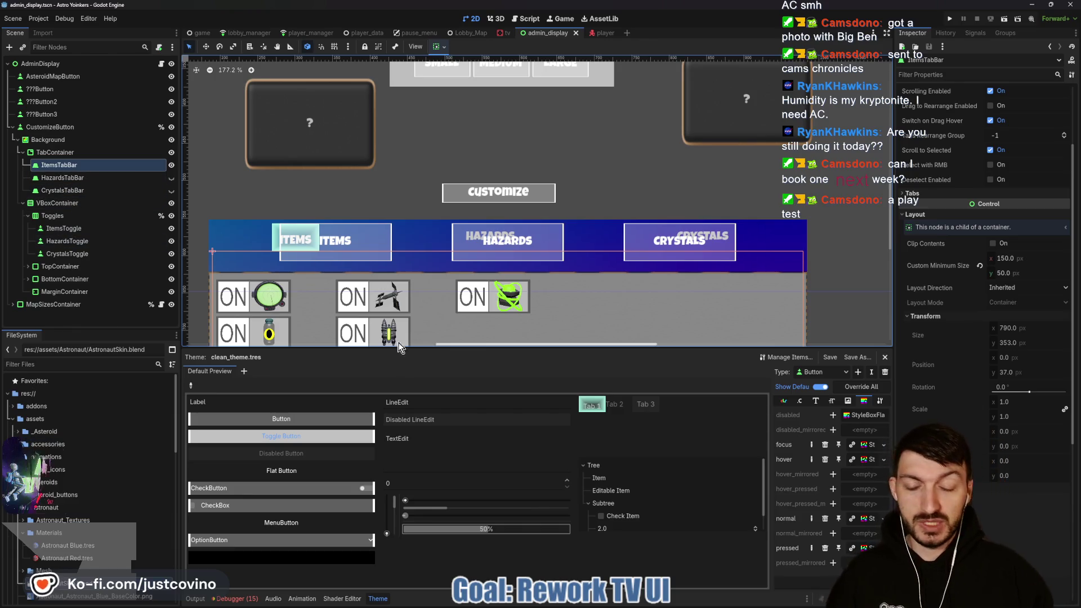
left_click(196, 599)
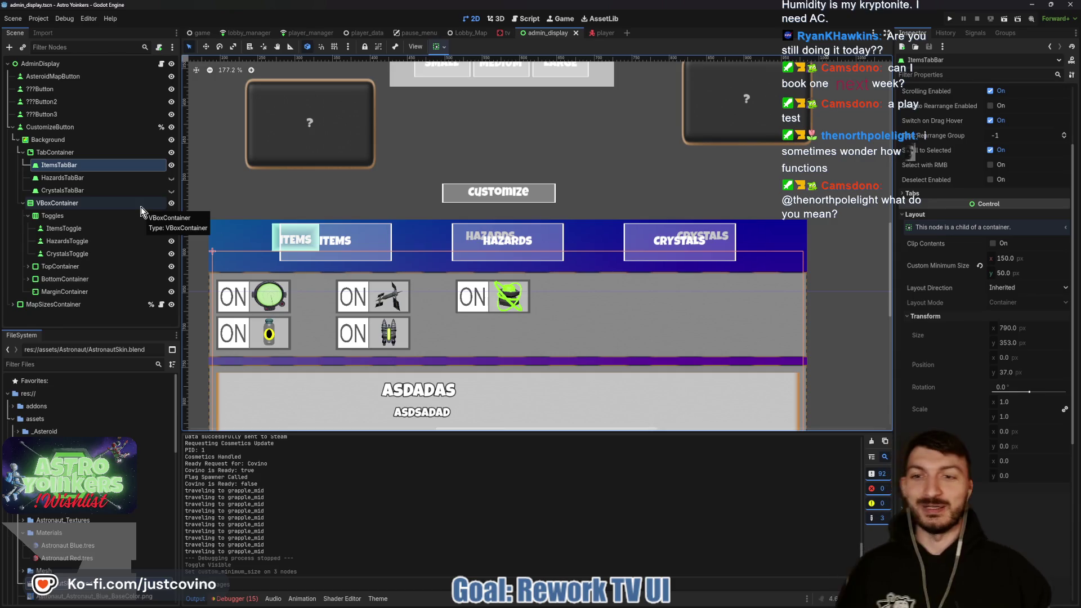
Hide VBoxContainer, expand TopContainer to select ItemsGrid, then show VBoxContainer again.
left_click(171, 203)
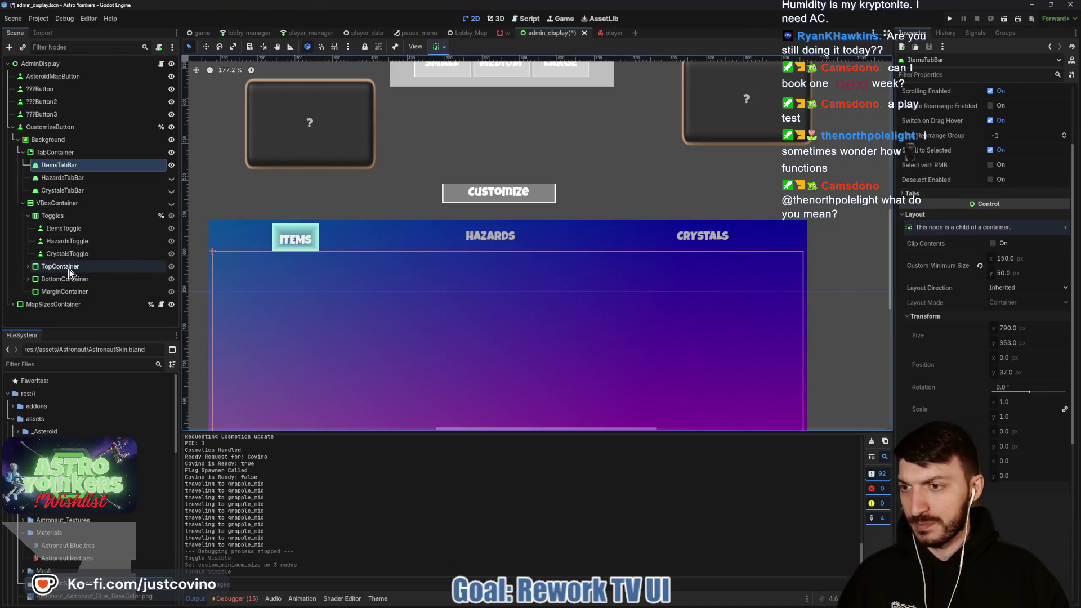
left_click(28, 267)
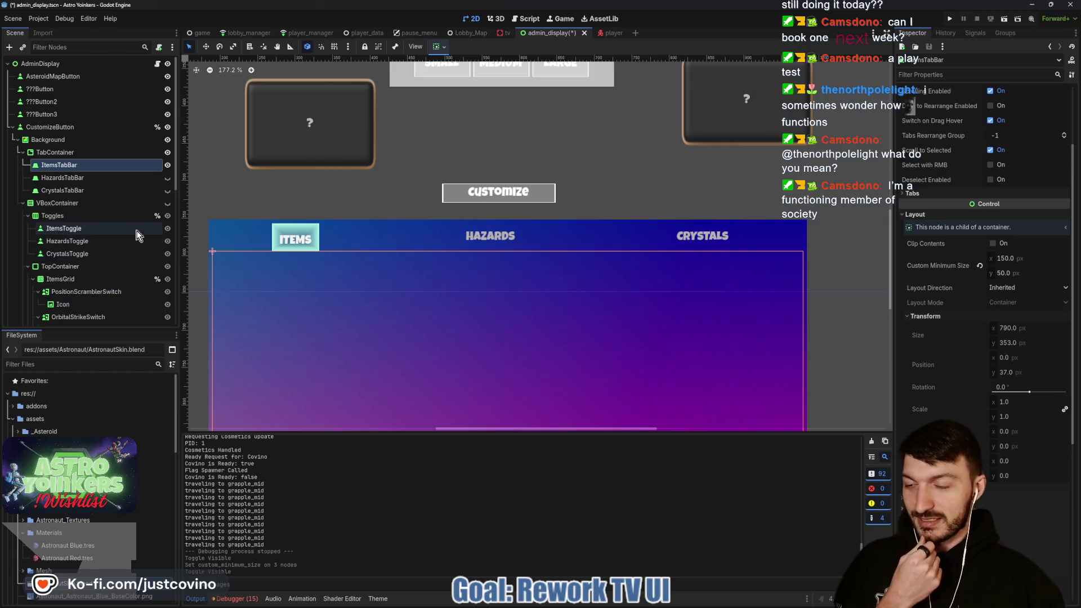
left_click(56, 282)
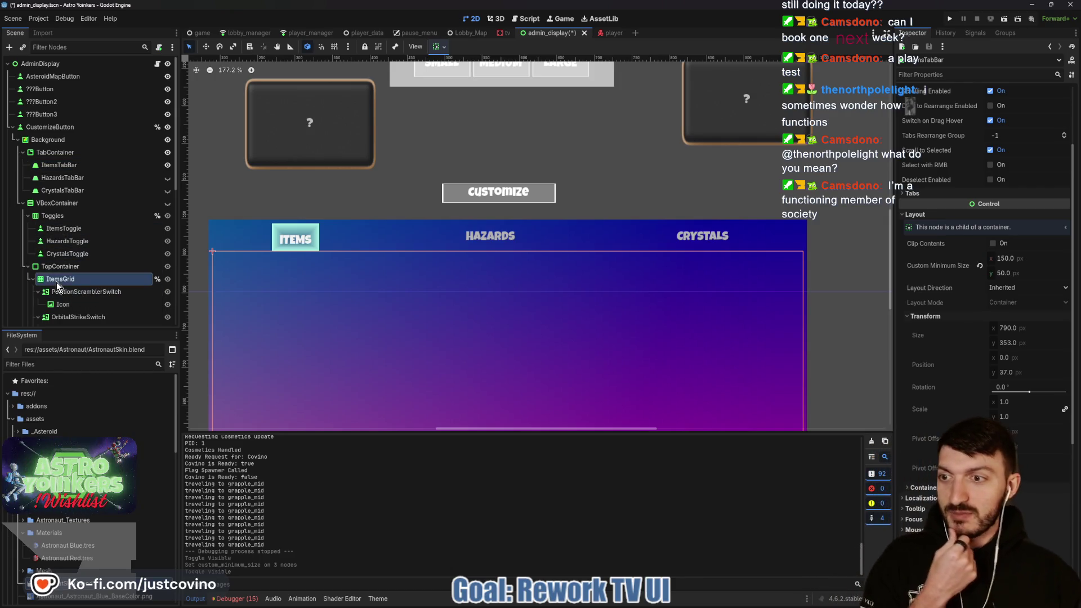
left_click(168, 203)
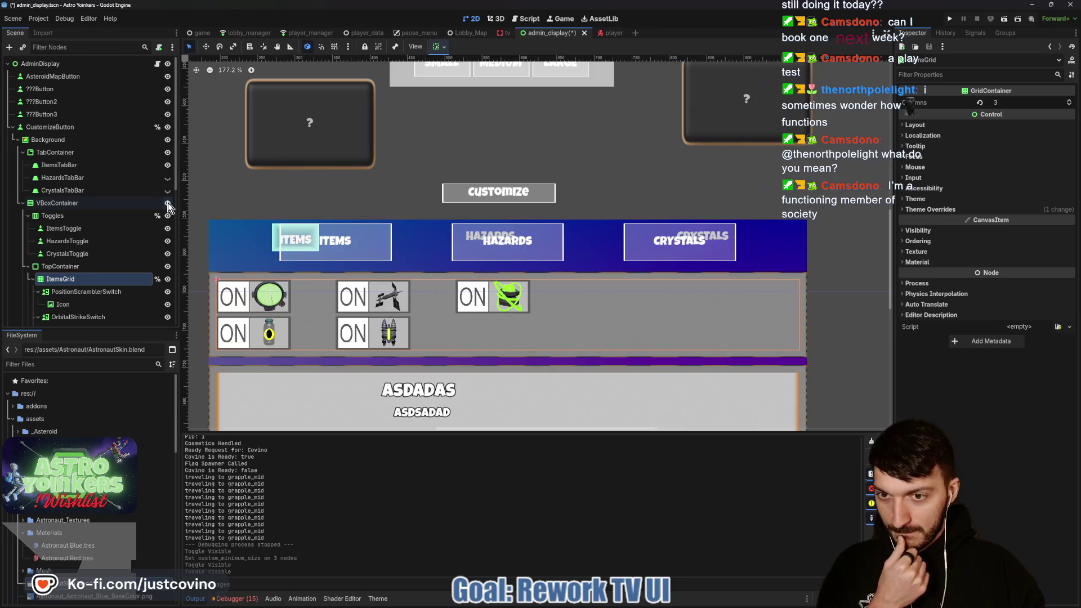
Hide the VBoxContainer again and select ItemsToggle, leaving ItemsGrid's name unchanged.
left_click(168, 202)
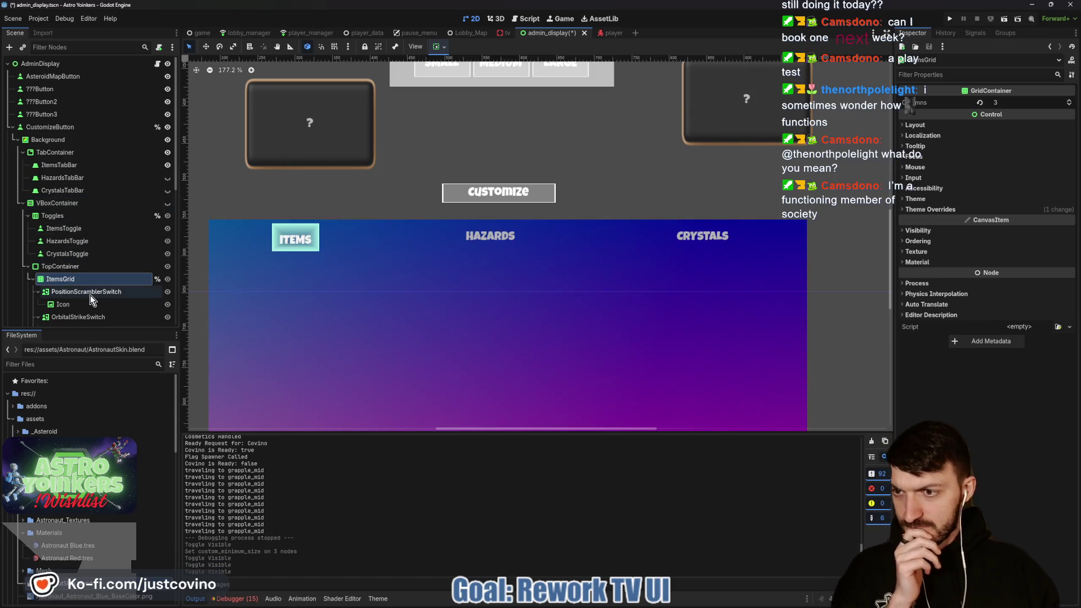
scroll(72, 278, "down", 2)
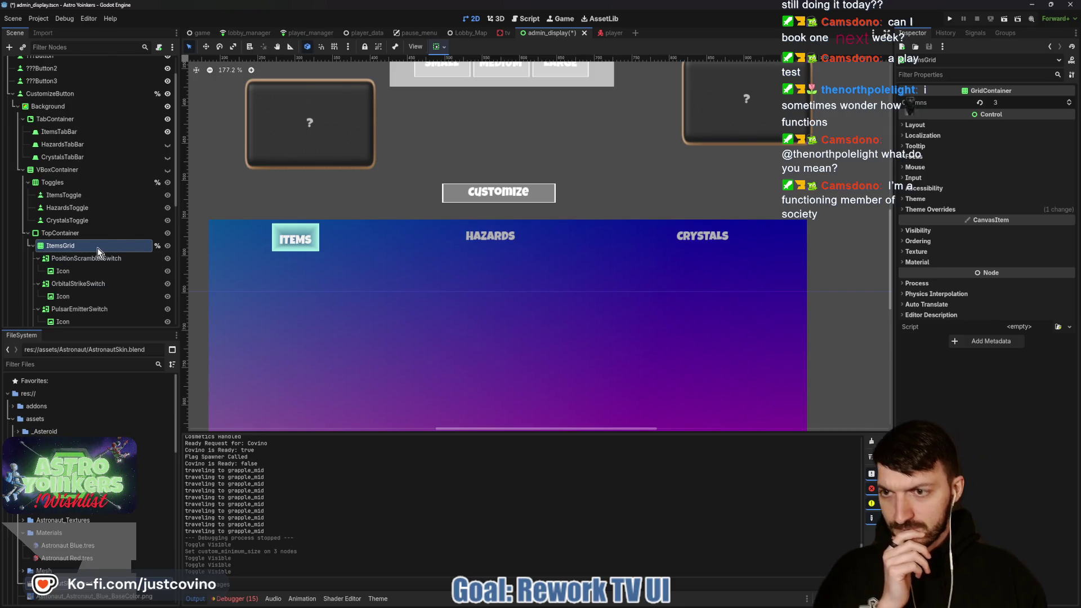
scroll(87, 252, "down", 2)
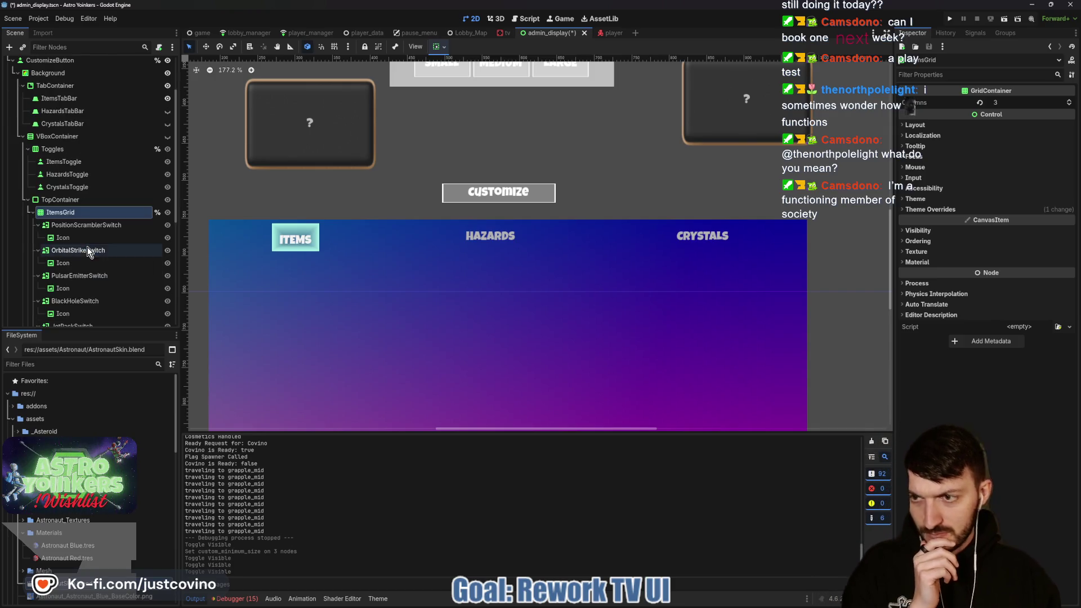
double_click(62, 214)
key("Escape")
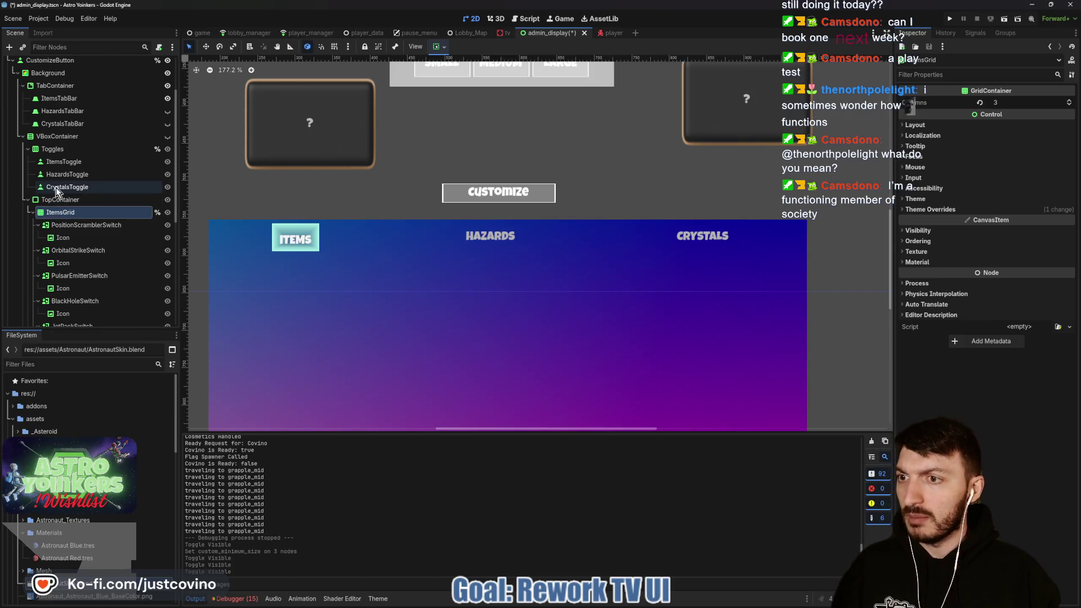
left_click(54, 164)
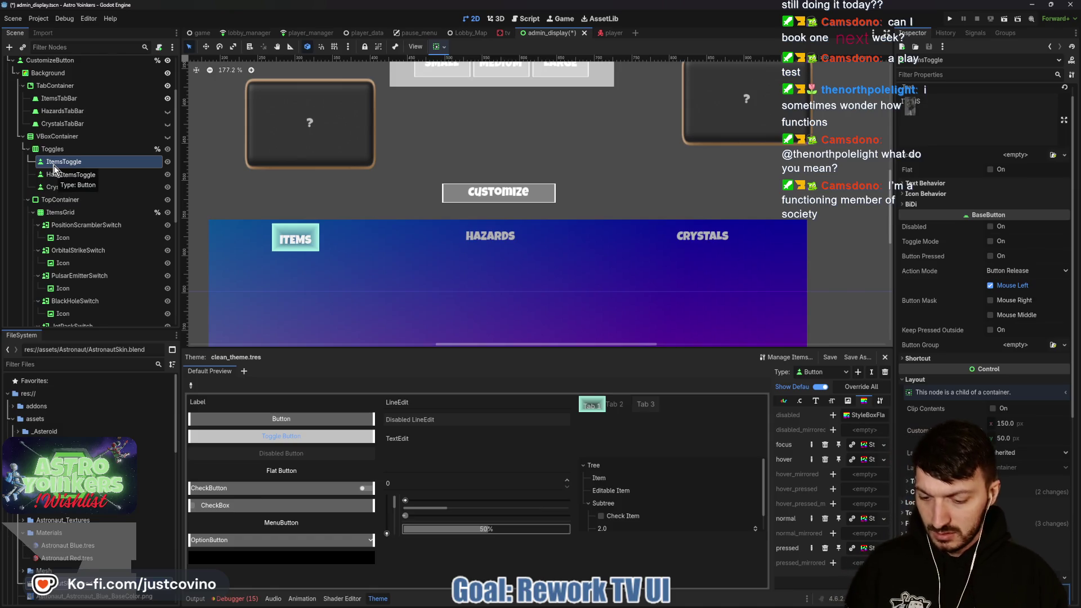
Reparent ItemsGrid under ItemsTabBar, undoing an accidental move under ItemsToggle.
left_click_drag(60, 212, 64, 161)
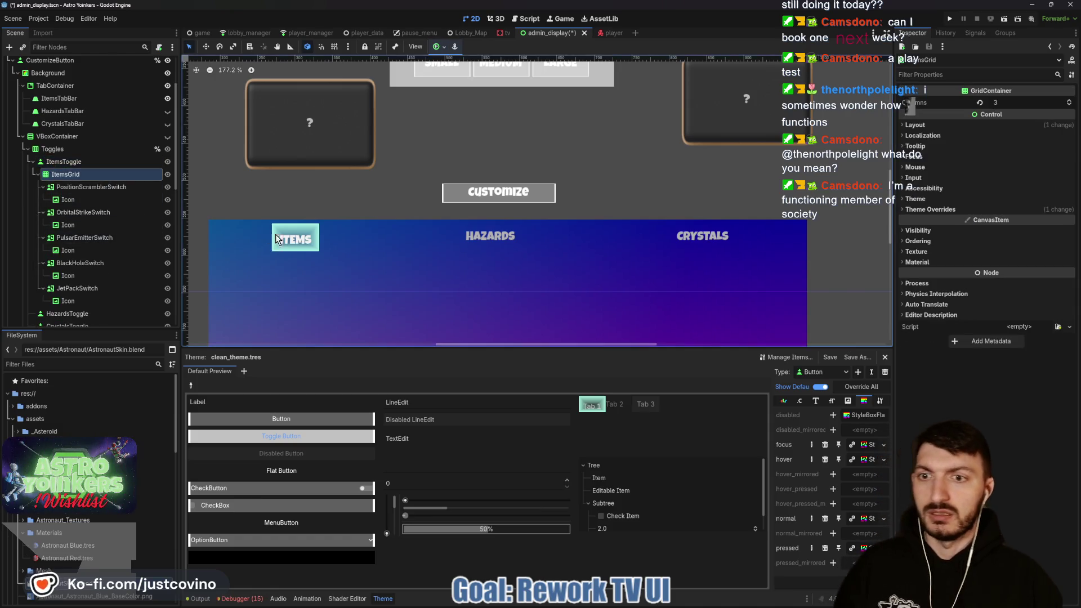
scroll(293, 231, "down", 2)
scroll(304, 225, "down", 2)
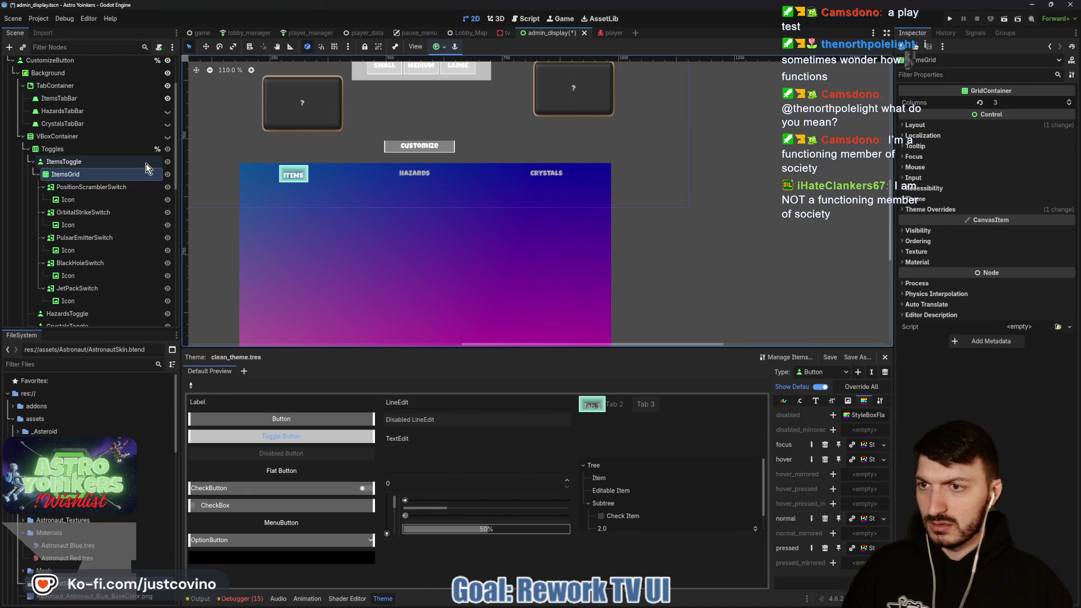
key("ctrl+z")
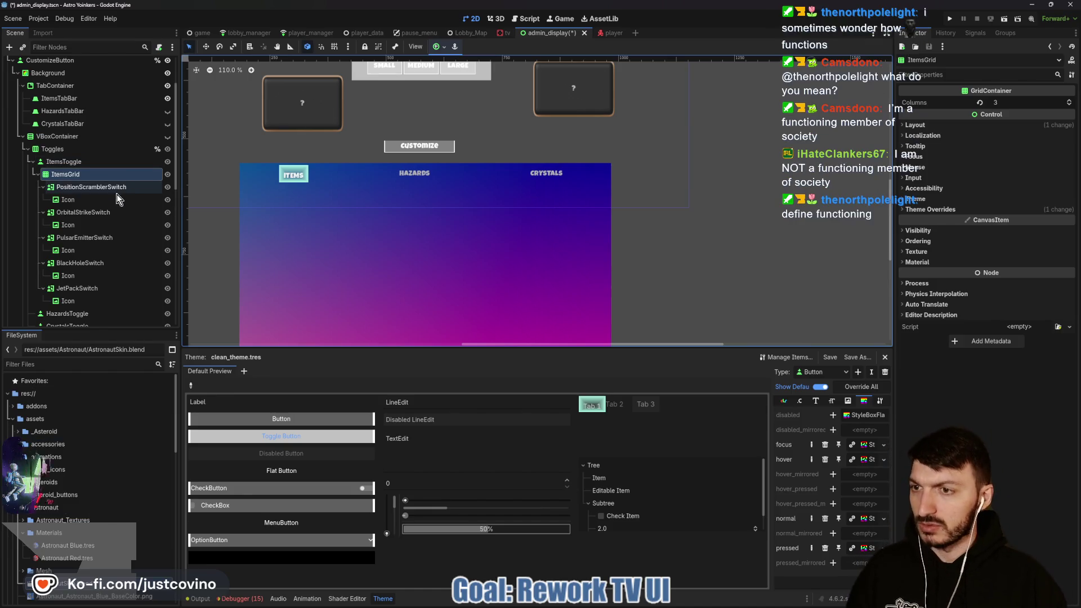
left_click(69, 99)
left_click_drag(69, 105, 71, 102)
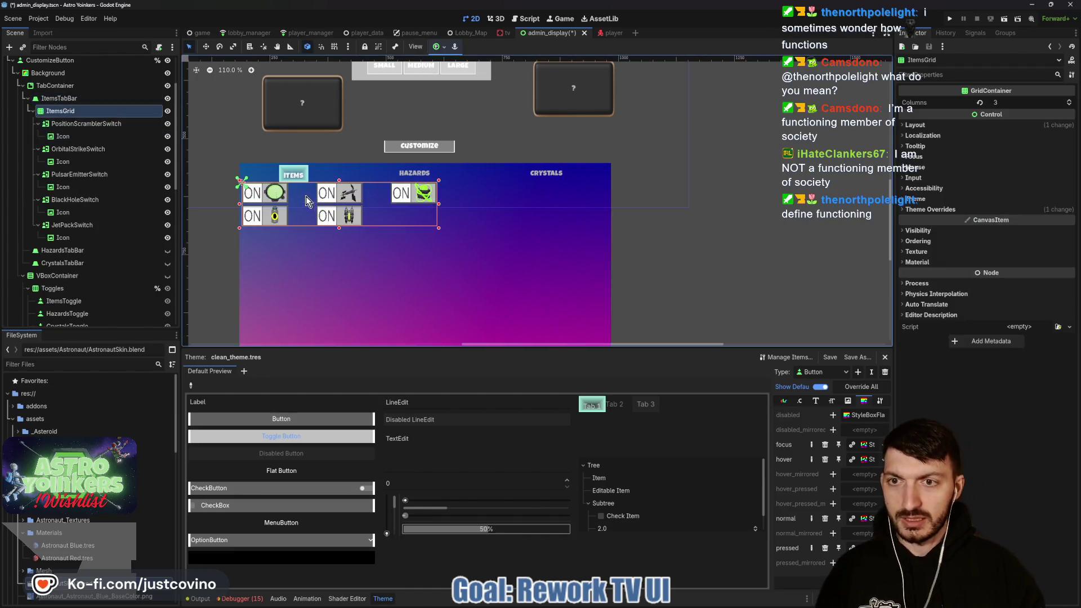
left_click(439, 47)
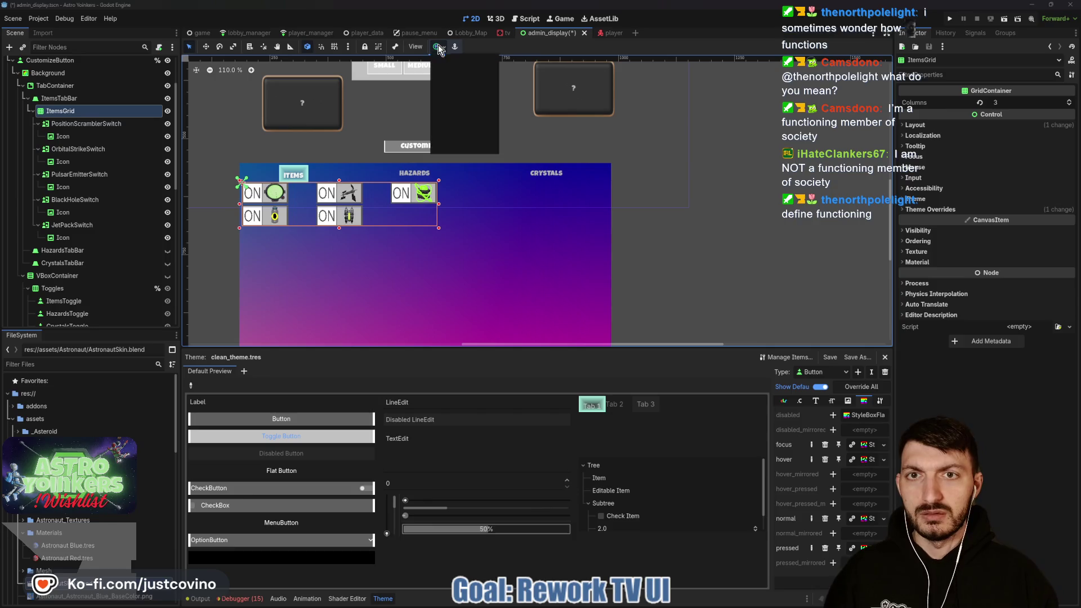
Apply the Full Rect anchor preset to ItemsGrid and shrink the theme panel to enlarge the canvas.
left_click(488, 126)
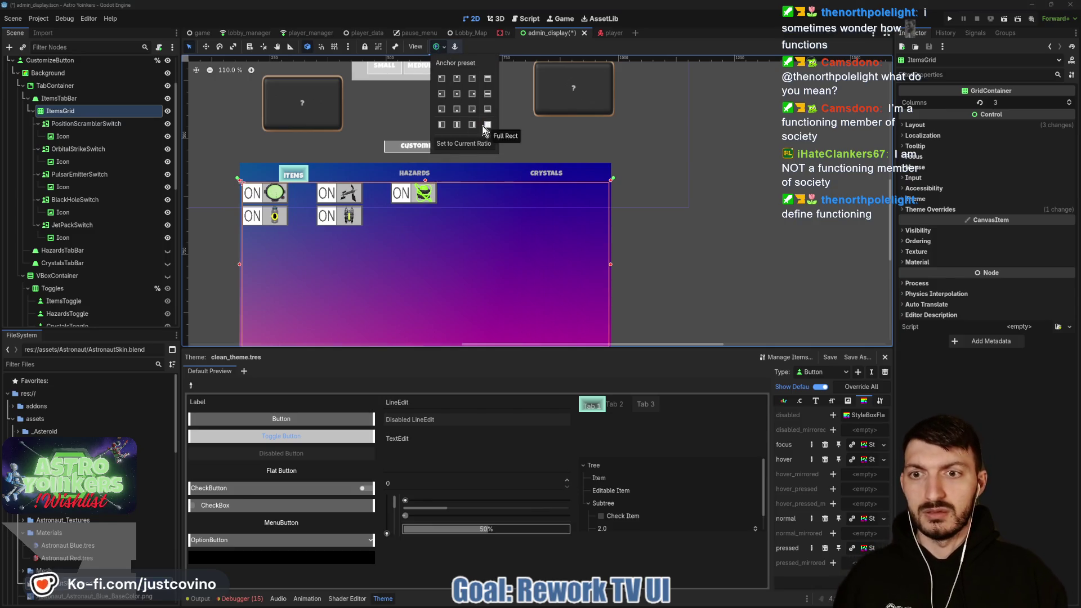
key("Escape")
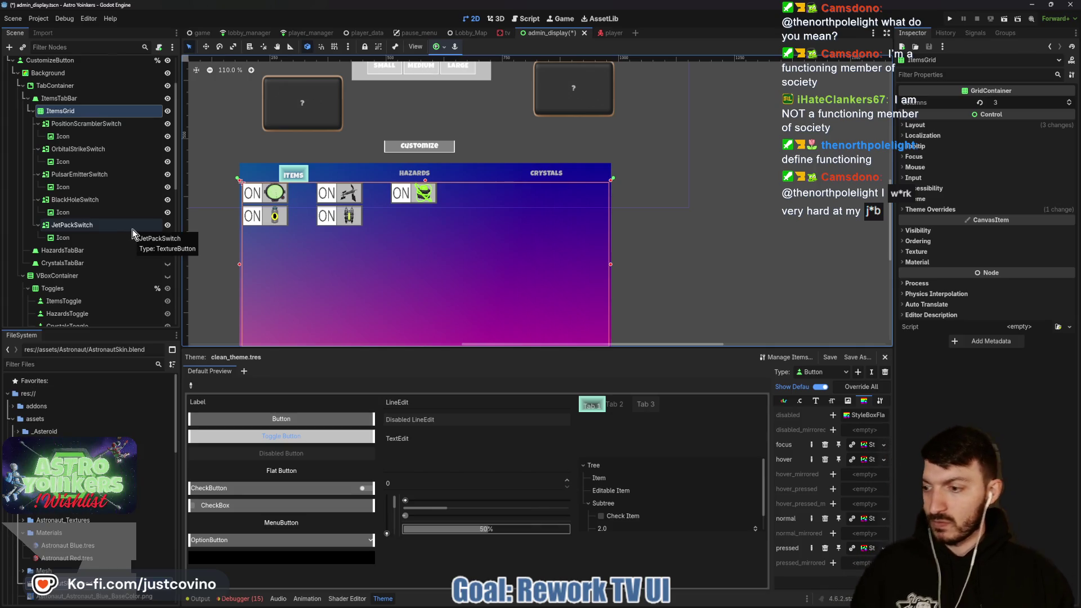
scroll(310, 257, "down", 1)
mouse_move(347, 299)
left_mouse_down()
mouse_move(354, 234)
mouse_move(382, 271)
left_mouse_up()
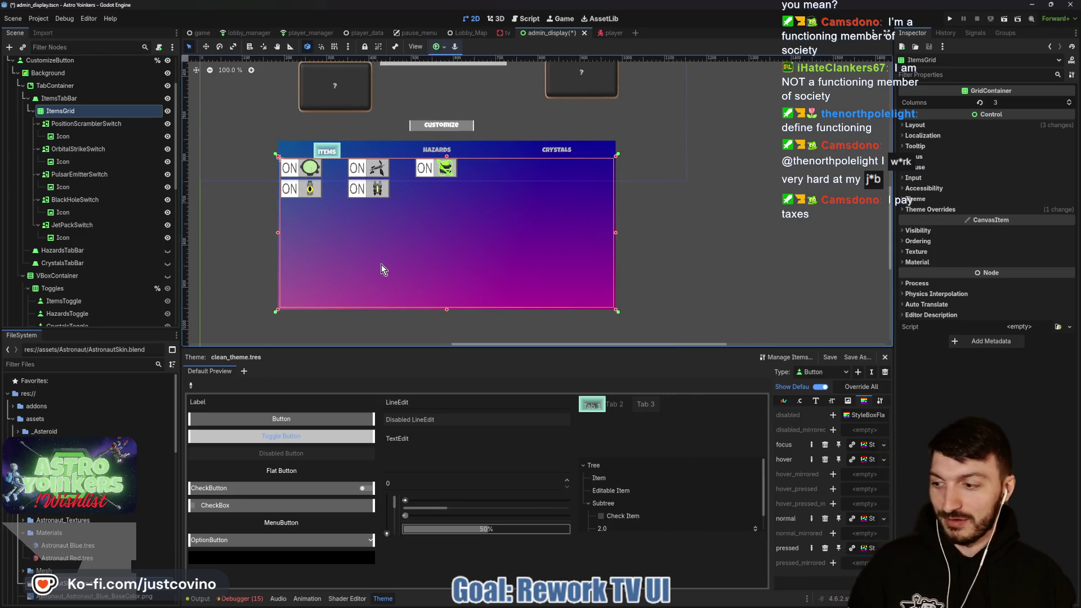
left_click_drag(355, 348, 355, 460)
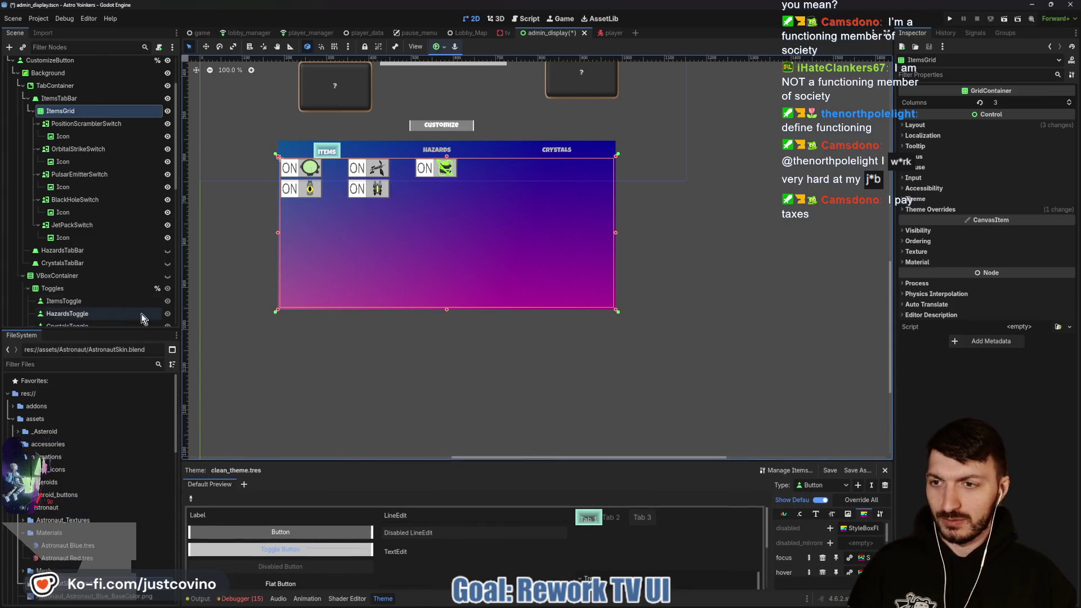
Select ItemDisplay under BottomContainer and paste it as a child of ItemsTabBar.
scroll(98, 322, "down", 5)
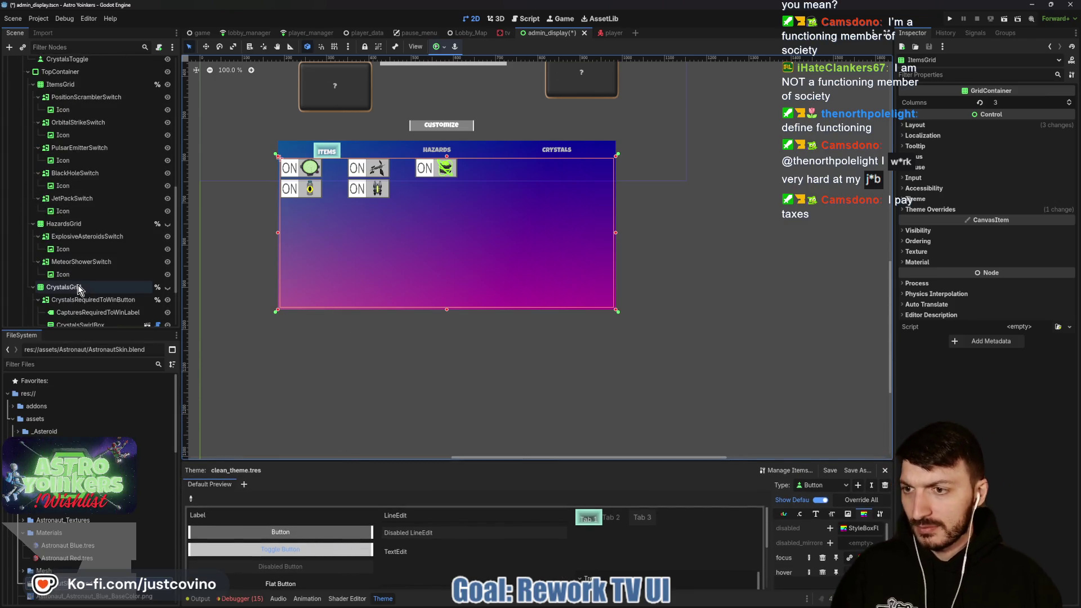
scroll(79, 290, "down", 3)
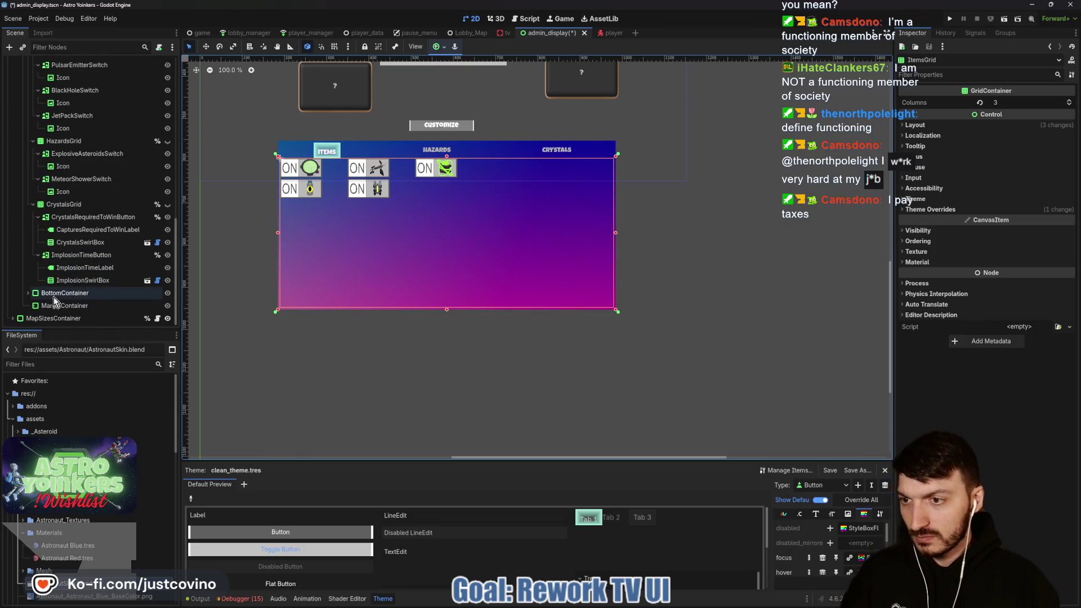
left_click(26, 293)
left_click(65, 306)
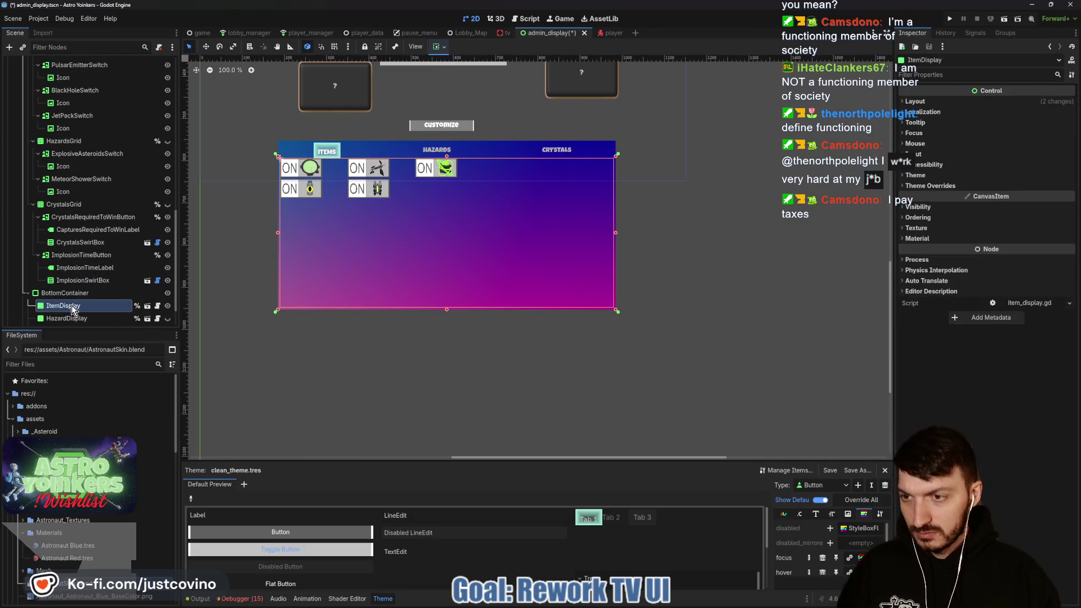
scroll(69, 305, "up", 6)
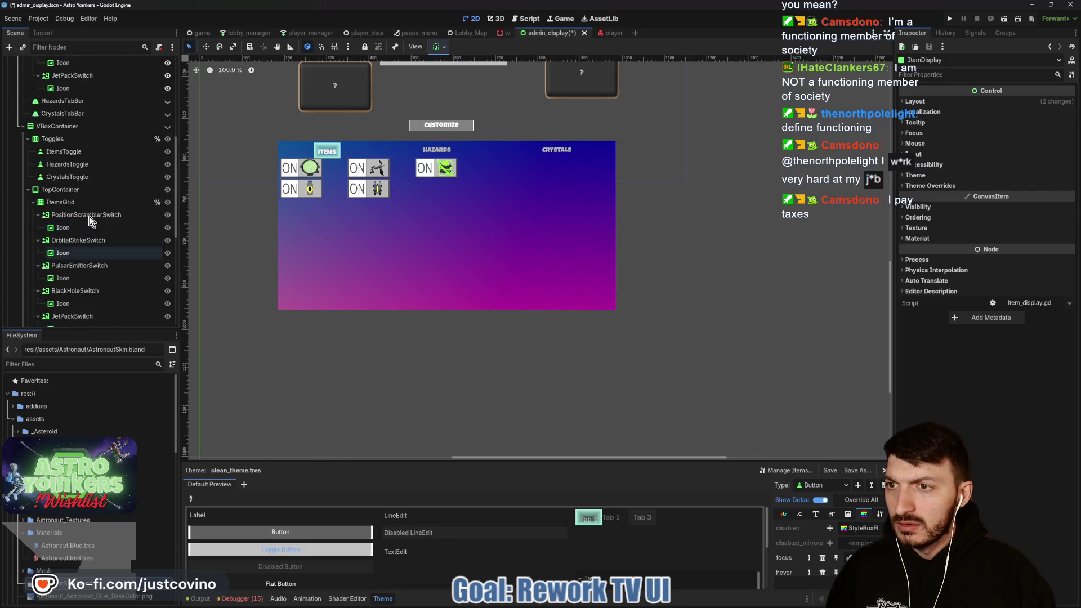
scroll(73, 164, "up", 4)
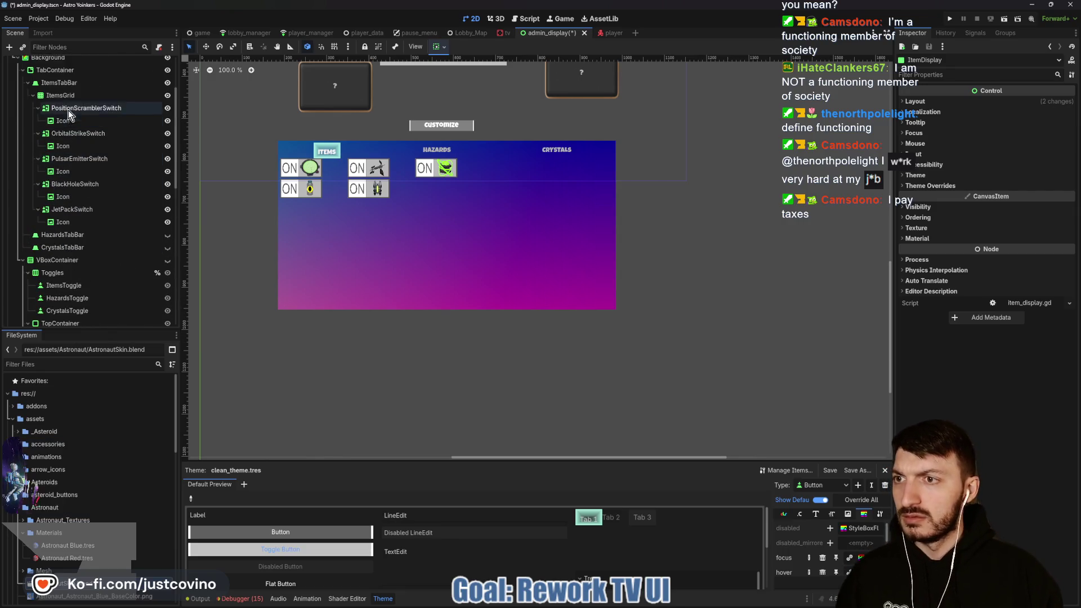
left_click(59, 83)
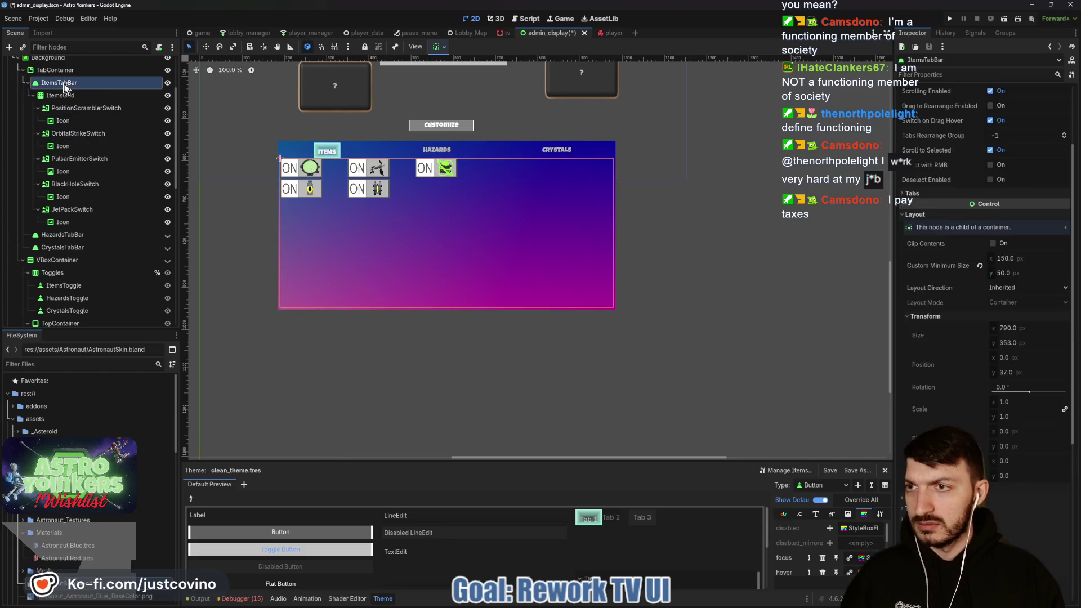
left_click(33, 96)
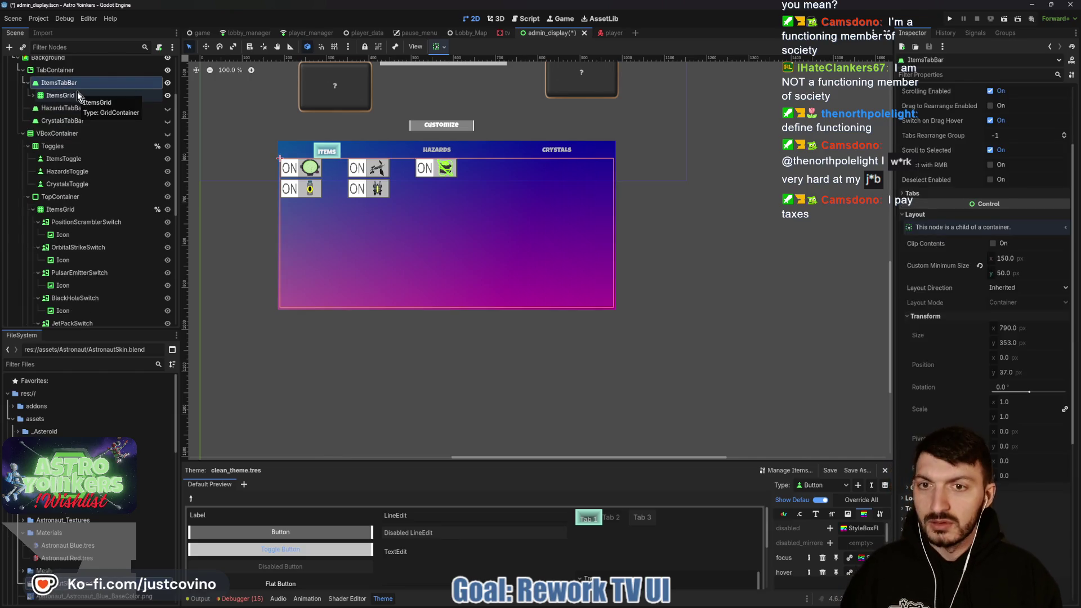
key("ctrl+v")
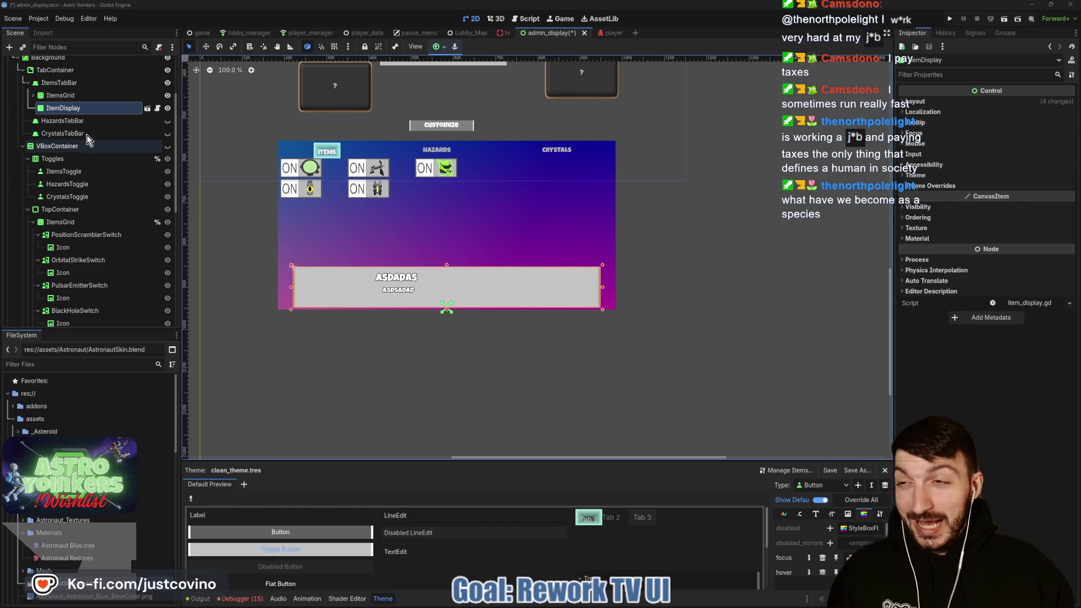
Apply the Center anchor preset to ItemsGrid and save the admin_display scene.
left_click(60, 95)
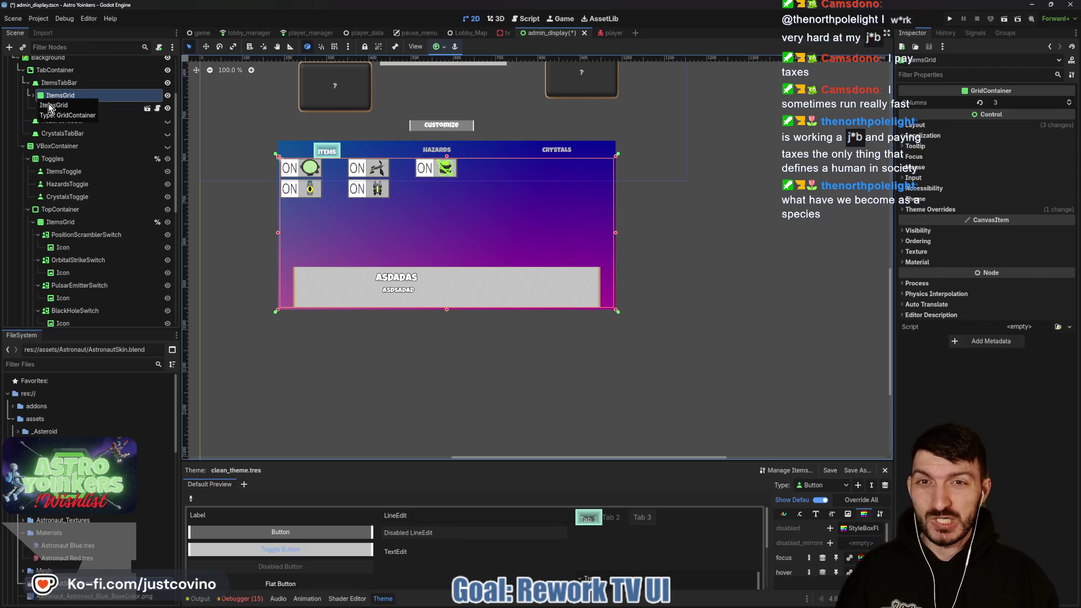
left_click(914, 126)
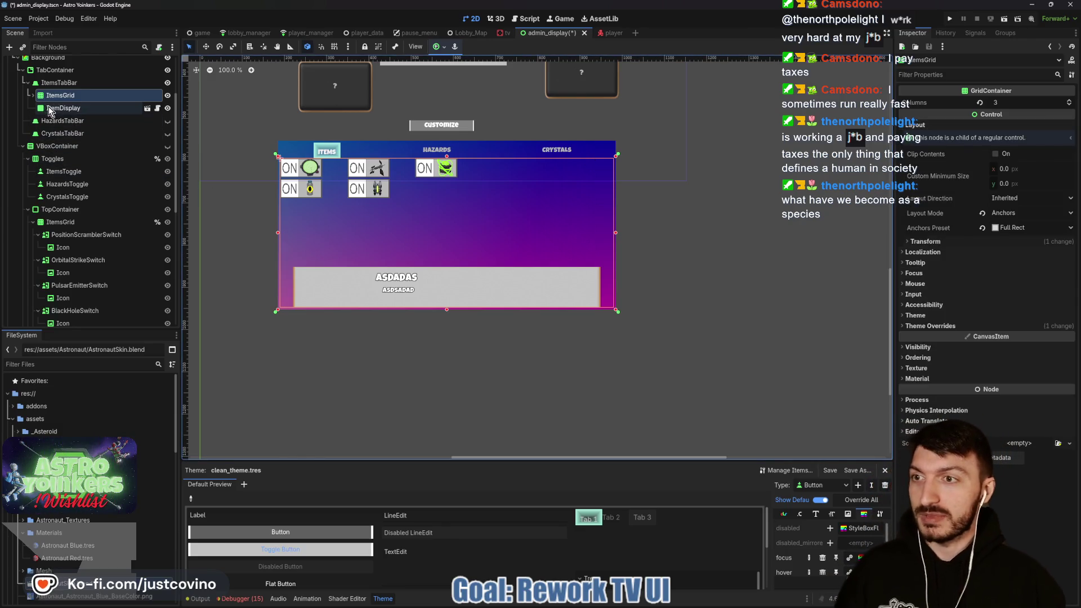
left_click(33, 95)
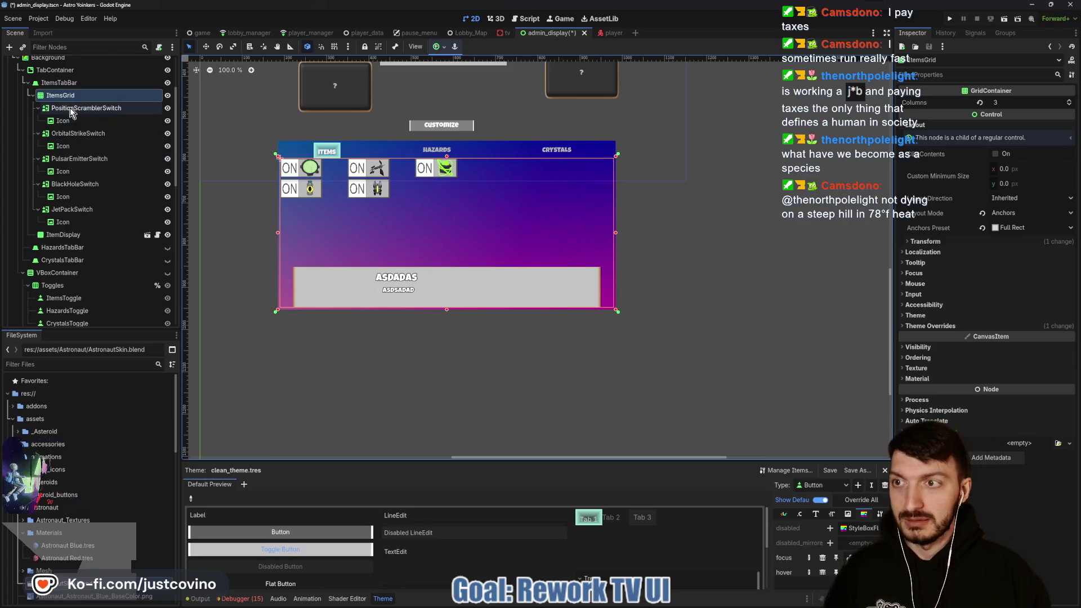
left_click(439, 48)
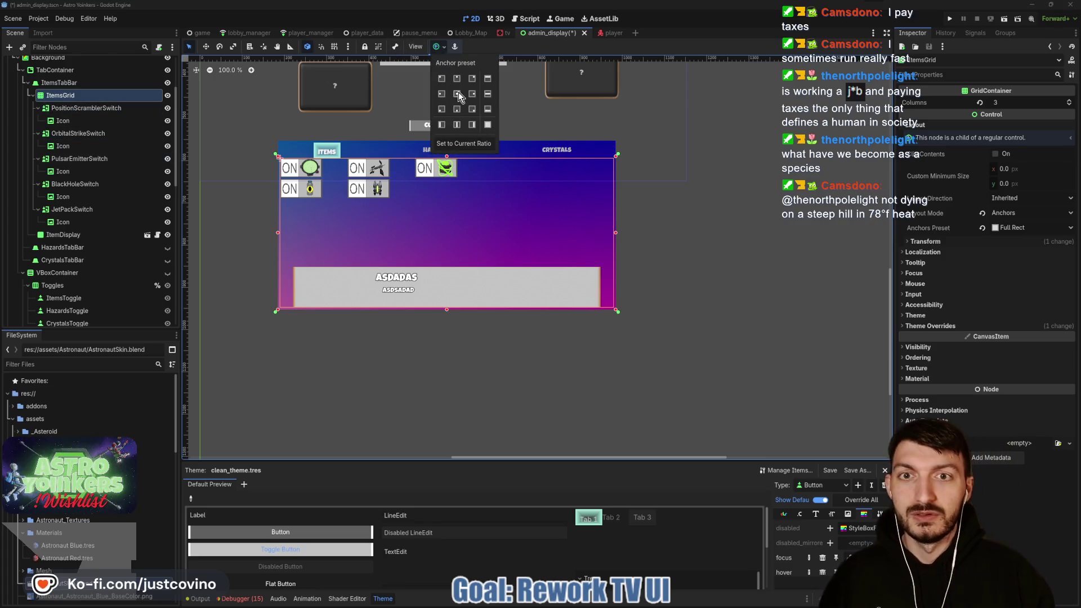
left_click(457, 93)
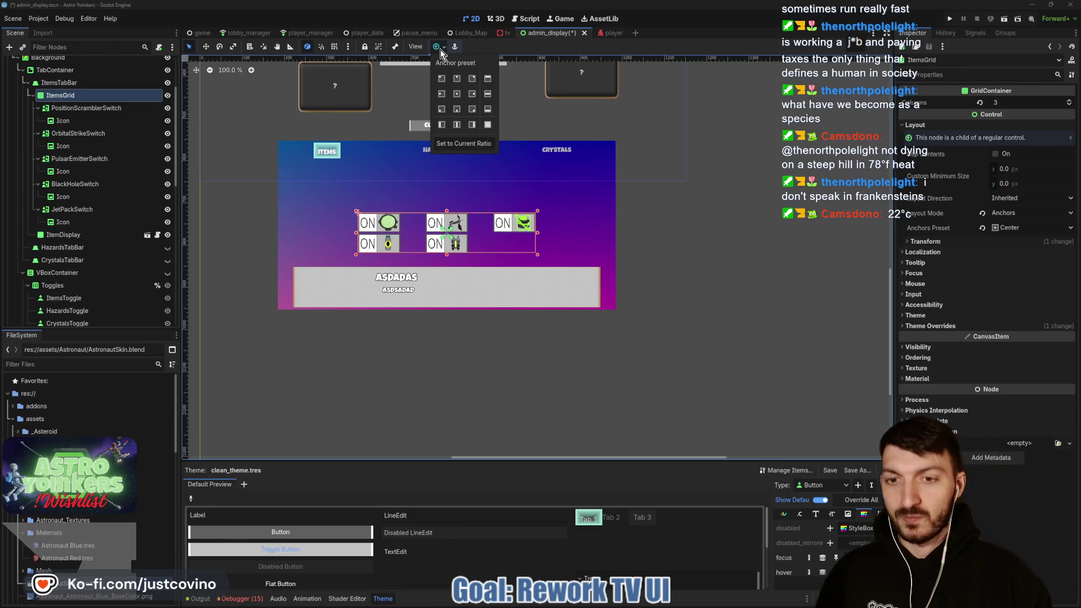
left_click(667, 207)
key("ctrl+s")
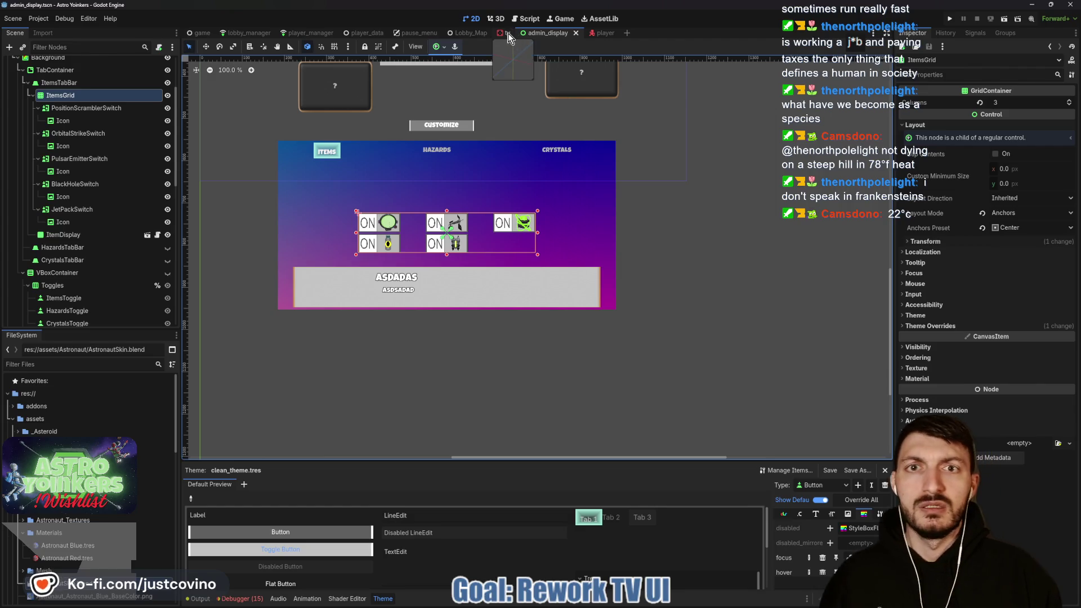
key("ctrl+shift+Tab")
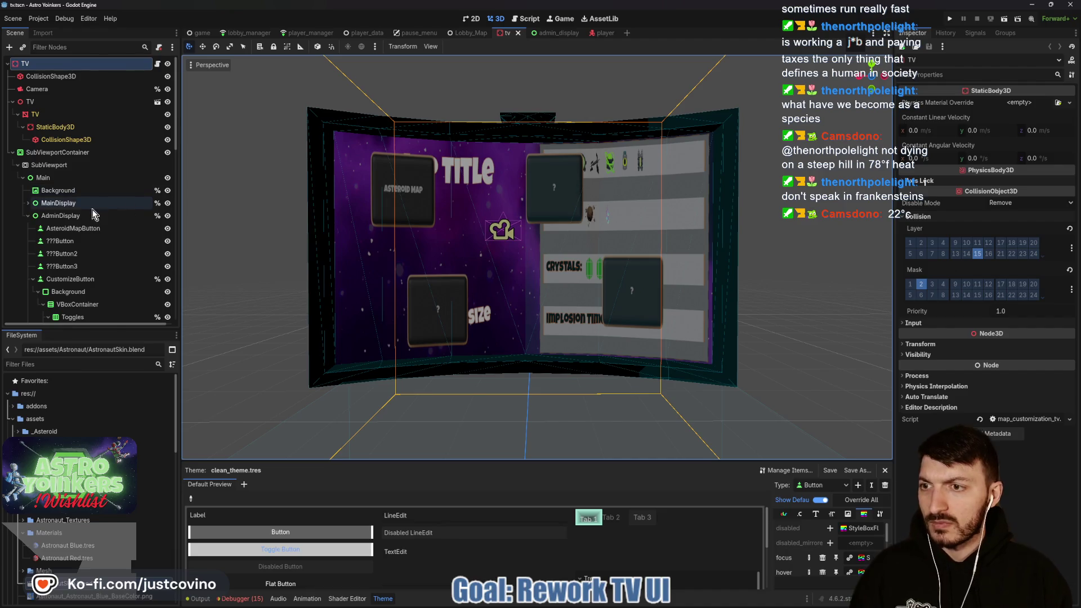
Hide AdminDisplay in tv.tscn, save the scene, and run the project.
left_click(168, 215)
key("ctrl+s")
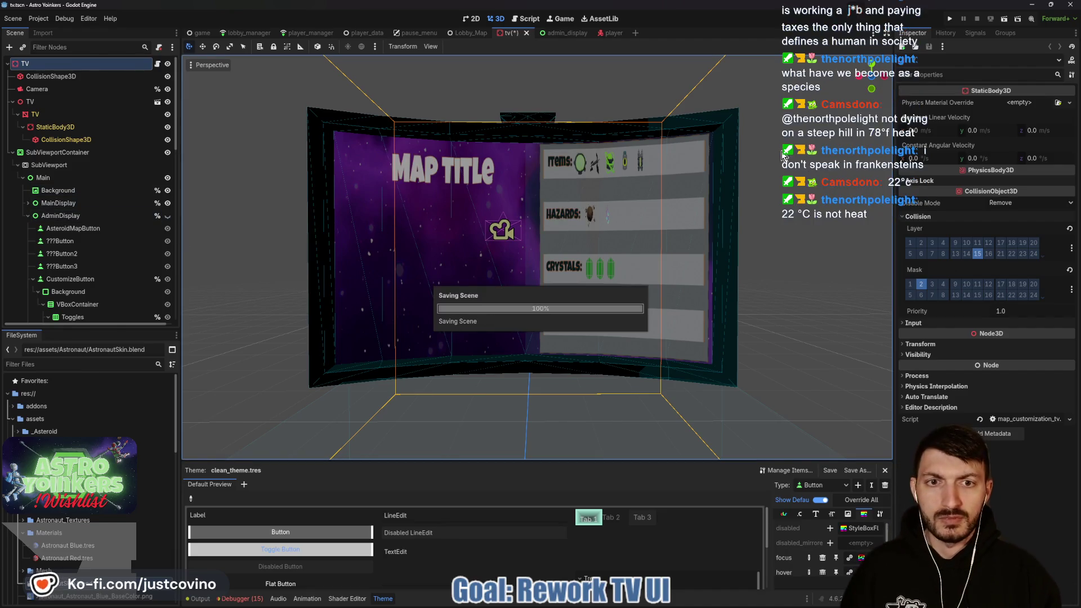
left_click(950, 19)
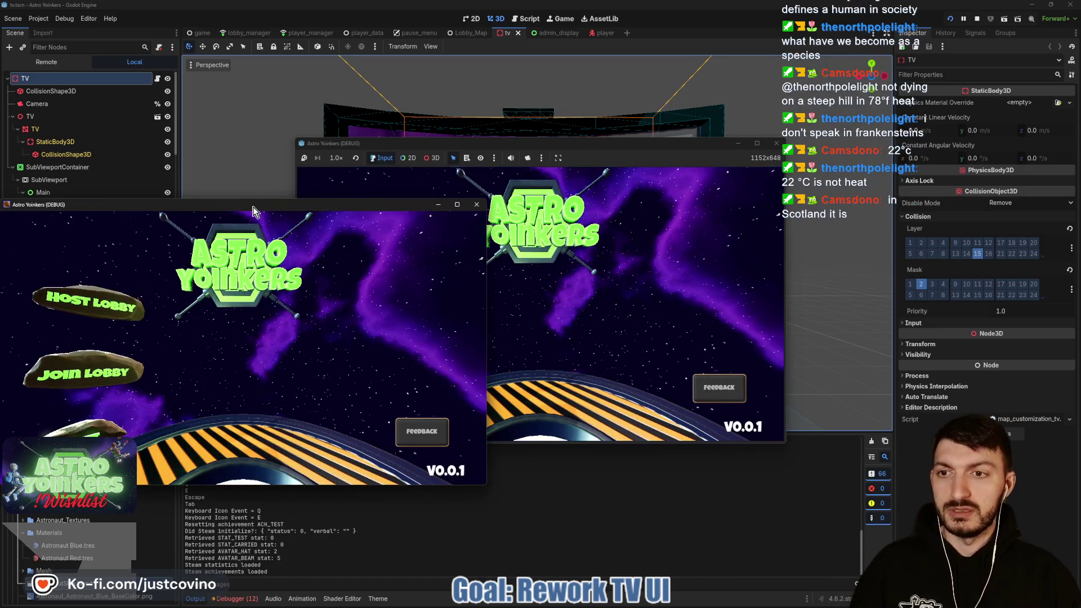
Host a private lobby and walk the astronaut up to the Asteroid Map board.
left_click(403, 255)
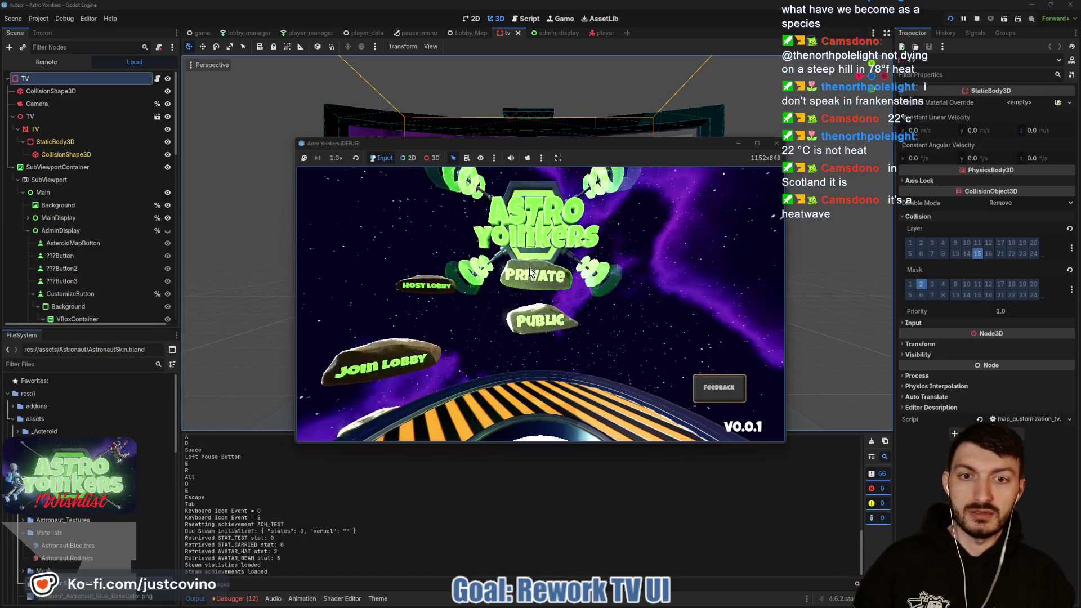
left_click(529, 268)
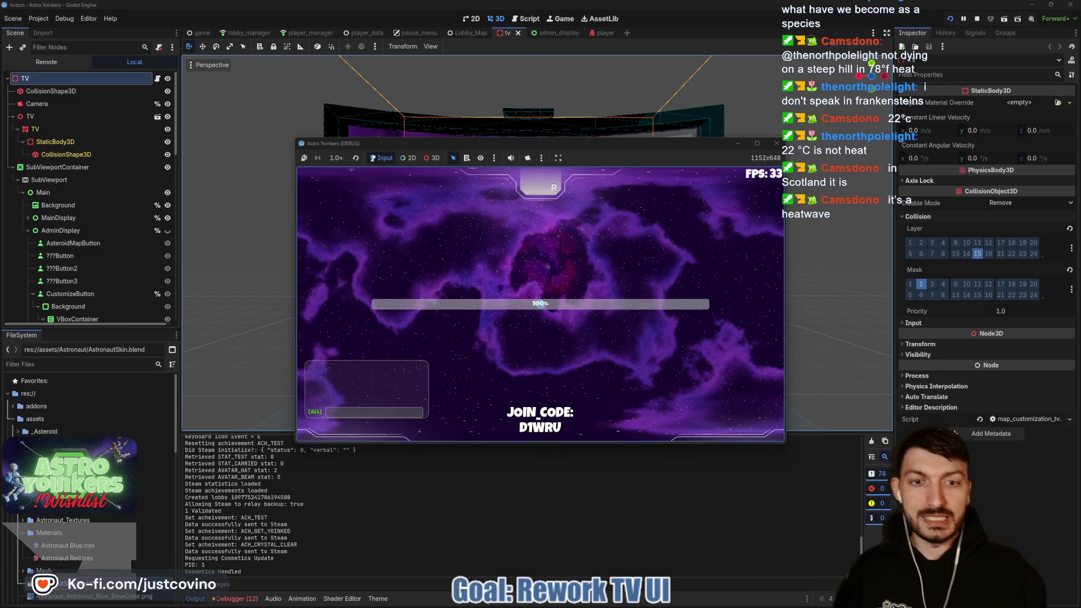
key("w")
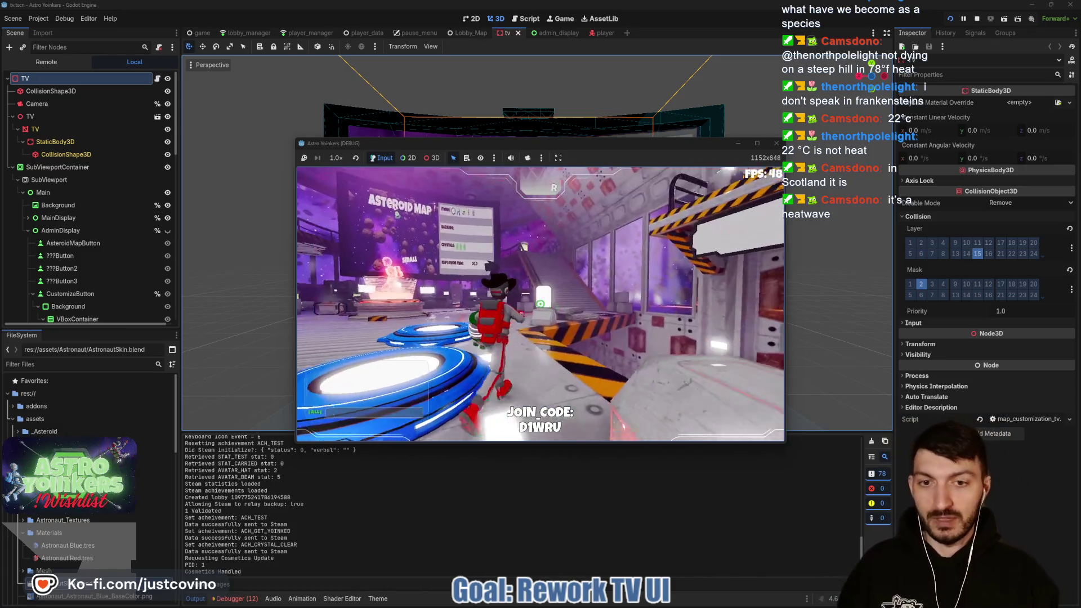
key("w")
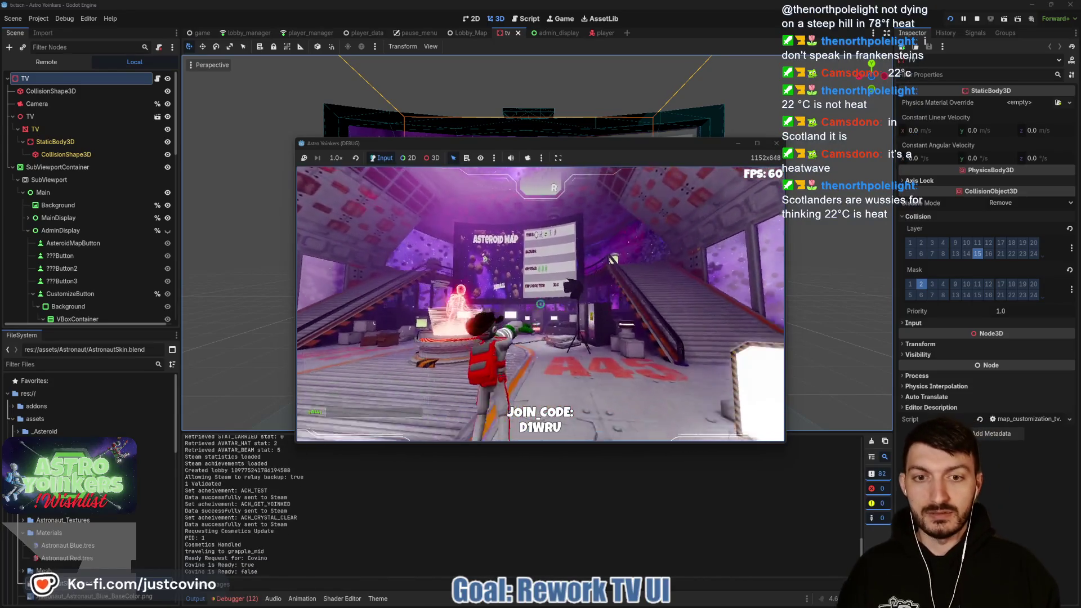
key("w")
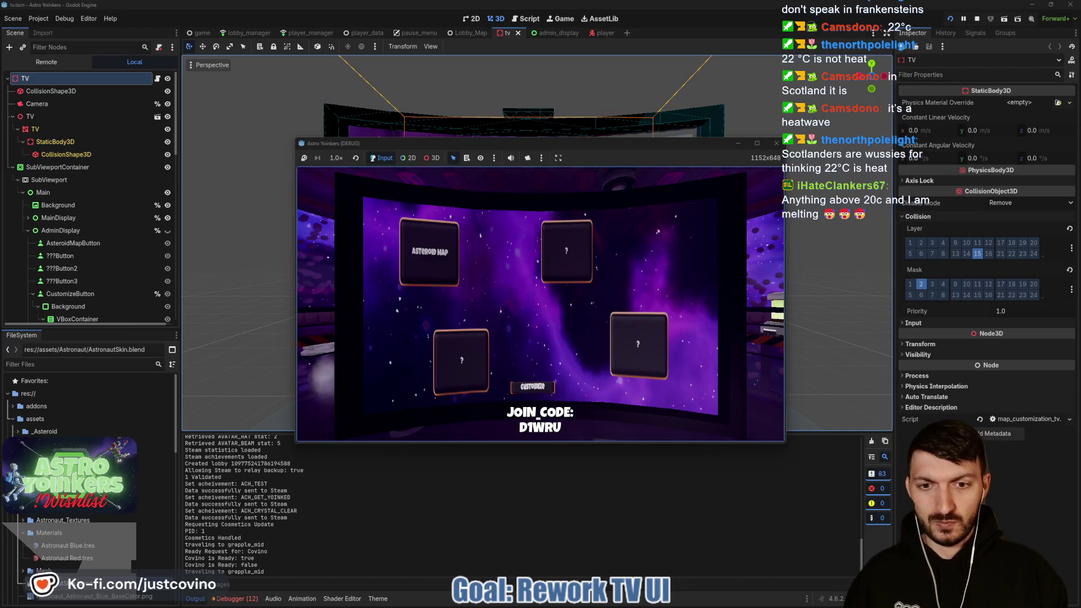
Open and close the TV's customize panel, then stop the game with F8.
key("e")
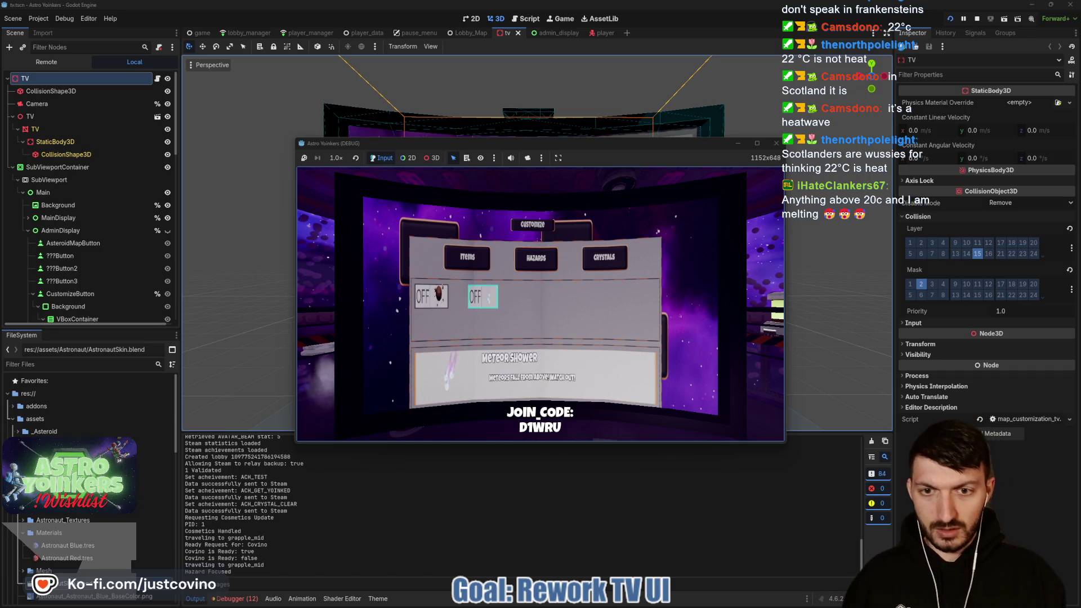
key("Escape")
key("Escape")
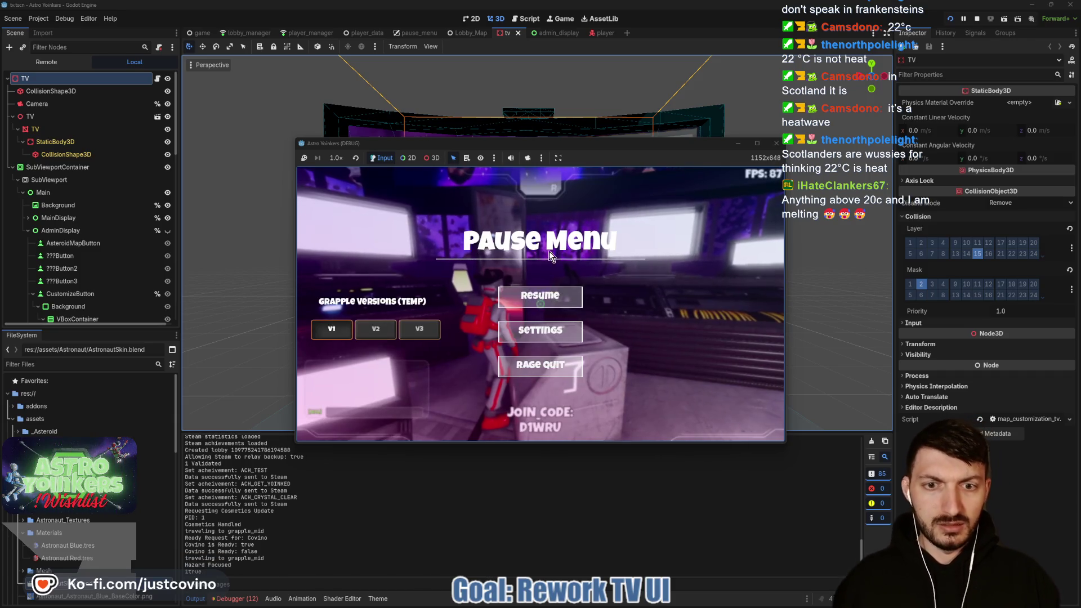
key("Escape")
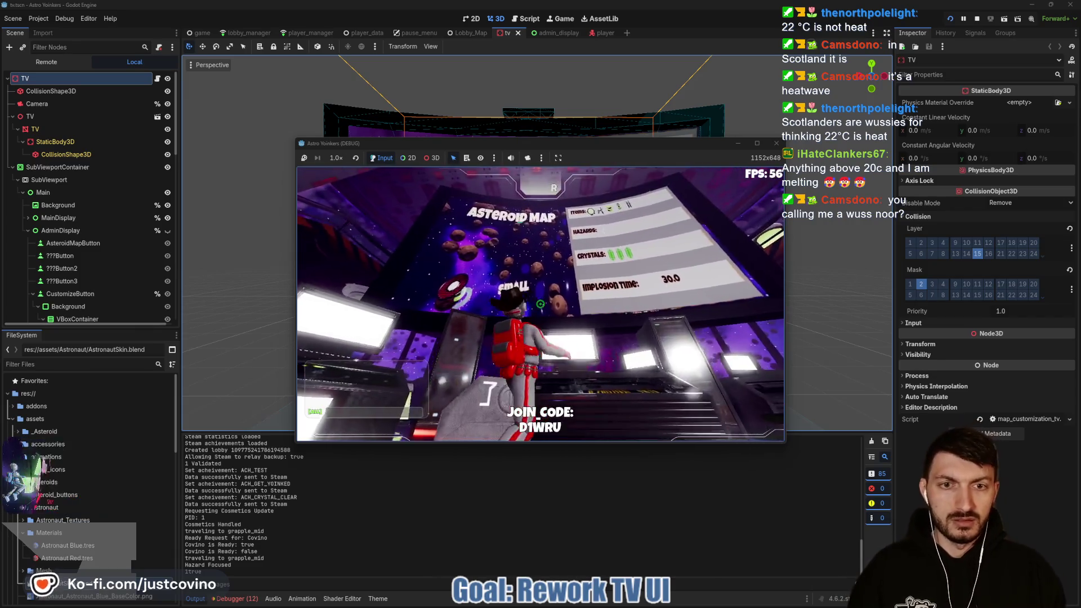
key("s")
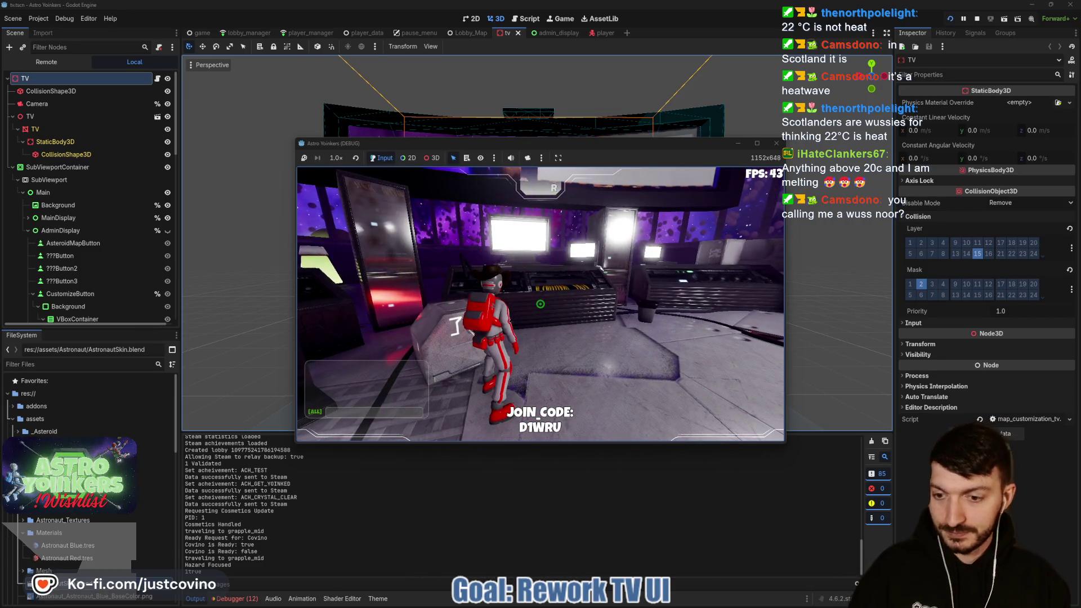
key("F8")
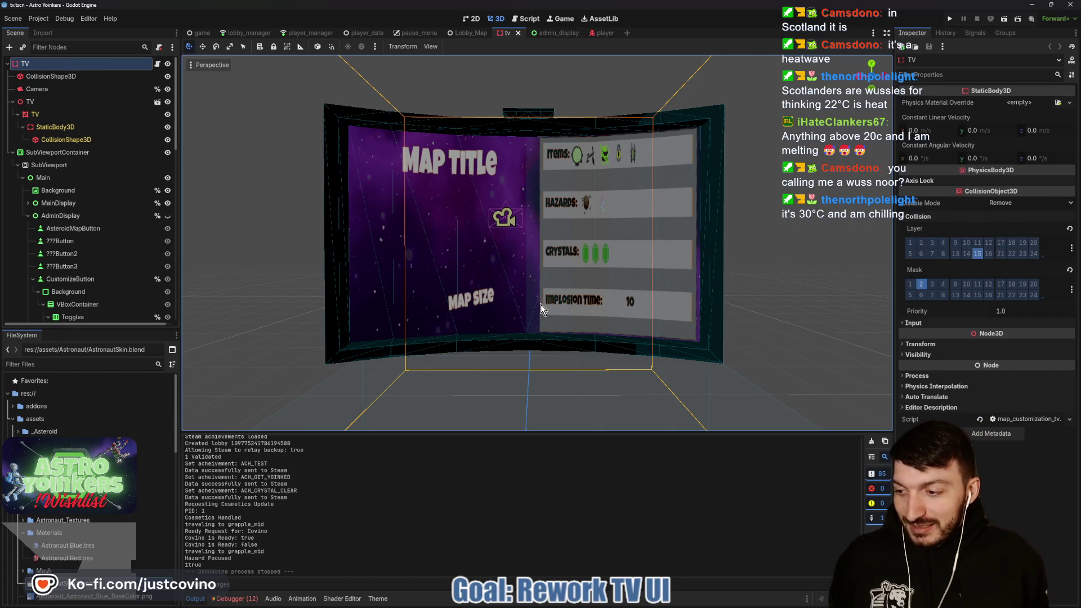
Collapse the Output panel, return to admin_display, frame the Items tab, and select PositionScramblerSwitch.
left_click(196, 598)
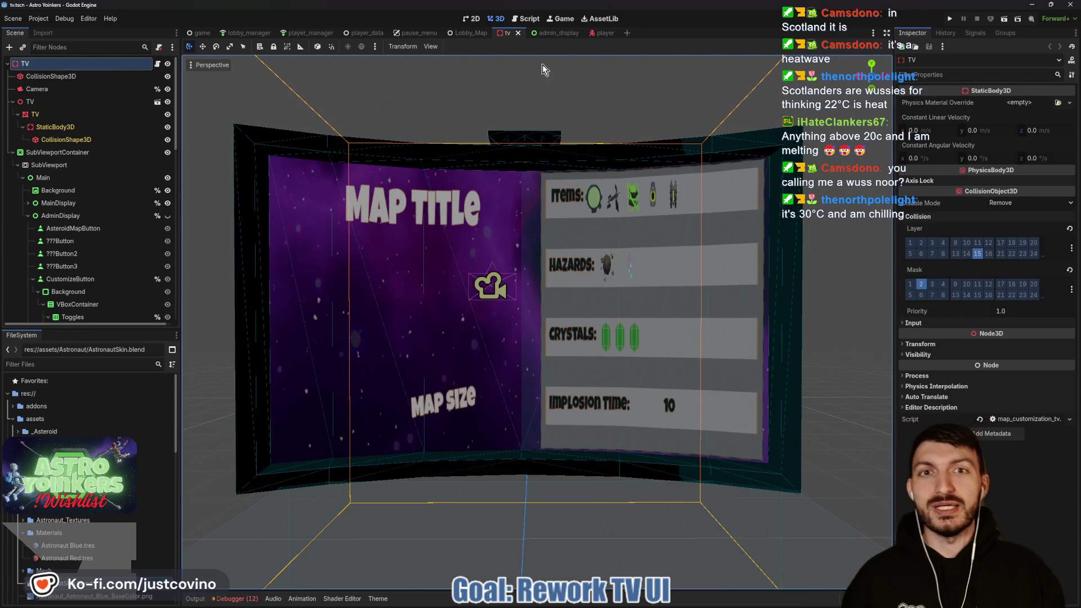
left_click(552, 35)
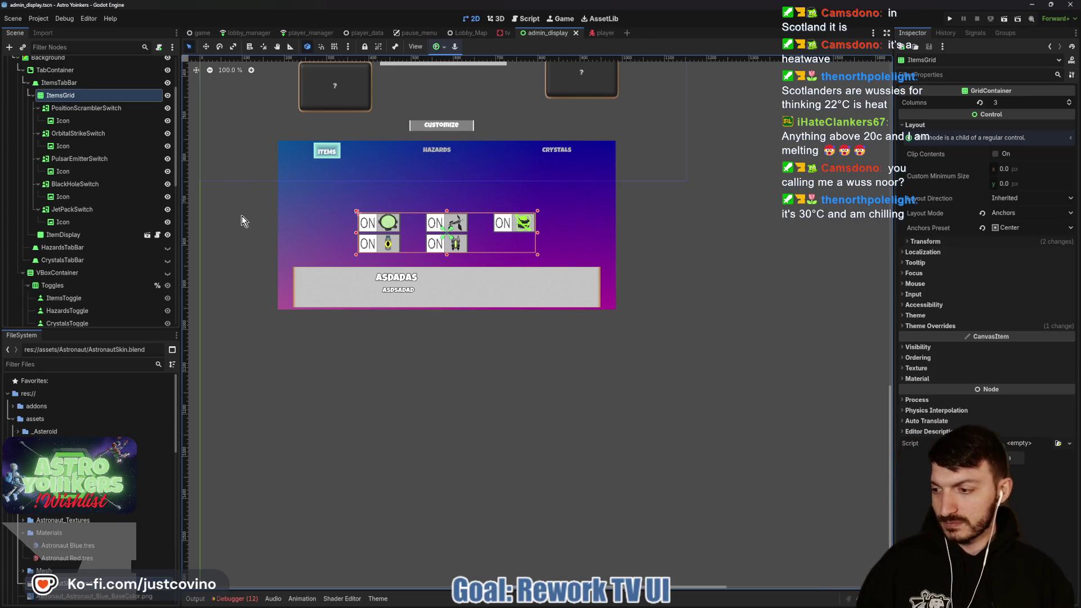
left_click_drag(241, 216, 299, 243)
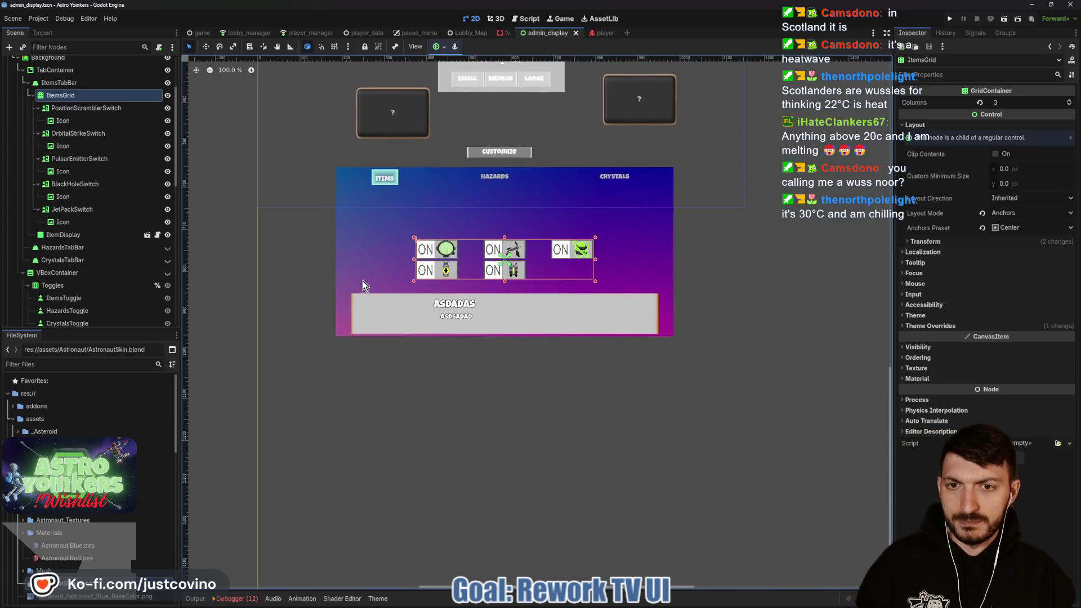
scroll(366, 292, "up", 4)
left_click_drag(542, 271, 511, 282)
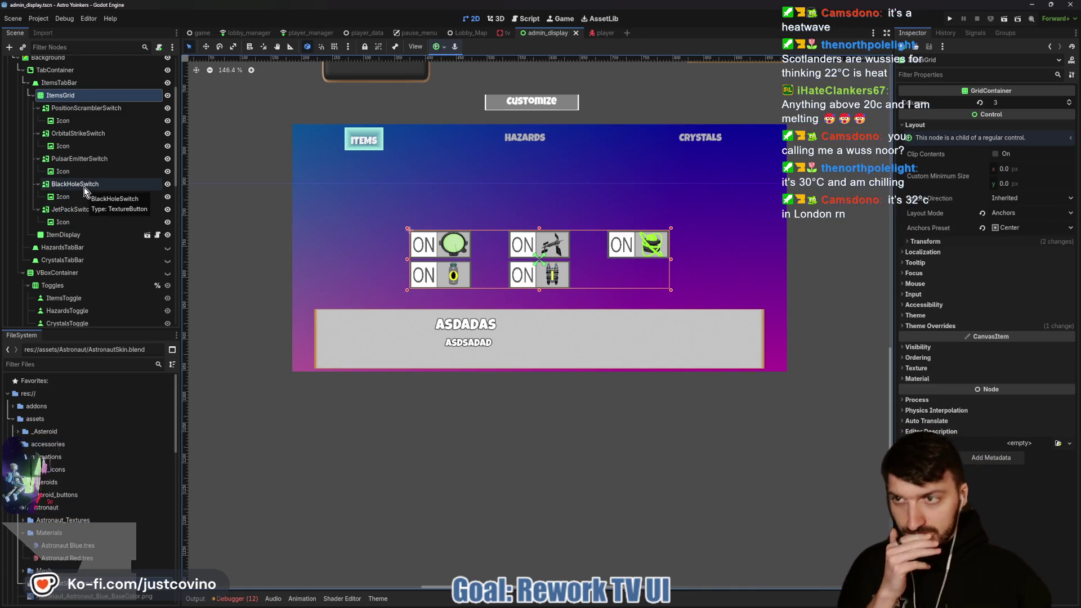
left_click(98, 108)
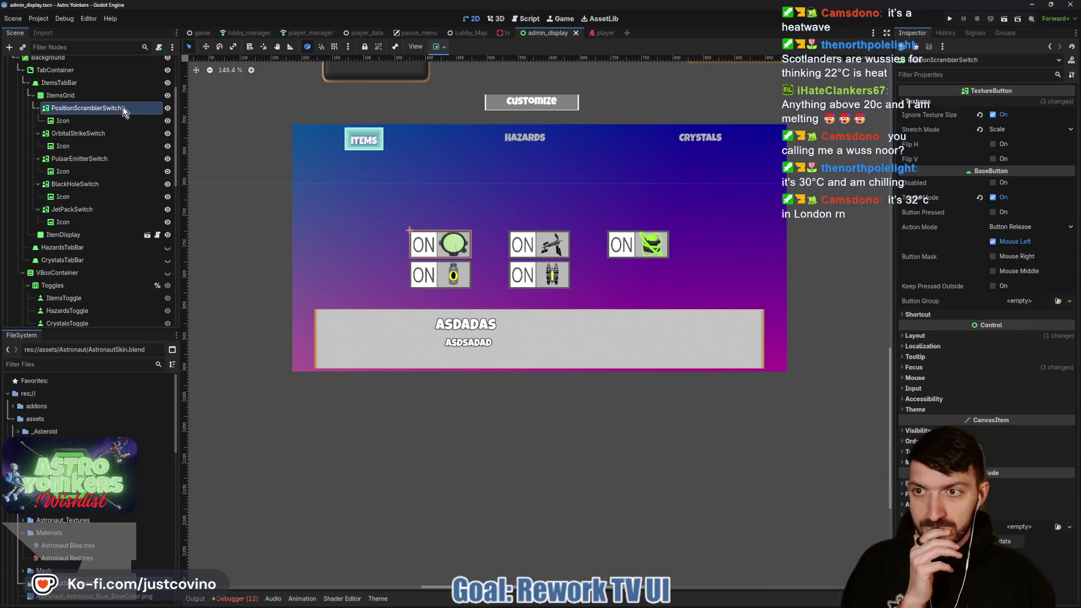
Select all five item Switch buttons and set their custom minimum size to 200 × 90.
left_click(107, 135, "ctrl")
left_click(84, 159, "ctrl")
left_click(90, 183, "ctrl")
left_click(79, 209, "ctrl")
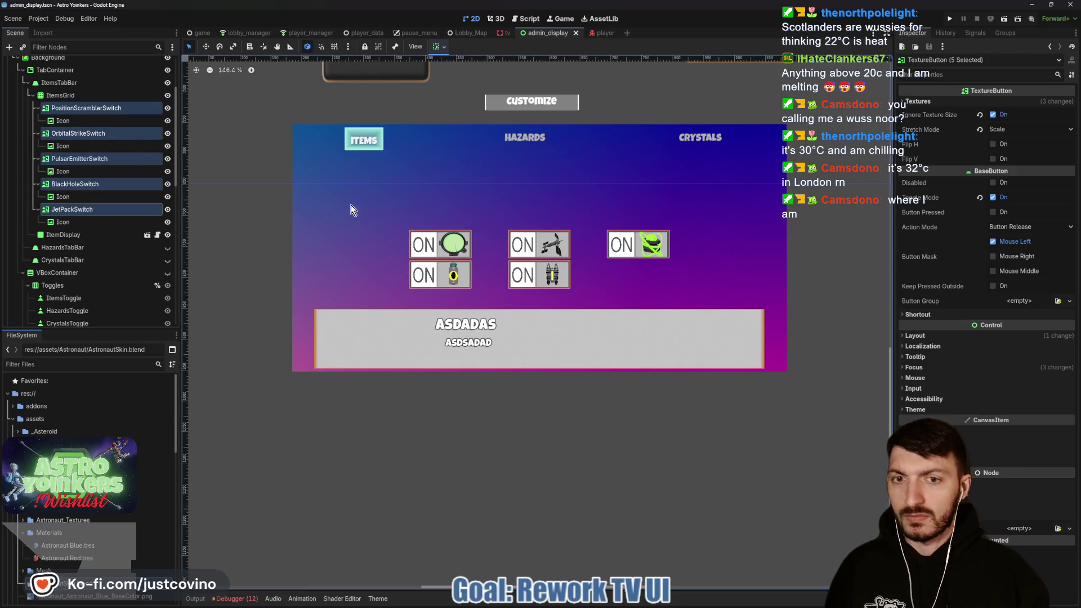
left_click(924, 337)
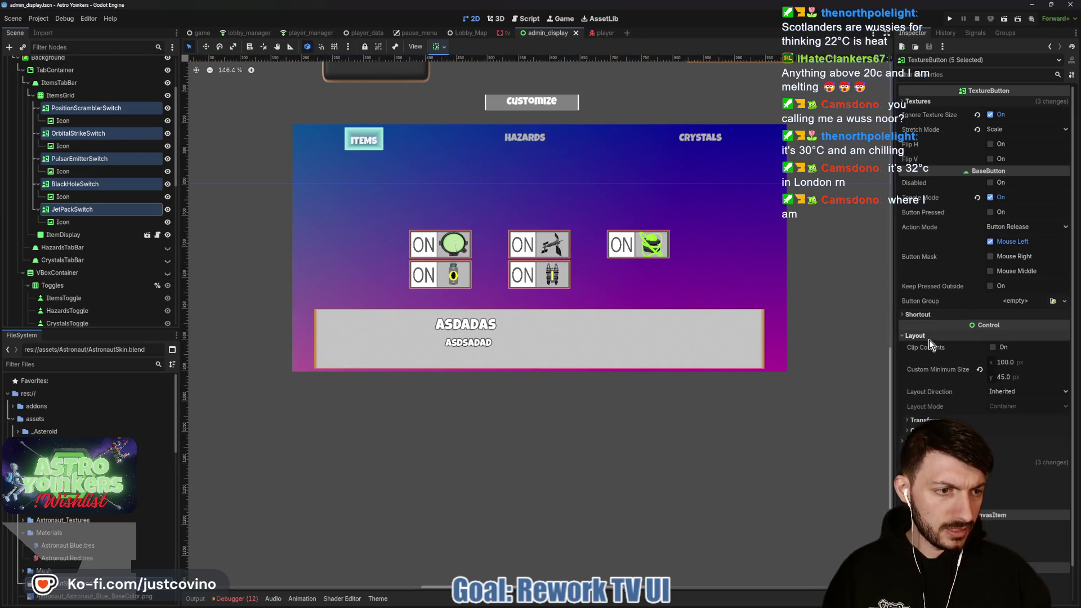
left_click(1025, 360)
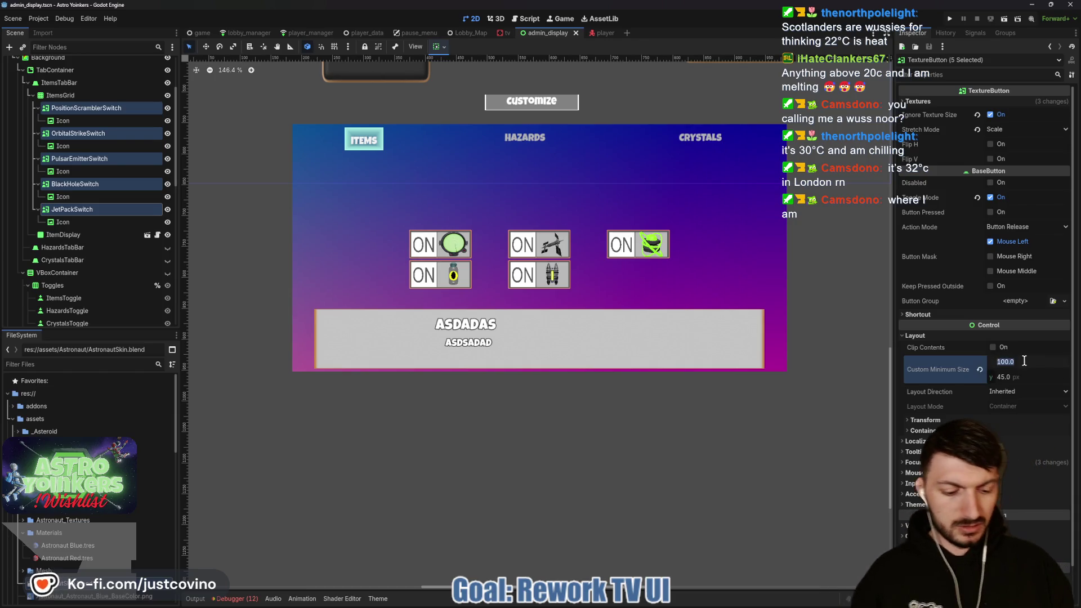
type("200")
key("Tab")
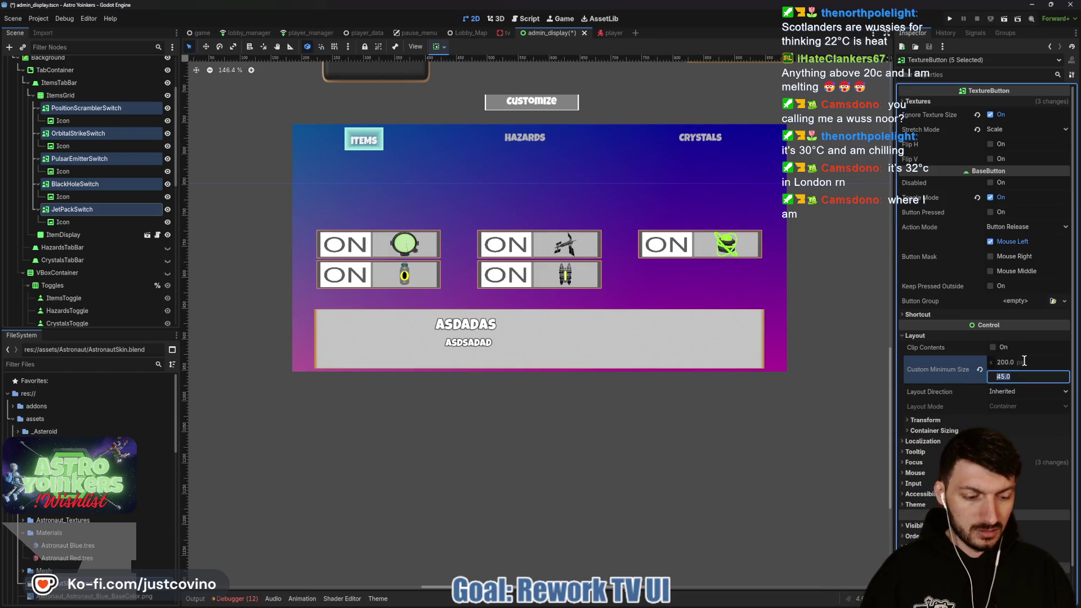
type("90")
key("Return")
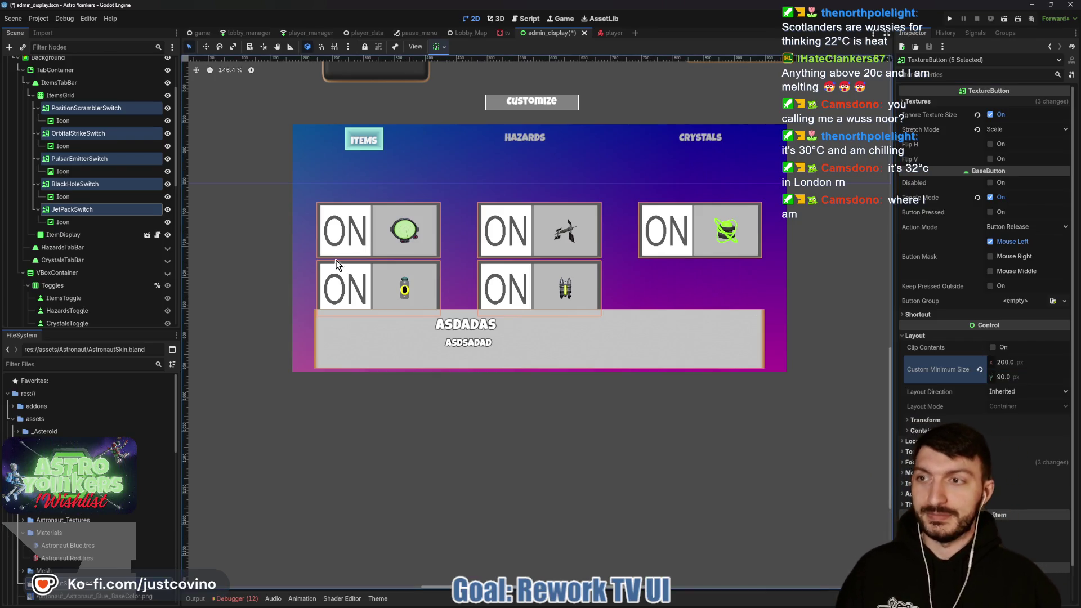
Select the Icon nodes of all five item switches.
left_click(70, 121)
left_click(63, 146, "shift")
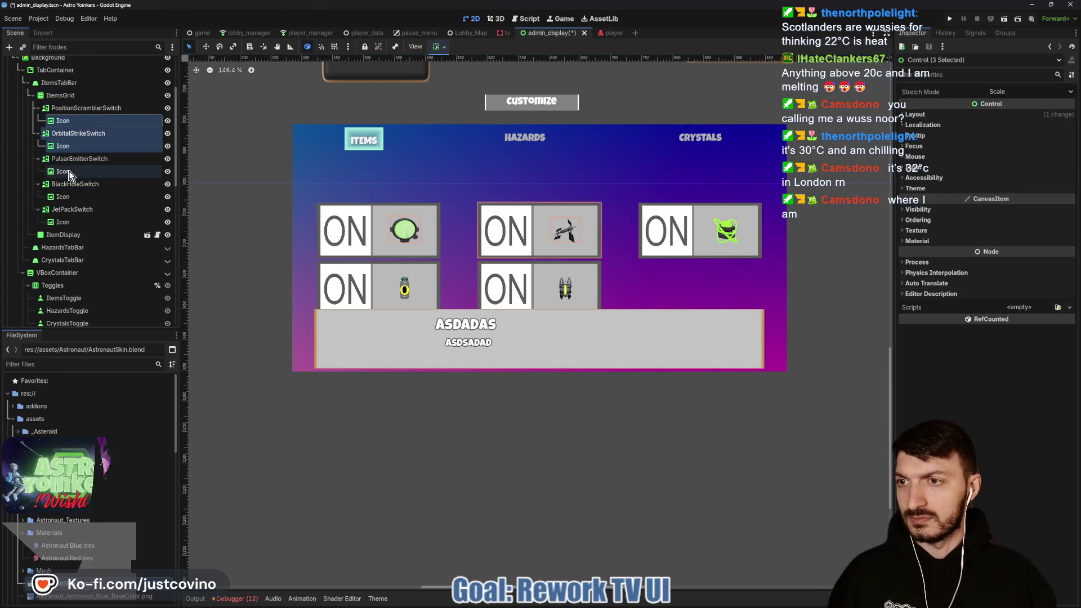
left_click(72, 120)
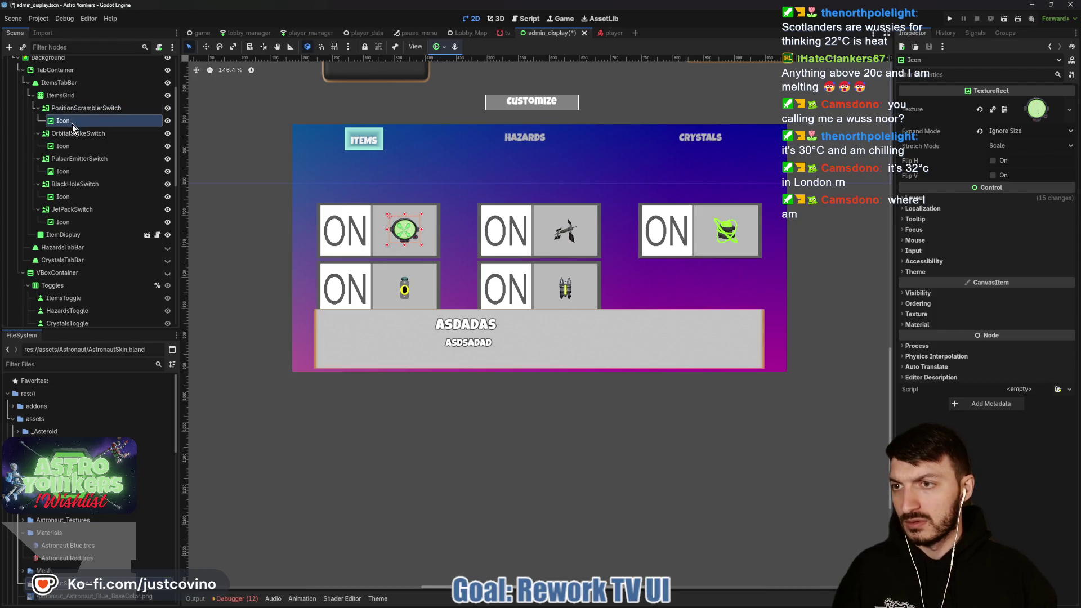
left_click(73, 146, "ctrl")
left_click(72, 172, "ctrl")
left_click(69, 196, "ctrl")
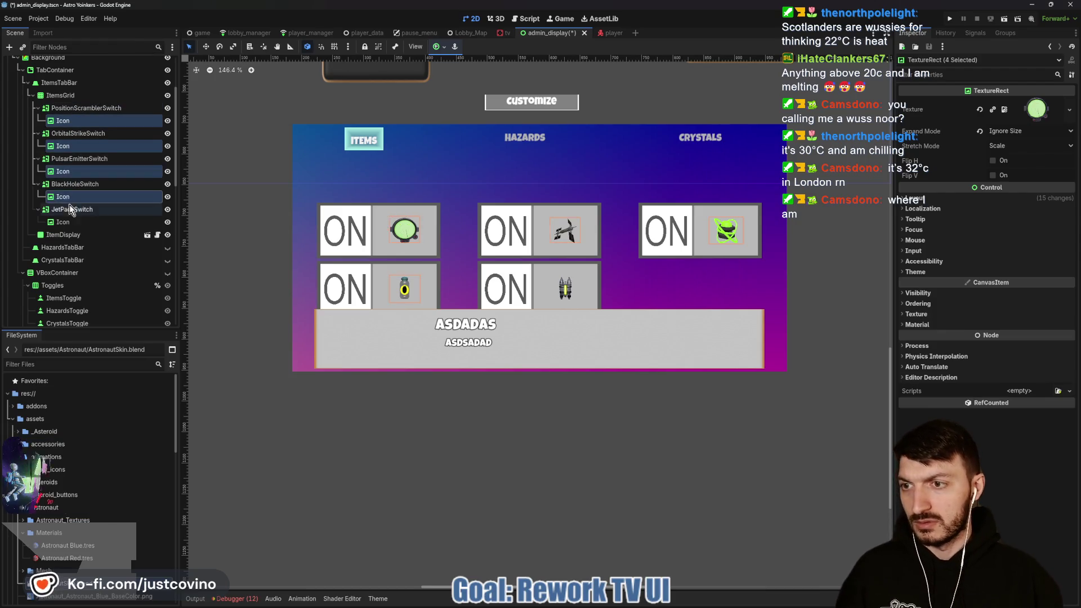
left_click(66, 222, "ctrl")
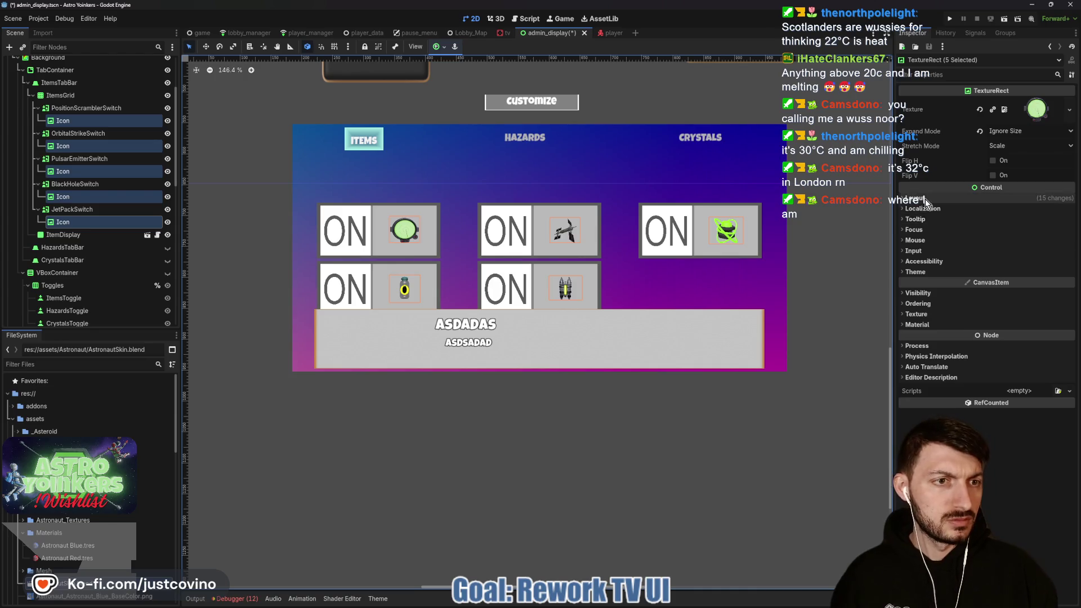
Double the icons' custom minimum size to 97.5 × 86.
left_click(923, 199)
left_click(1030, 224)
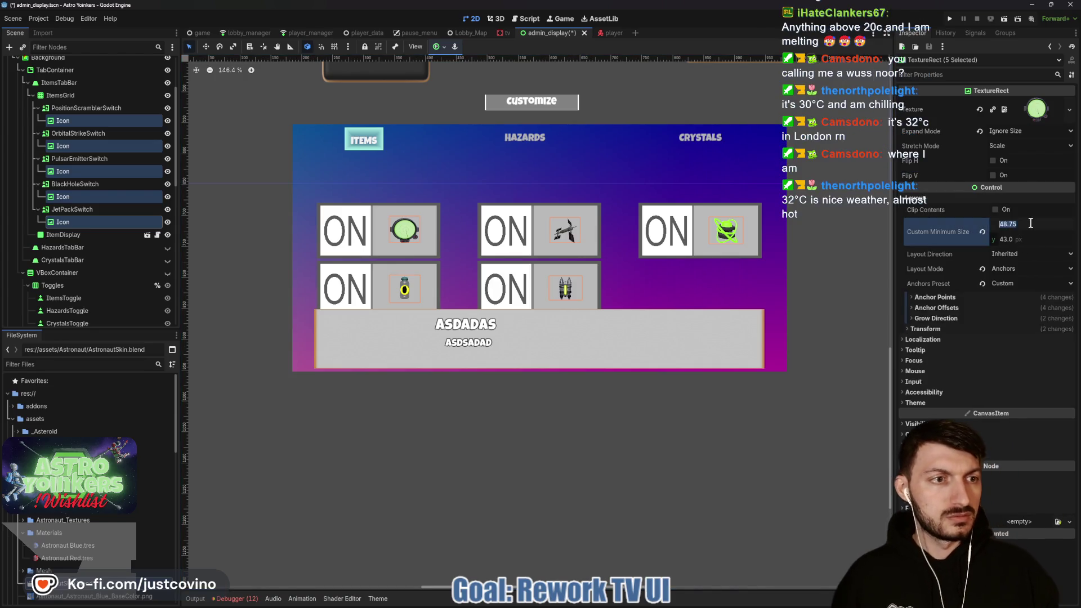
left_click(1025, 225)
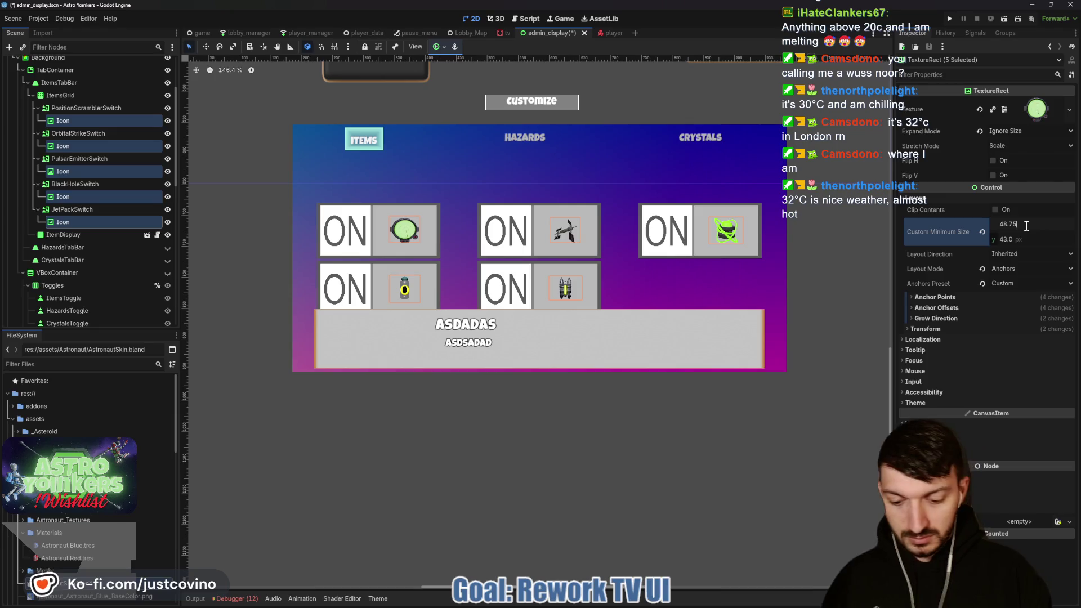
type("*2")
left_click(1027, 237)
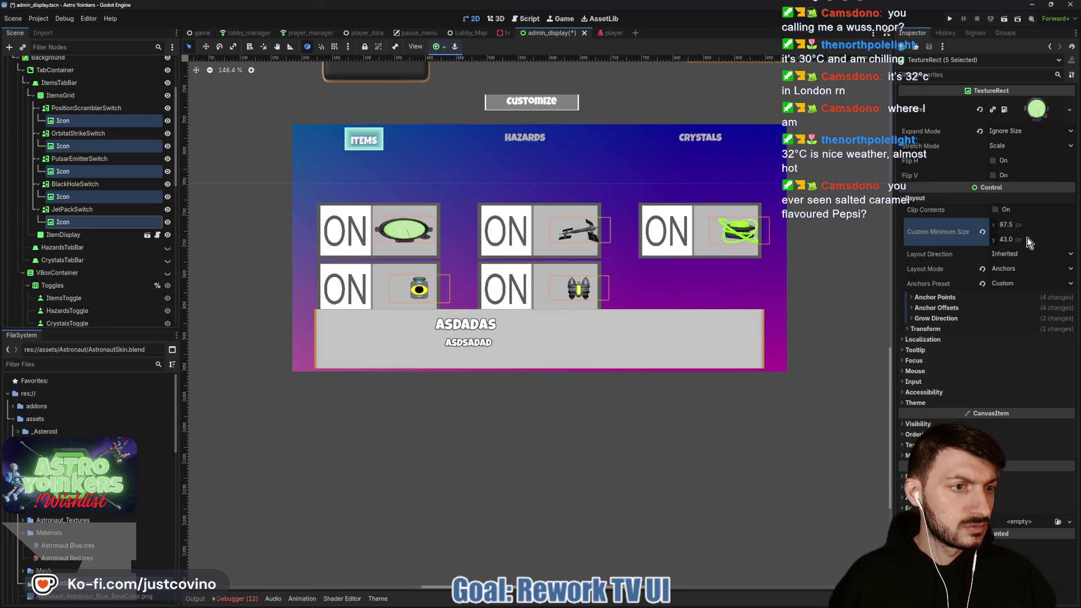
left_click(1027, 238)
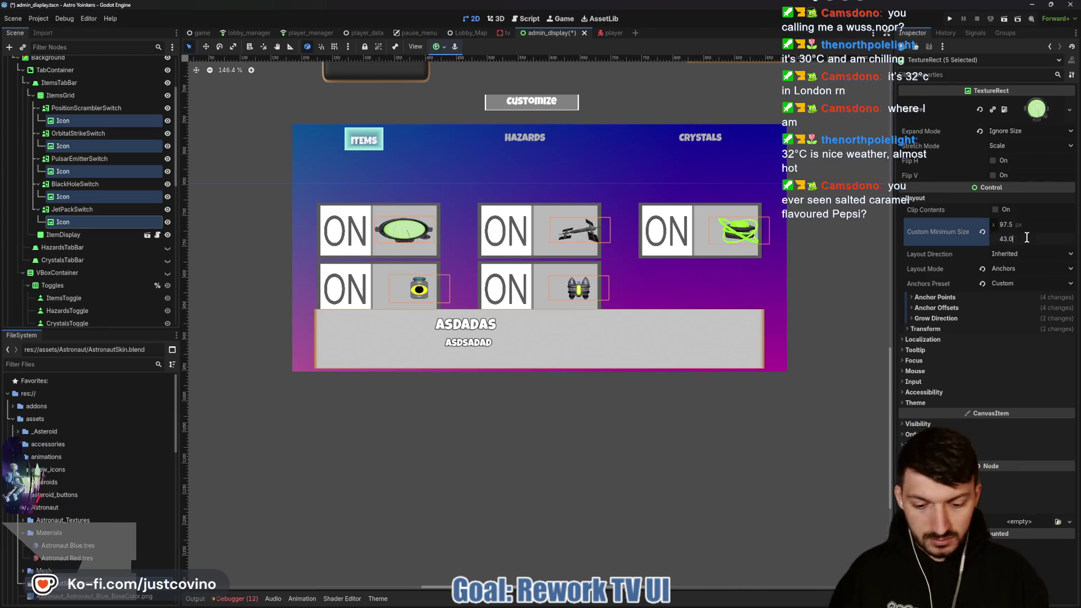
type("*")
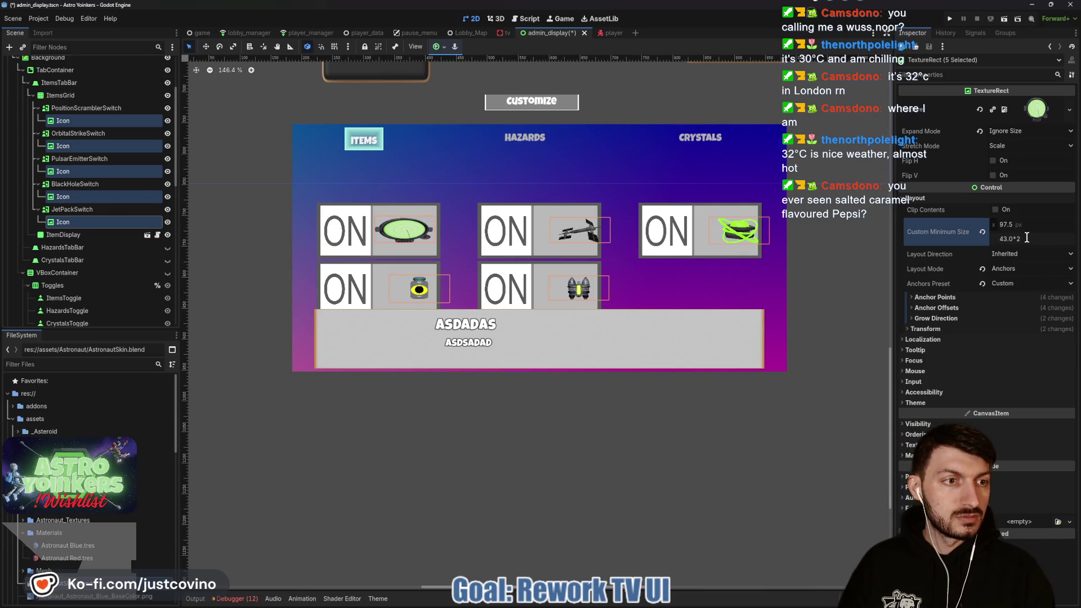
key("Return")
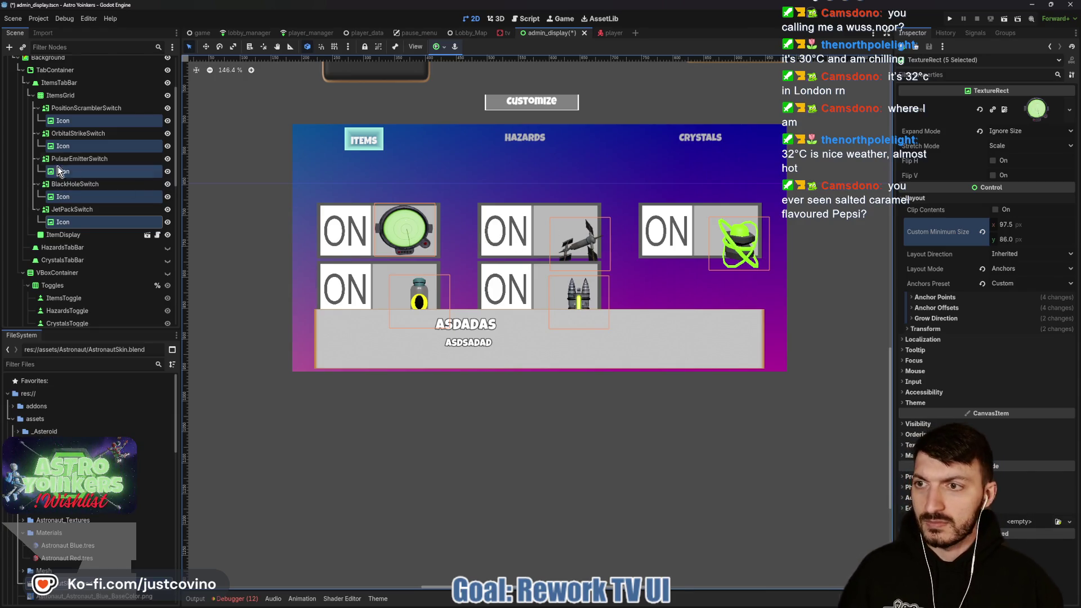
Center OrbitalStrikeSwitch's icon with the Center anchor preset and shift it right, enabling grid snapping.
left_click(70, 135)
left_click(75, 146)
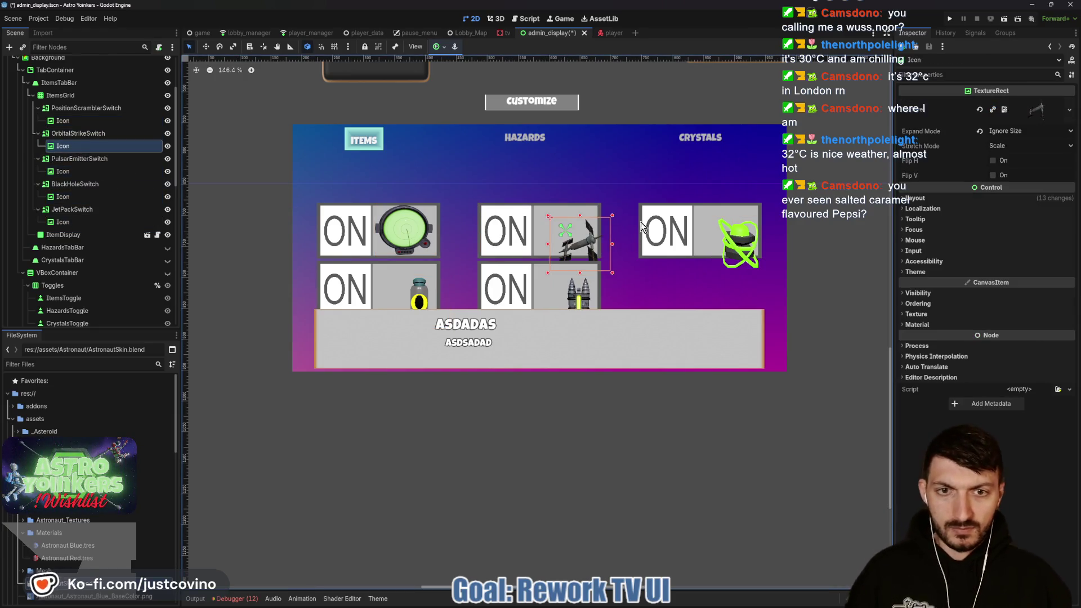
left_click(442, 51)
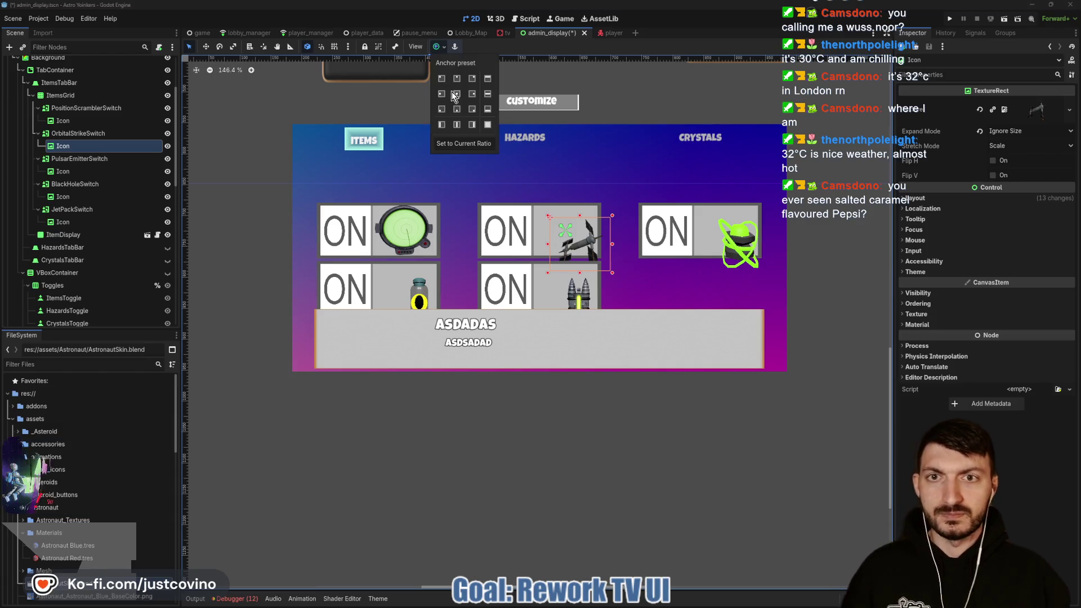
left_click(457, 94)
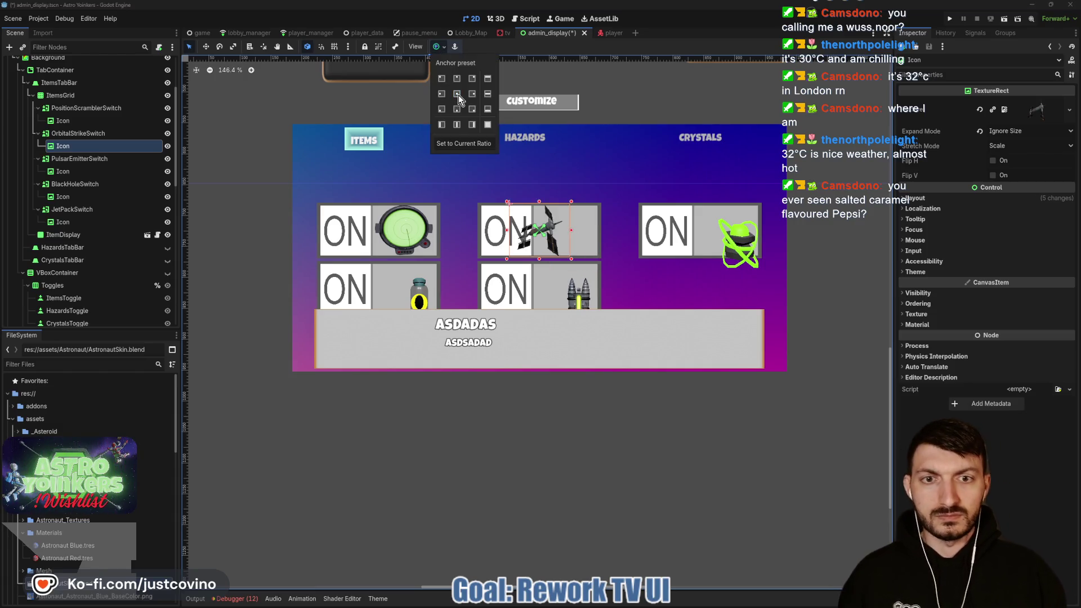
left_click(539, 231)
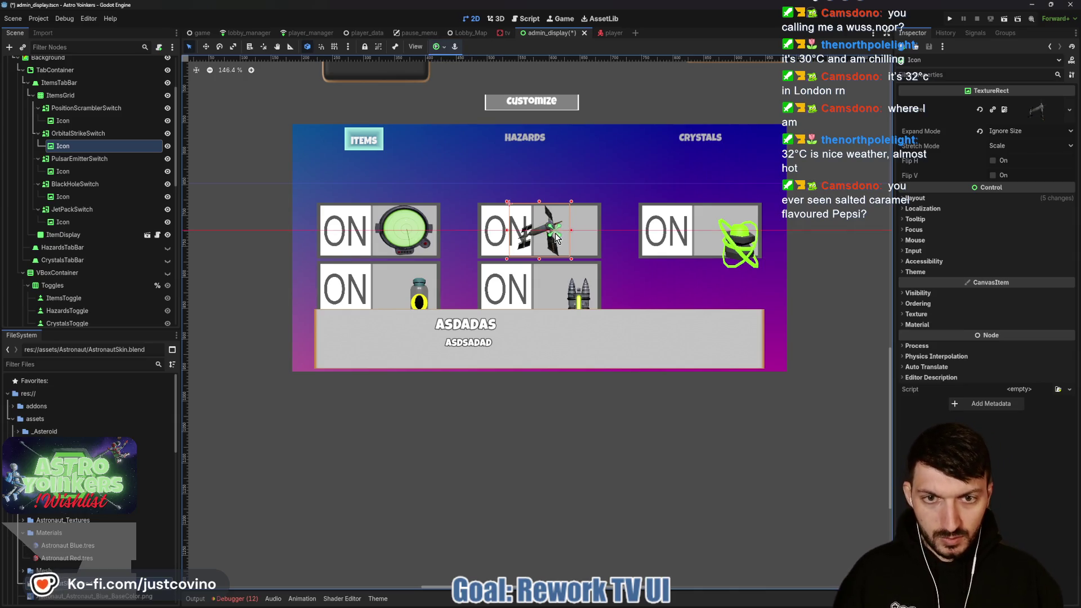
key("w")
left_click_drag(536, 233, 561, 234)
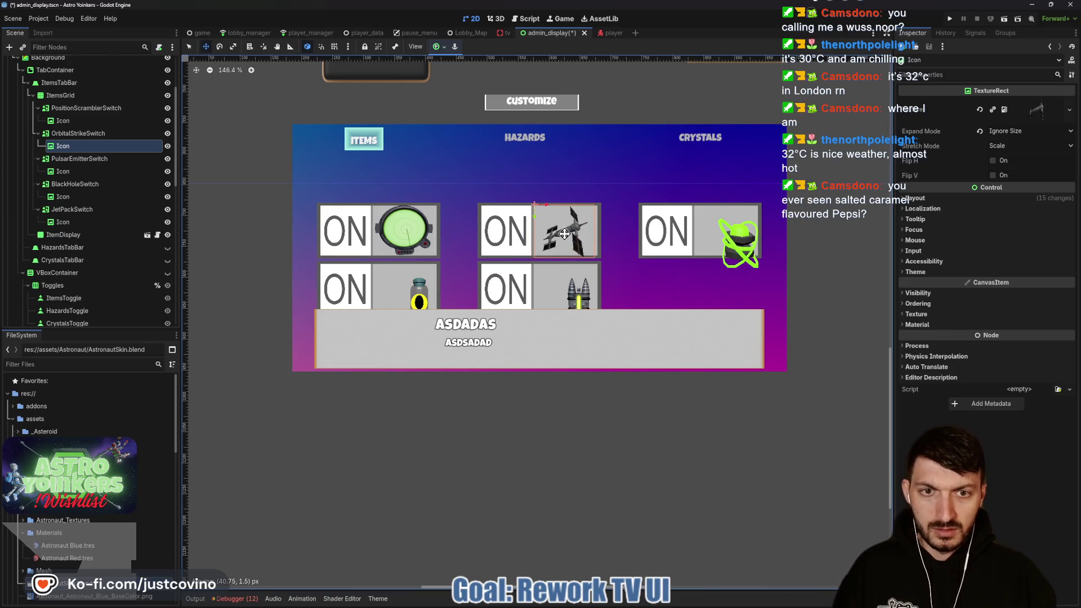
key("shift+g")
left_click(566, 235)
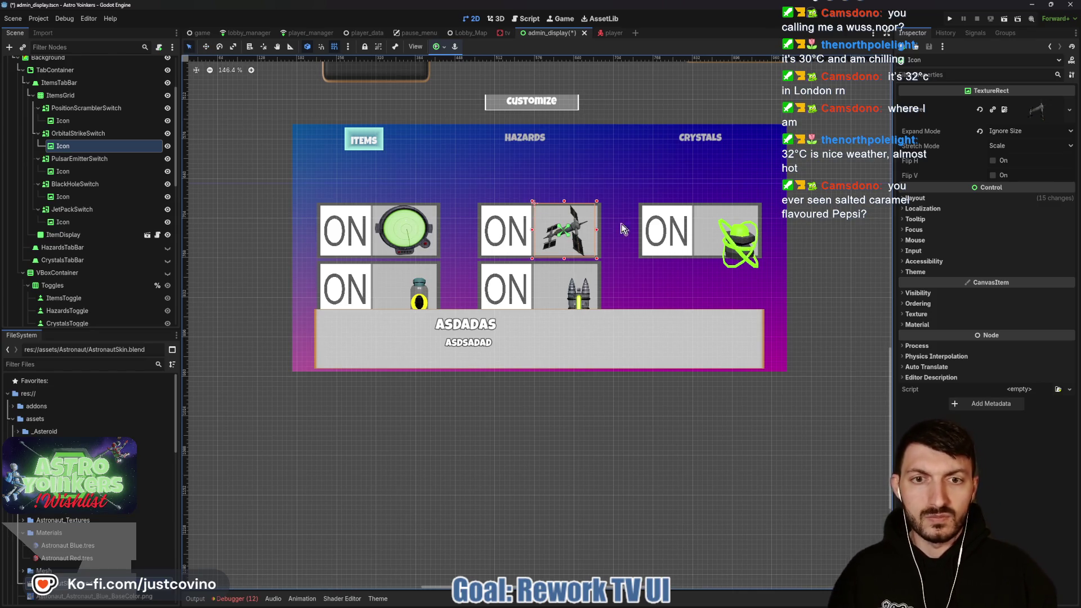
left_click(72, 95)
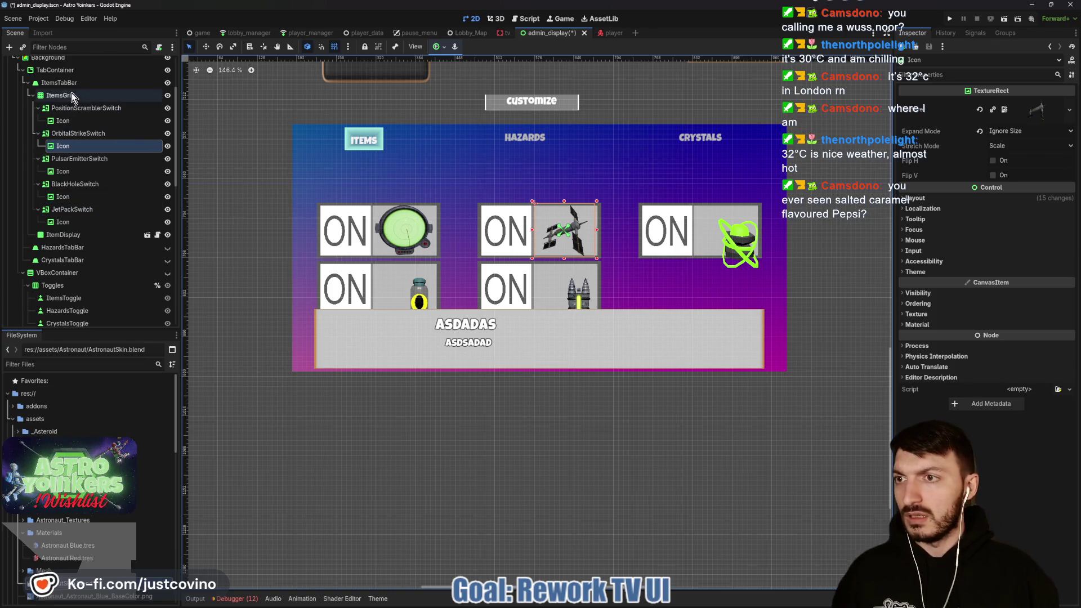
Raise the items grid about 55 px and shift the pulsar emitter icon up-left in its slot.
left_click_drag(535, 237, 532, 205)
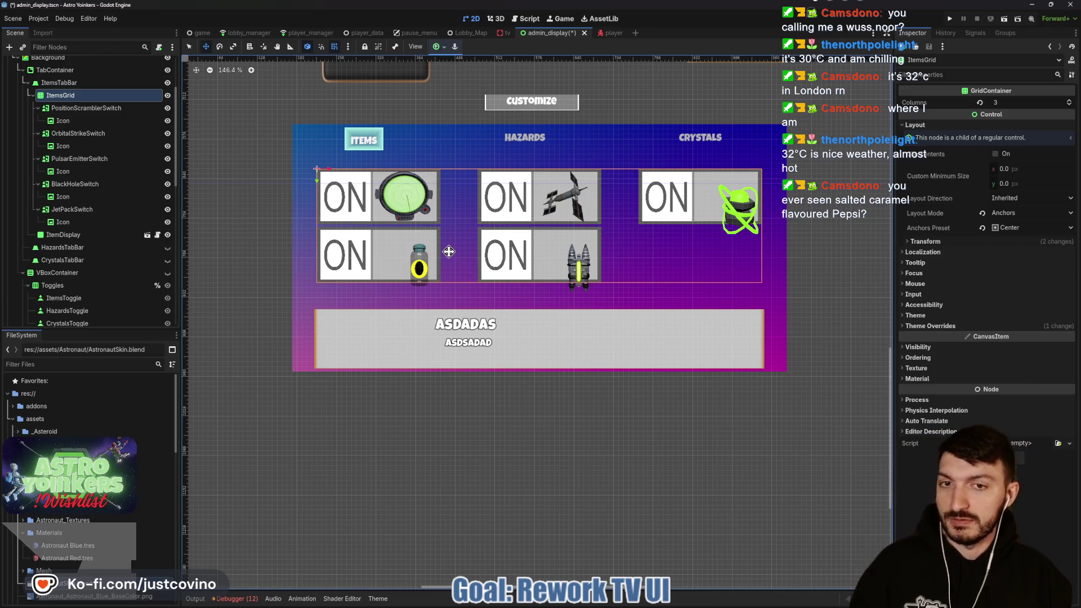
left_click(89, 125)
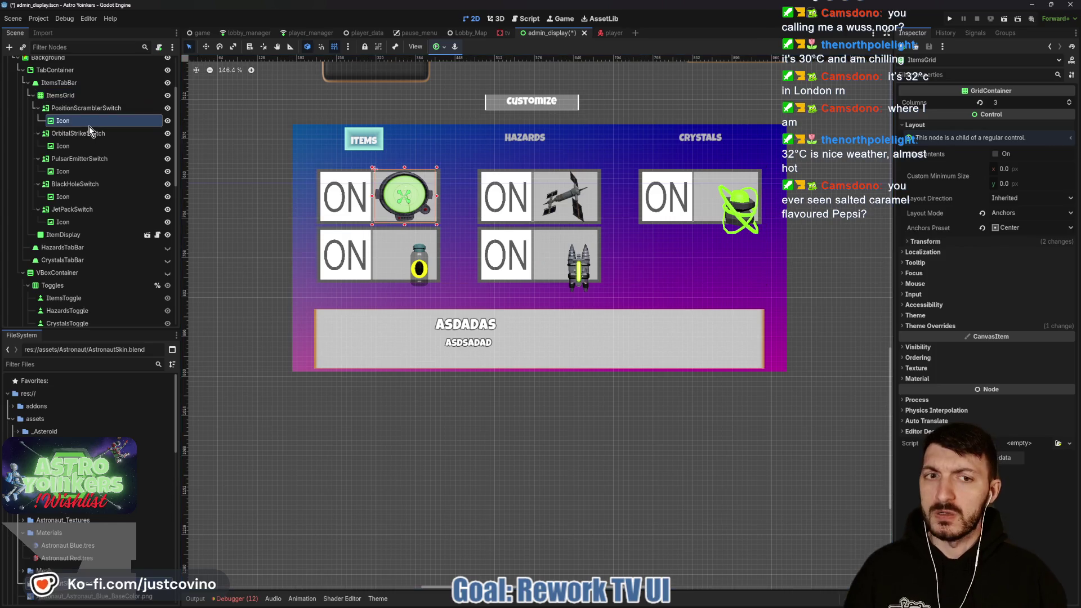
left_click(79, 147)
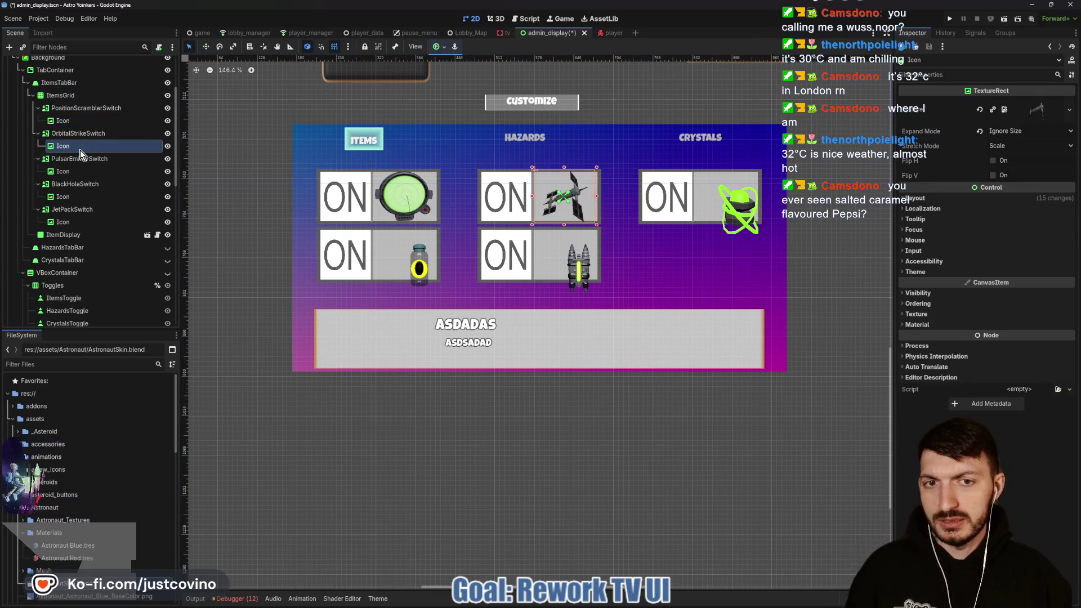
left_click(83, 171)
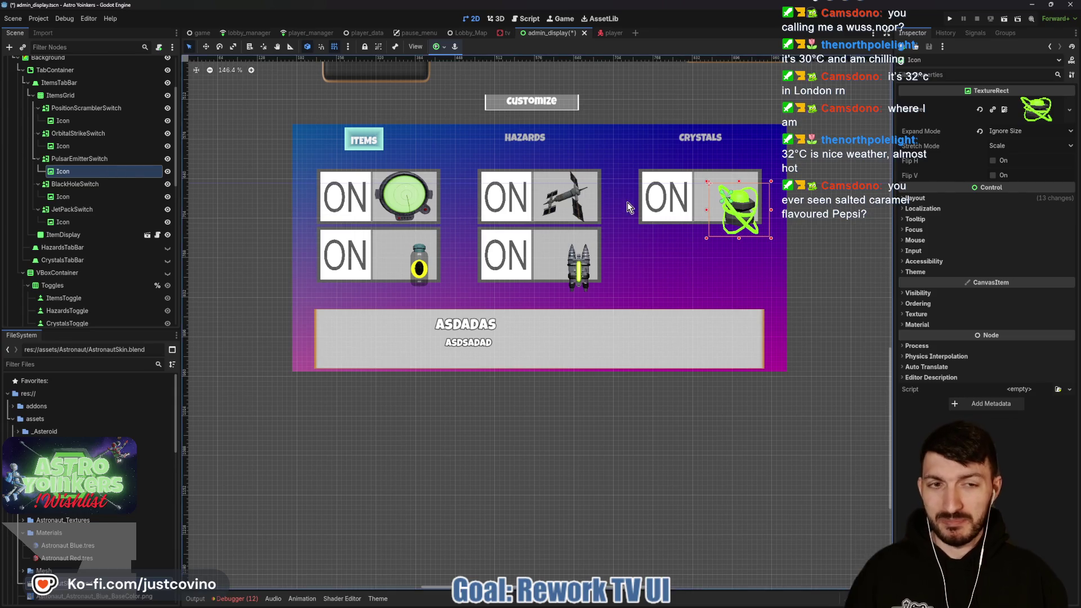
key("w")
left_click_drag(739, 221, 729, 200)
key("Escape")
key("q")
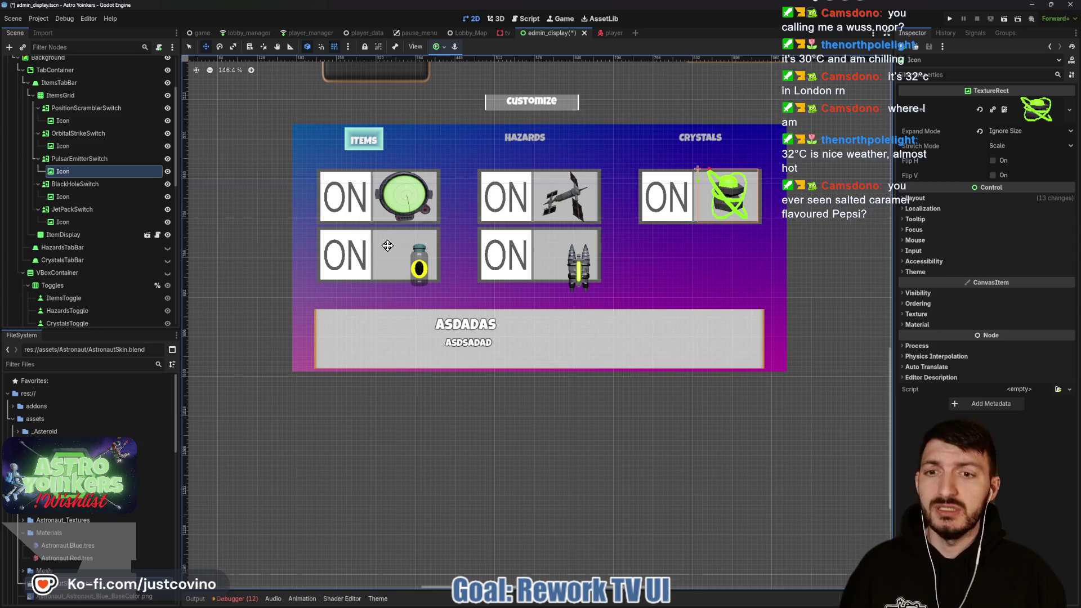
Shift the black hole and jet pack icons up-left into their cells and save the scene.
left_click(101, 197)
key("w")
left_click_drag(422, 269, 405, 257)
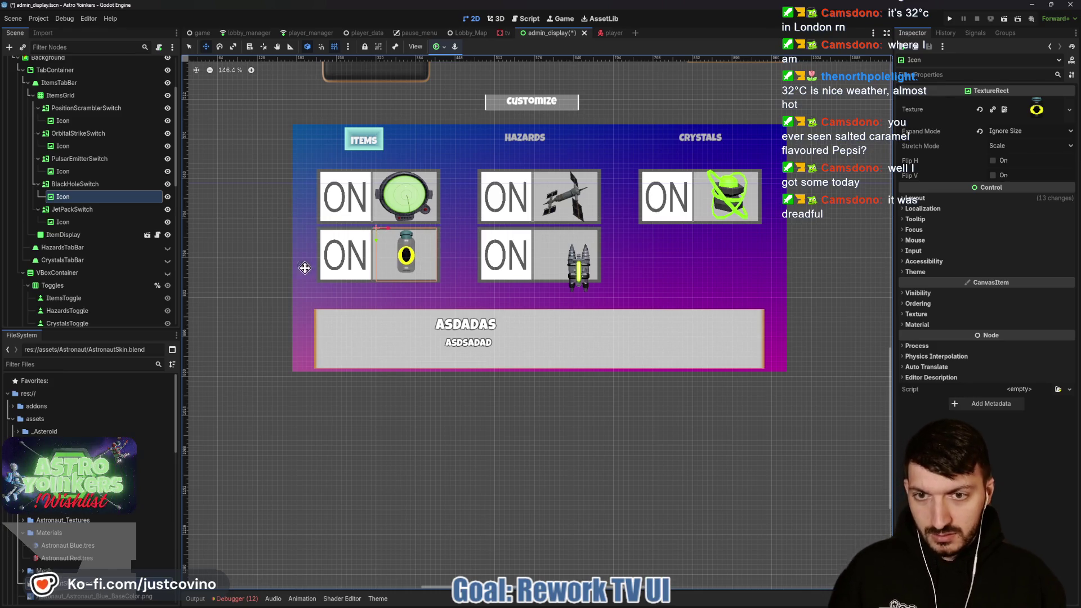
left_click(107, 221)
left_click_drag(584, 268, 569, 255)
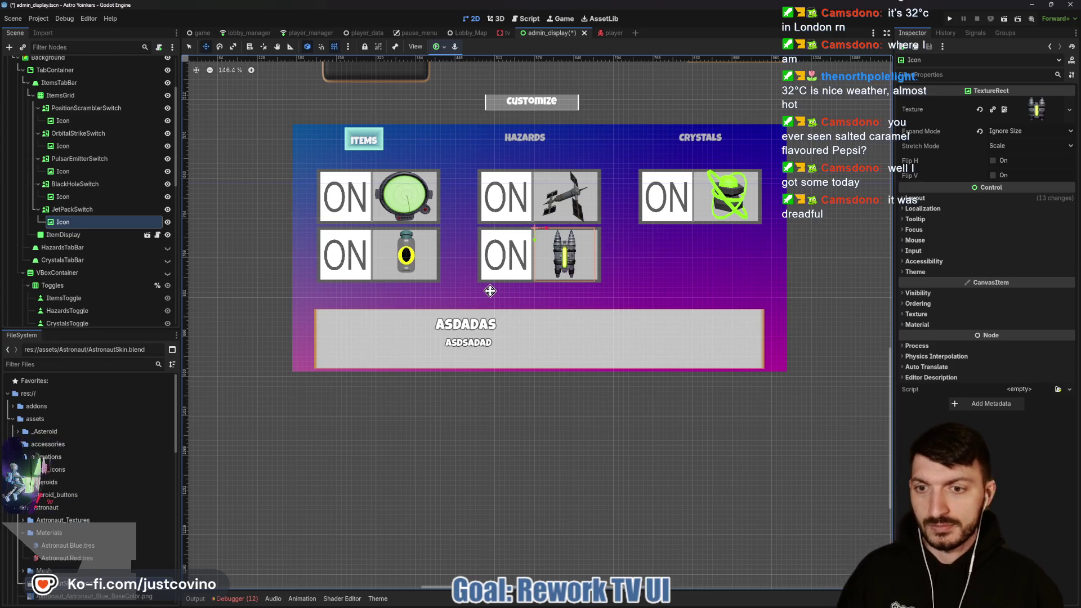
key("q")
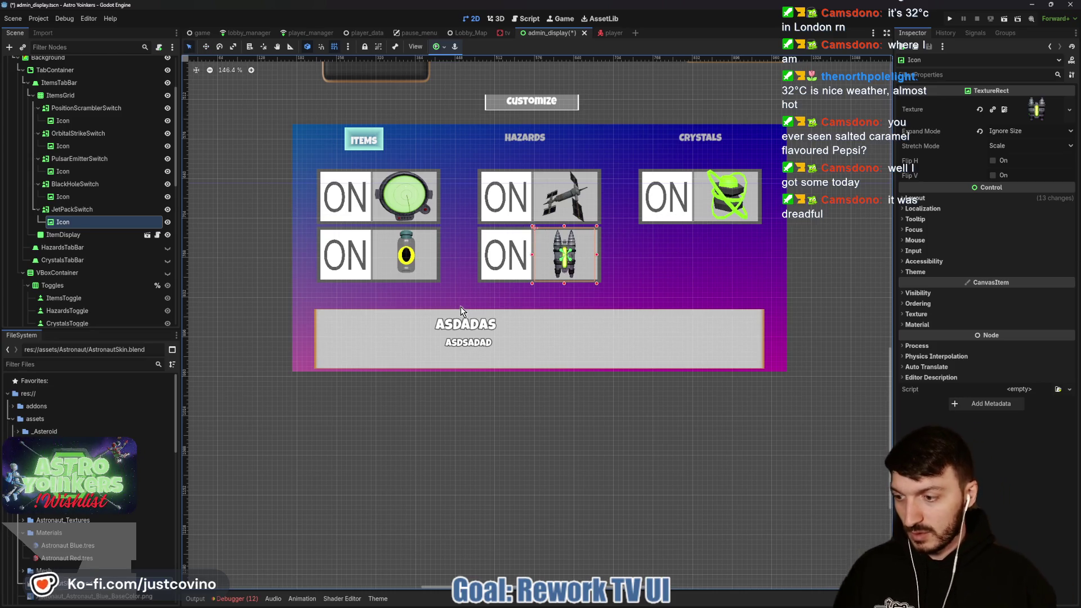
key("ctrl+s")
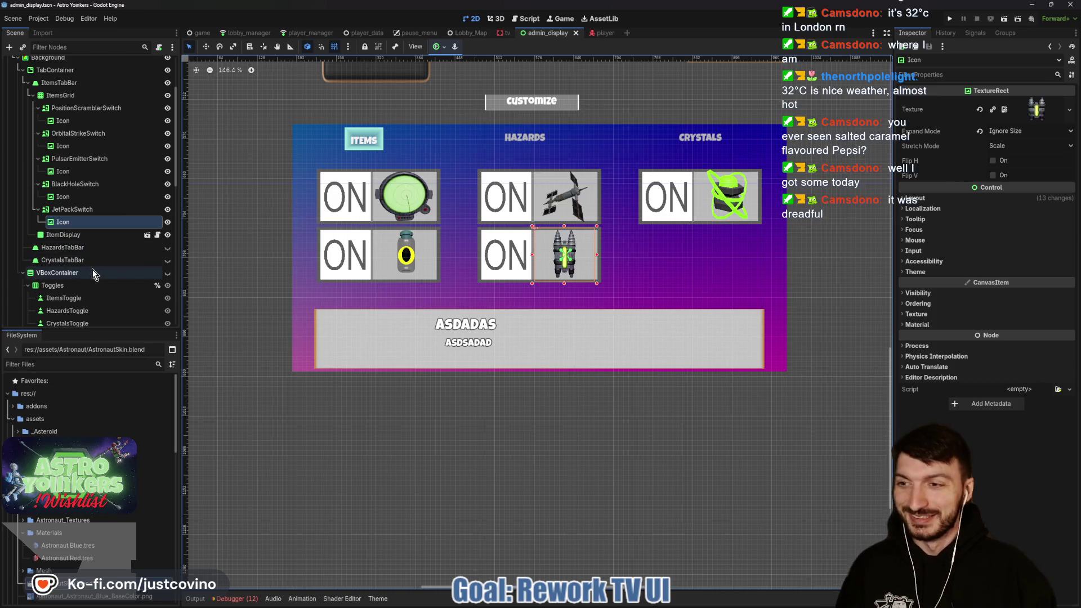
Nudge the ItemDisplay panel slightly up and save the scene.
left_click(67, 234)
key("w")
left_click_drag(531, 335, 534, 328)
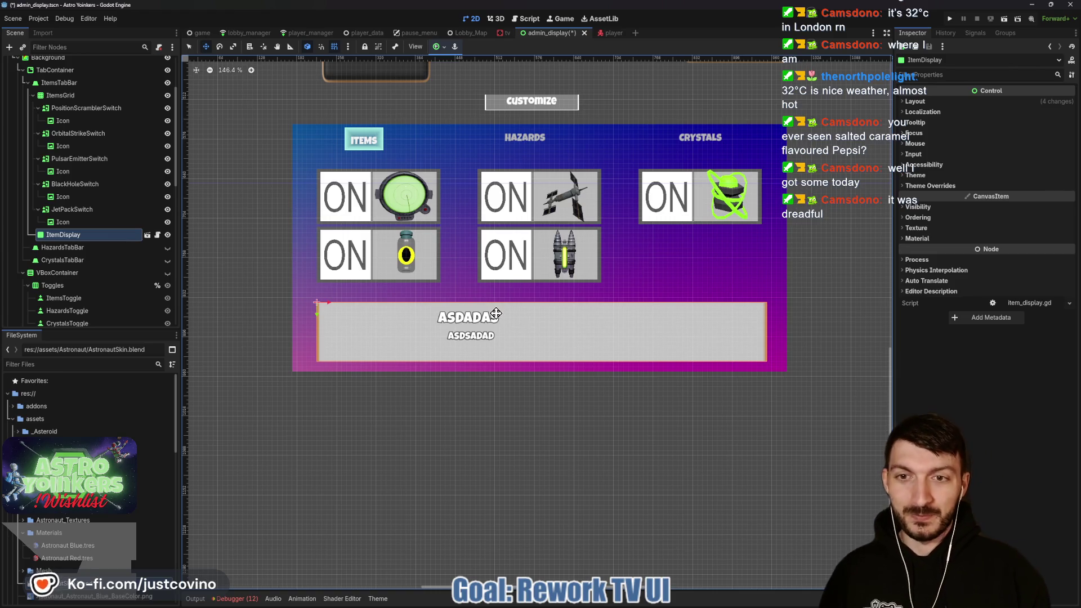
key("ctrl+s")
Save the admin_display scene and collapse the ItemsTabBar branch in the Scene dock.
key("q")
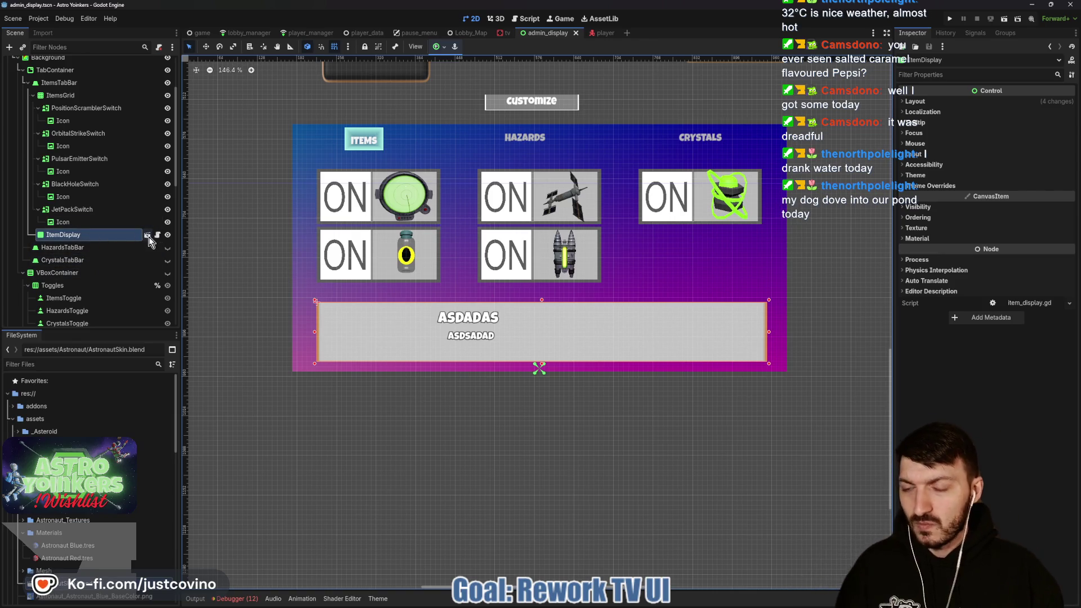
key("ctrl+s")
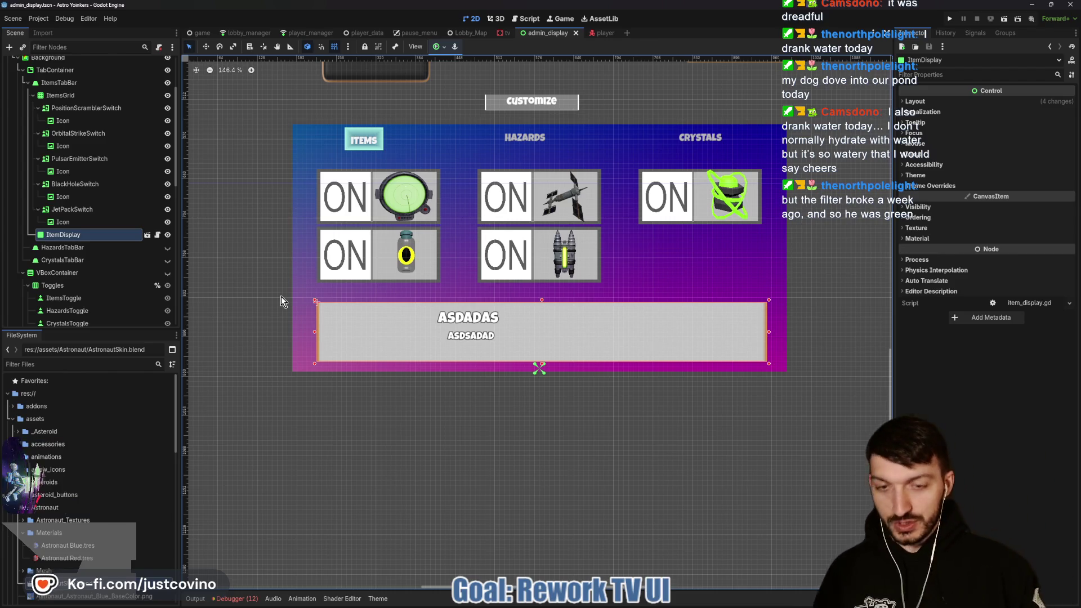
key("ctrl+s")
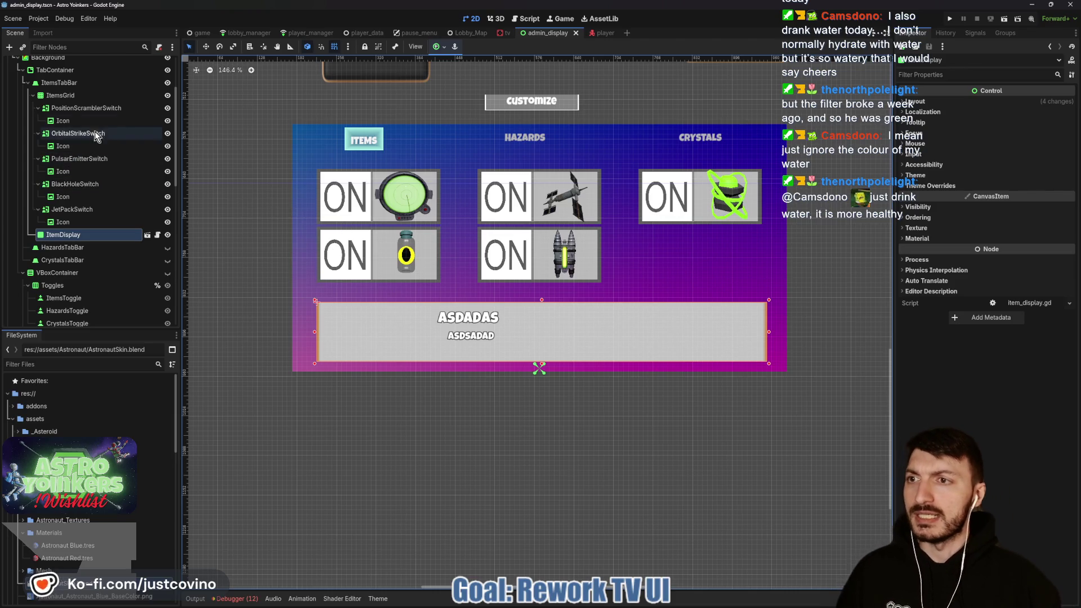
left_click(27, 83)
Hide ItemsTabBar, show HazardsTabBar, and sketch where the hazard content should go.
left_click(167, 95)
left_click(167, 82)
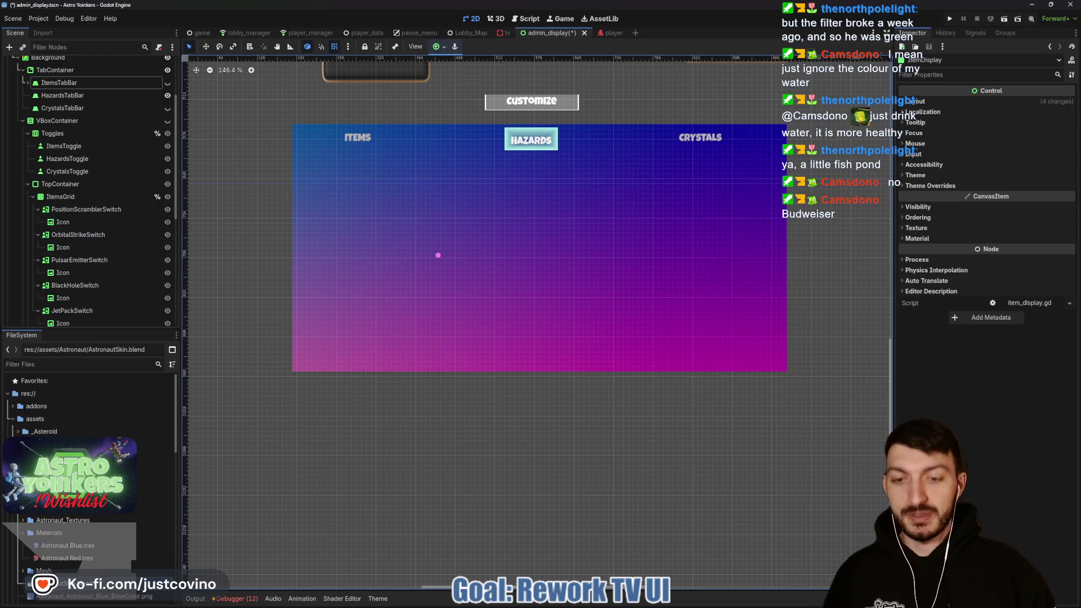
mouse_move(512, 262)
left_mouse_down()
mouse_move(436, 380)
mouse_move(445, 272)
left_mouse_up()
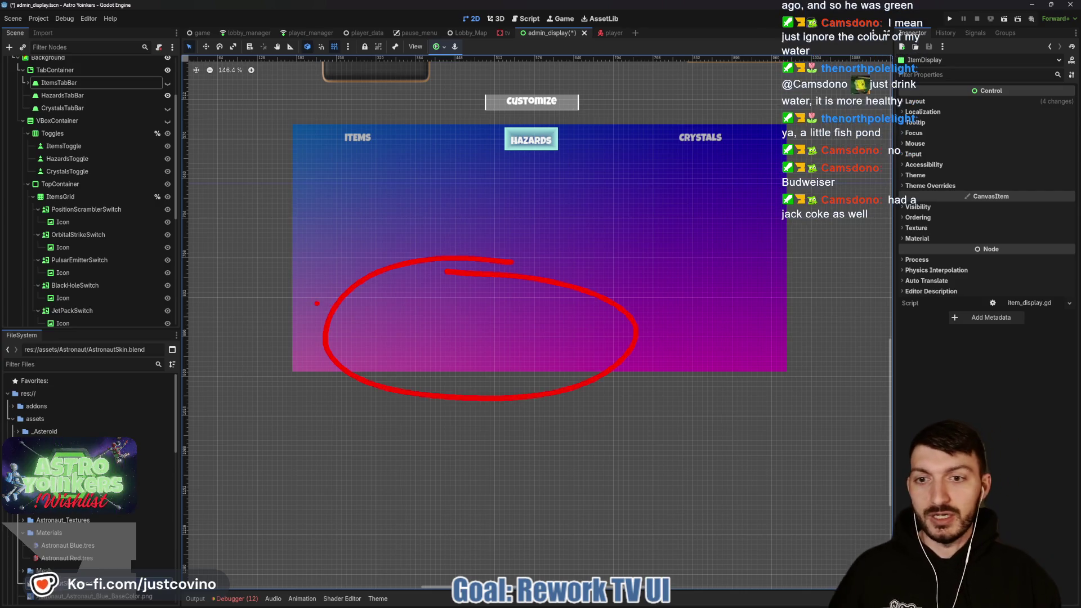
left_click_drag(338, 245, 284, 339)
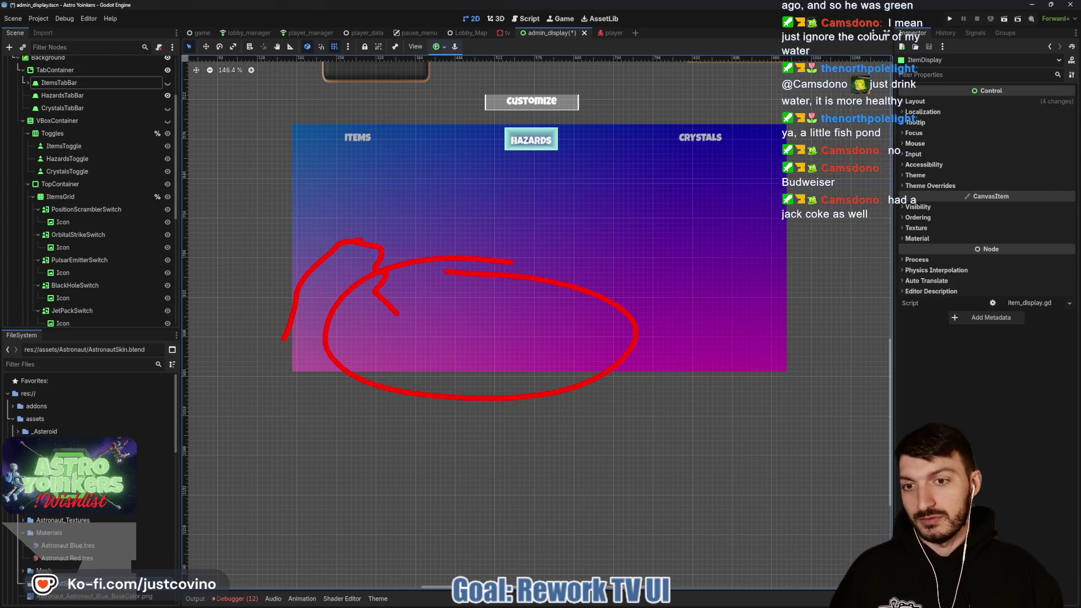
left_click_drag(382, 286, 418, 324)
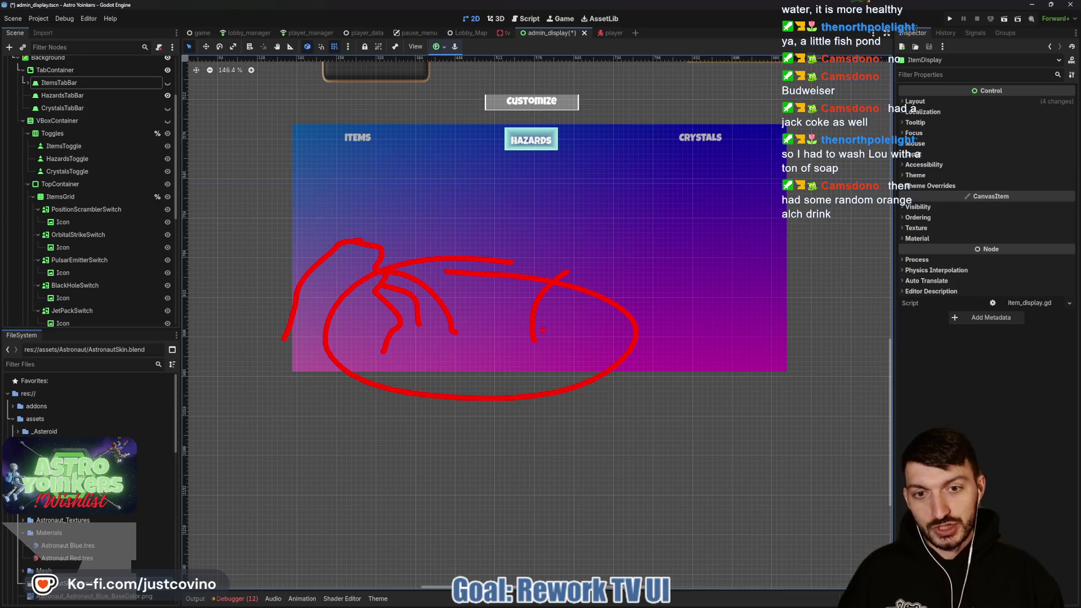
key("Escape")
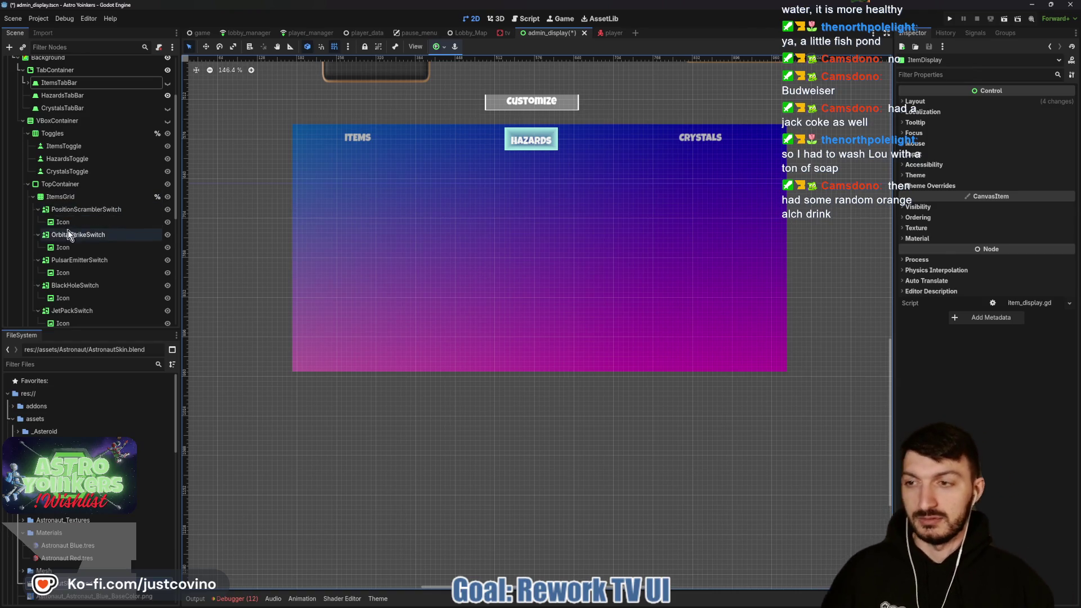
Paste a copy of HazardsGrid under HazardsTabBar and make it visible.
left_click(52, 99)
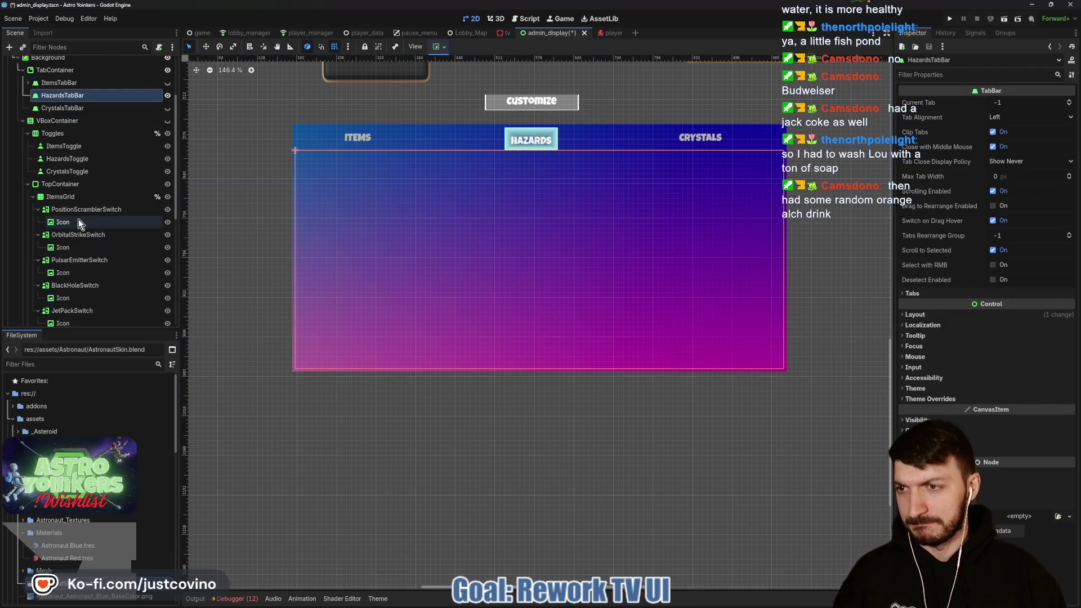
left_click(34, 197)
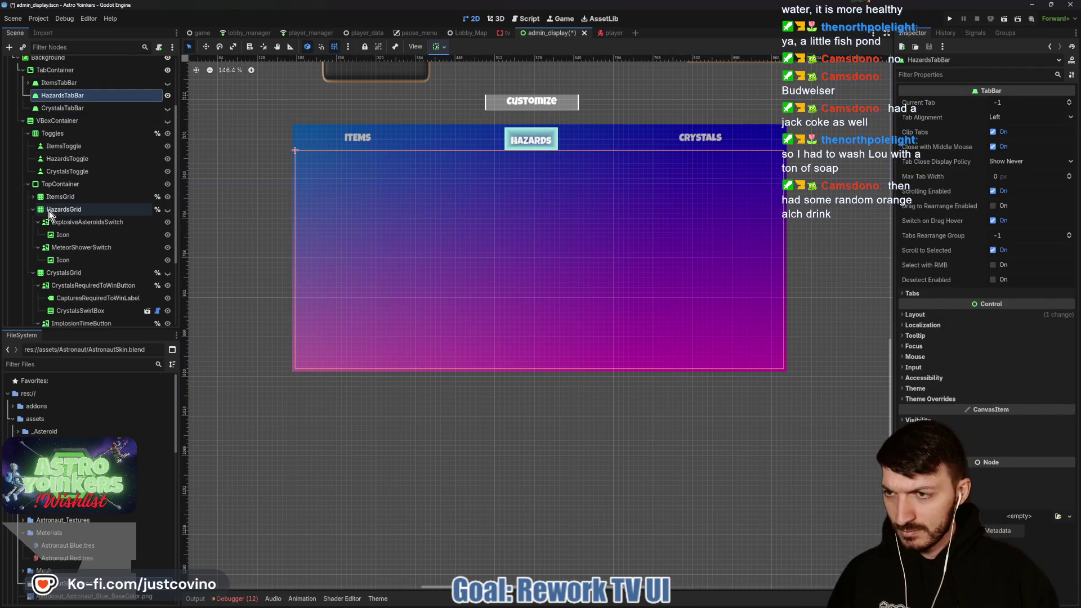
left_click(46, 212)
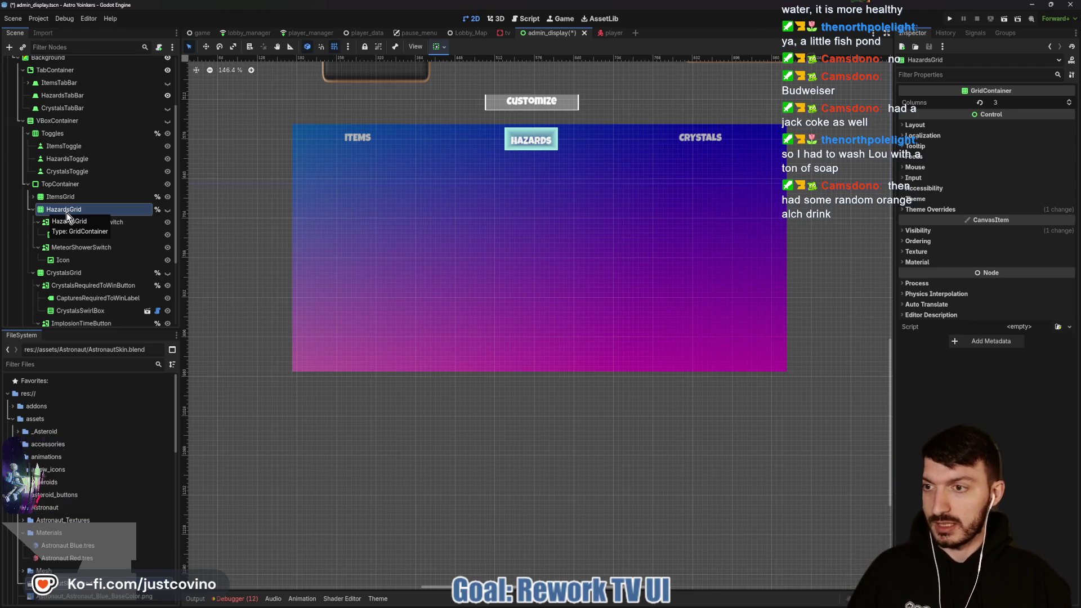
left_click(58, 97)
key("ctrl+v")
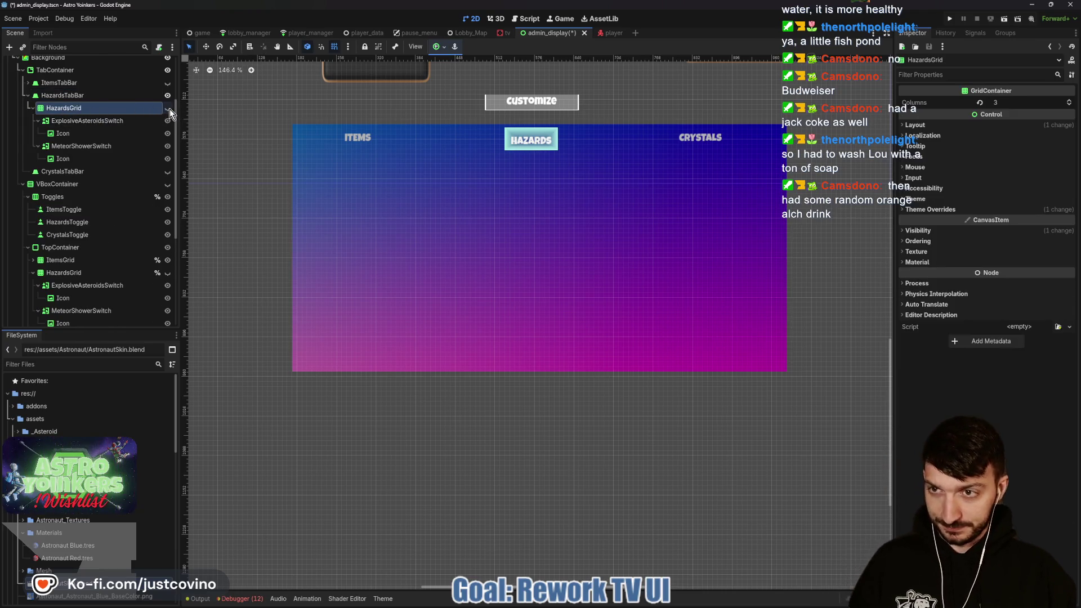
left_click(168, 109)
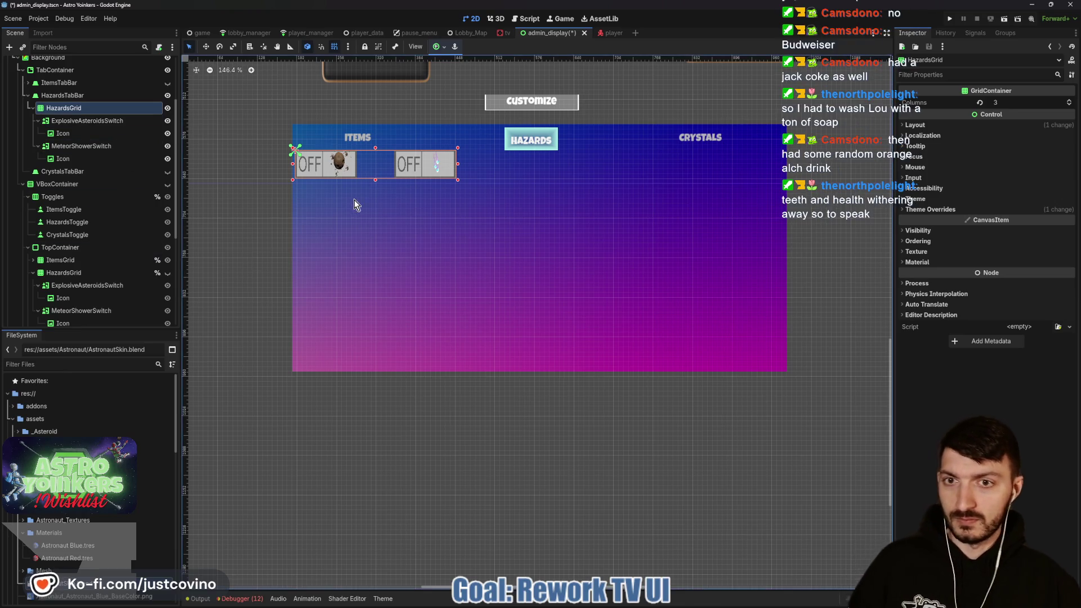
Paste a copy of the HazardDisplay panel under HazardsTabBar and check it.
scroll(96, 276, "down", 5)
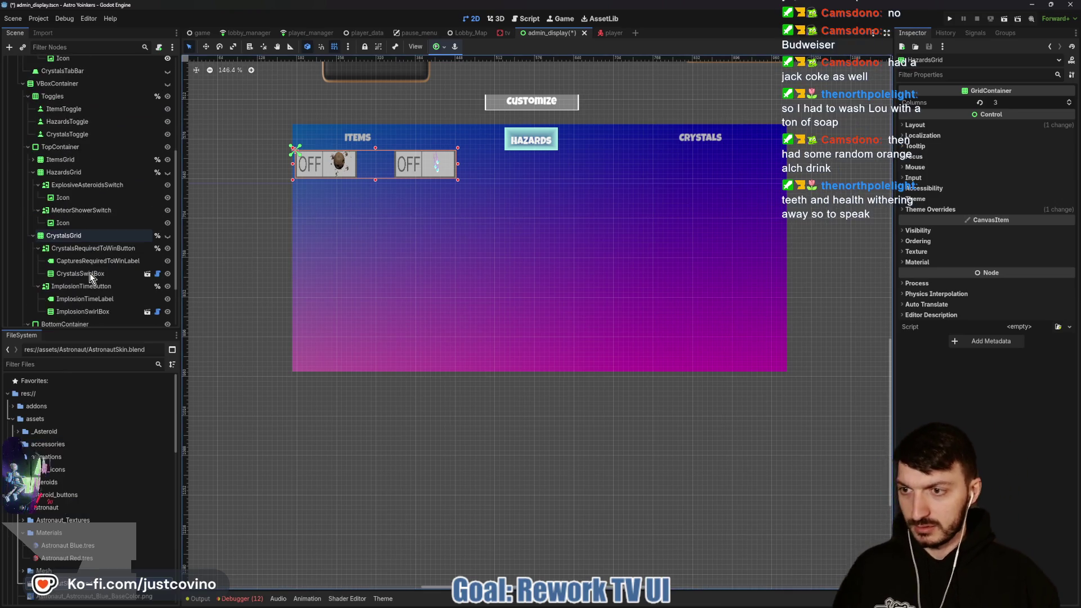
left_click(76, 282)
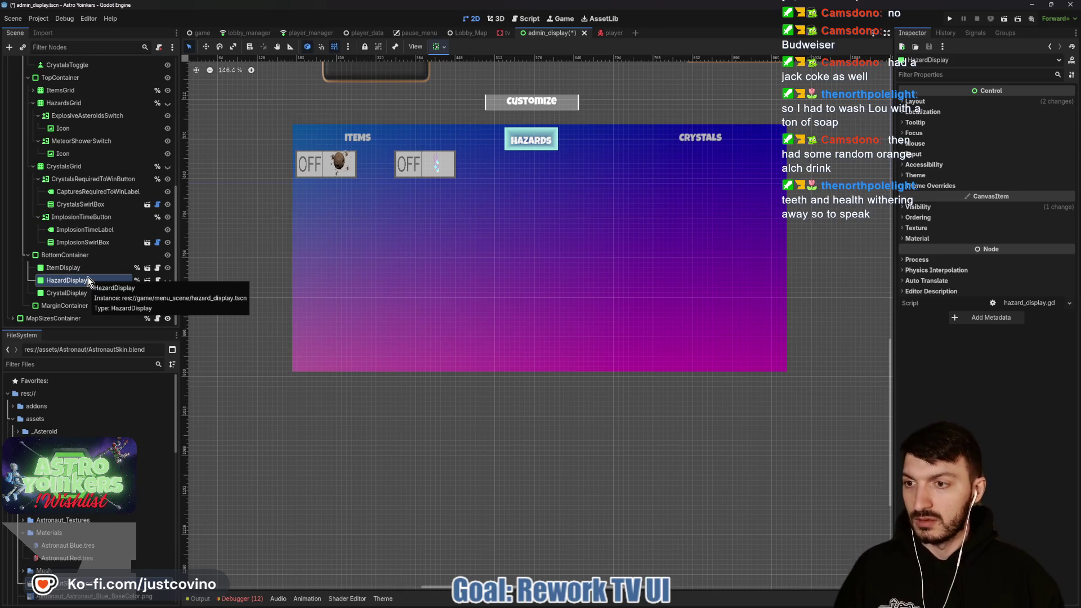
scroll(83, 225, "up", 3)
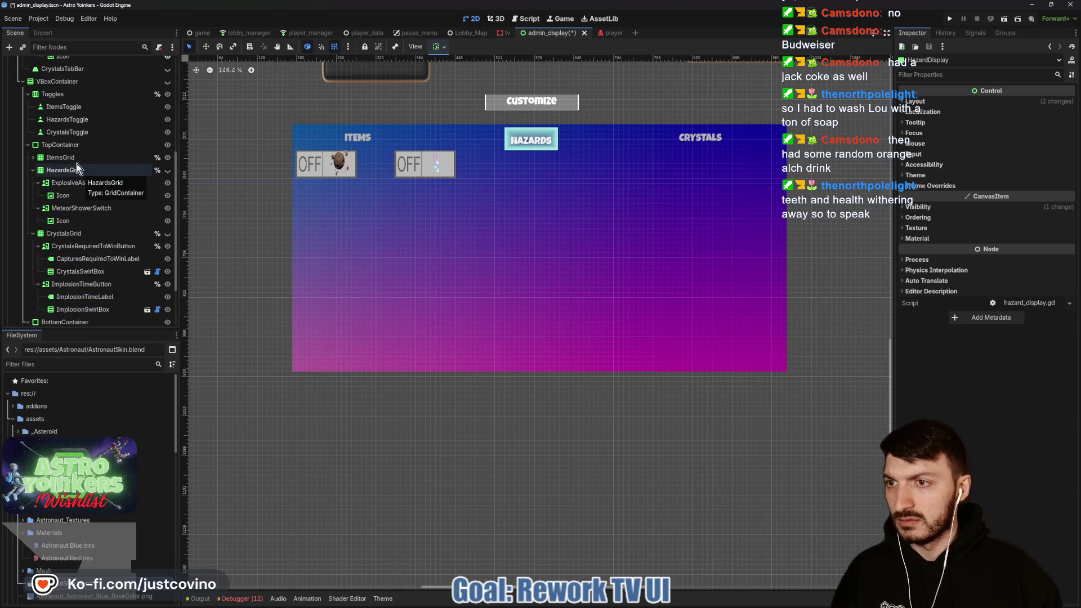
left_click(72, 122)
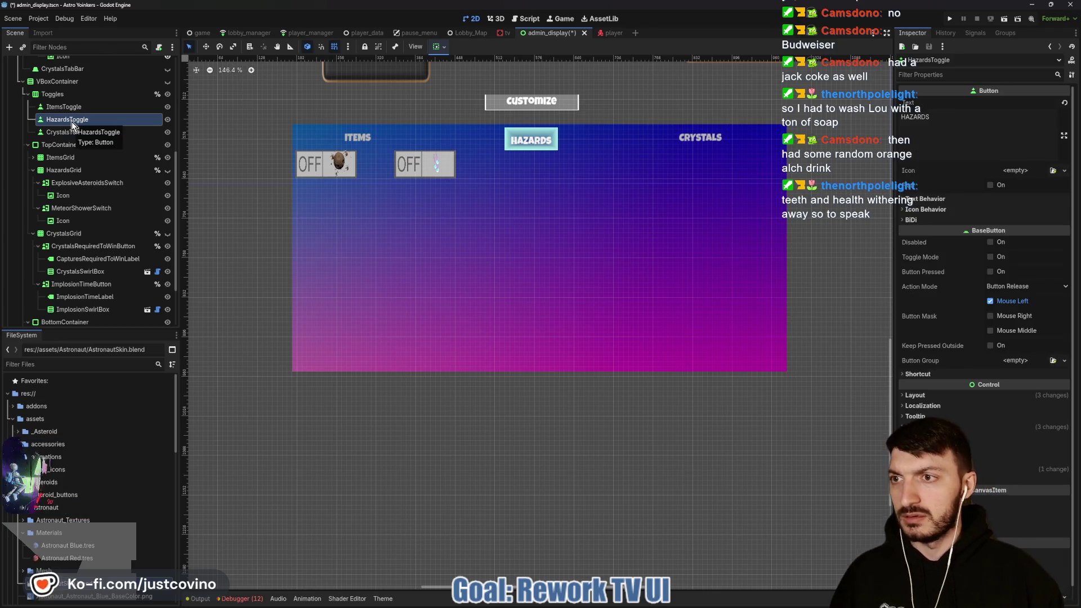
scroll(72, 122, "up", 4)
scroll(74, 147, "up", 3)
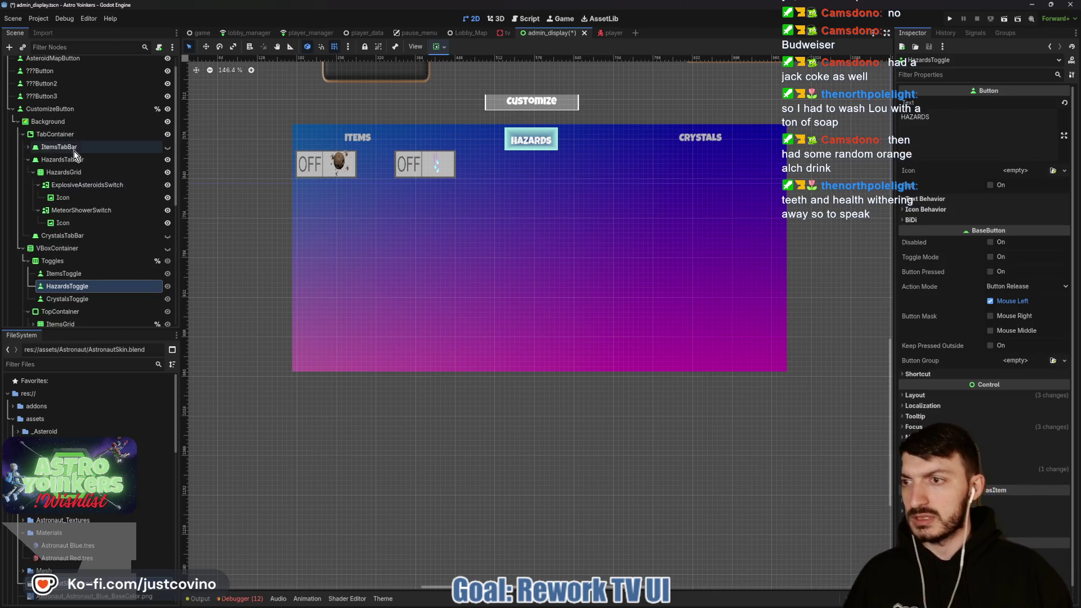
left_click(72, 162)
key("ctrl+v")
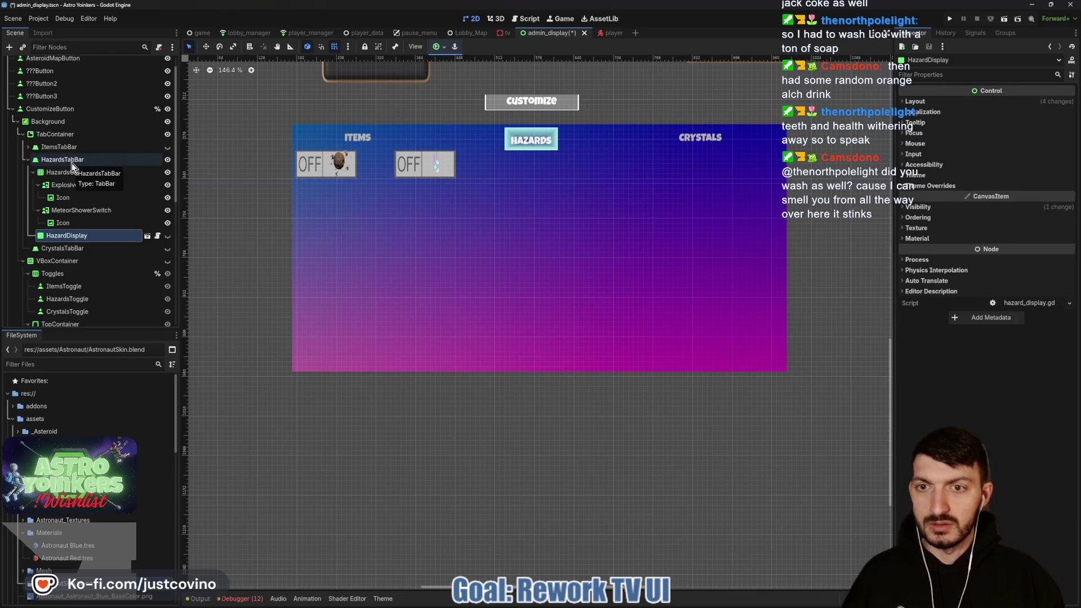
left_click(168, 236)
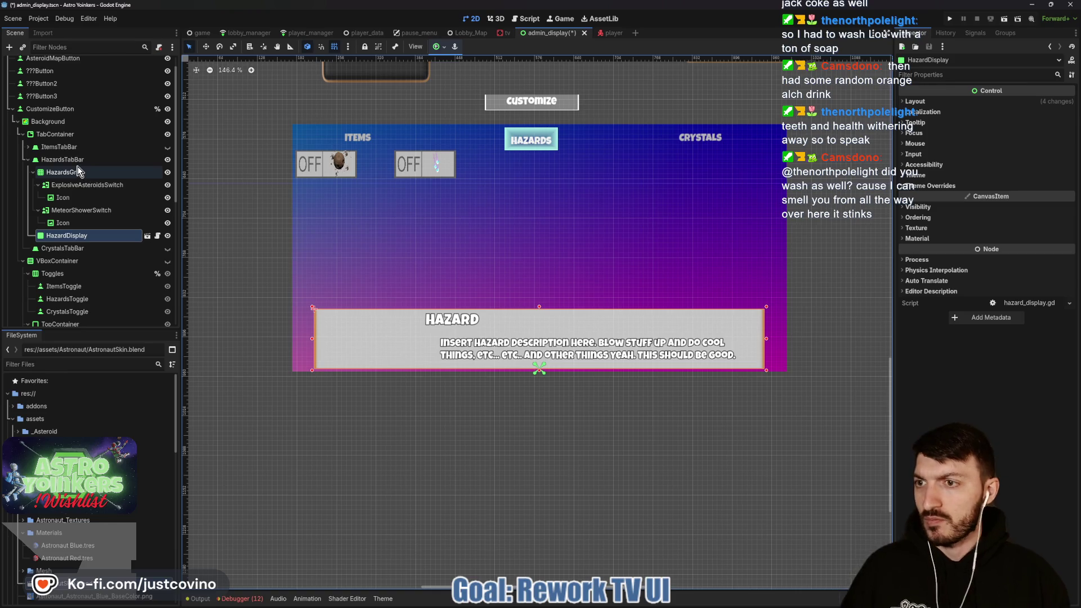
left_click(29, 147)
left_click(60, 159)
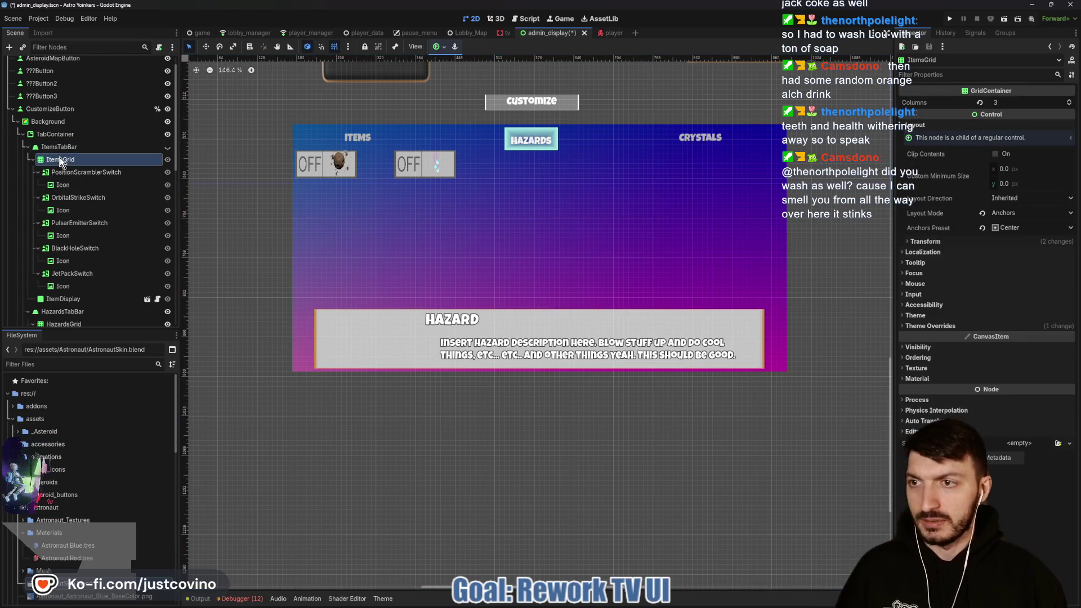
Set ItemsGrid's custom minimum size to 720 × 185 and save.
left_click(923, 242)
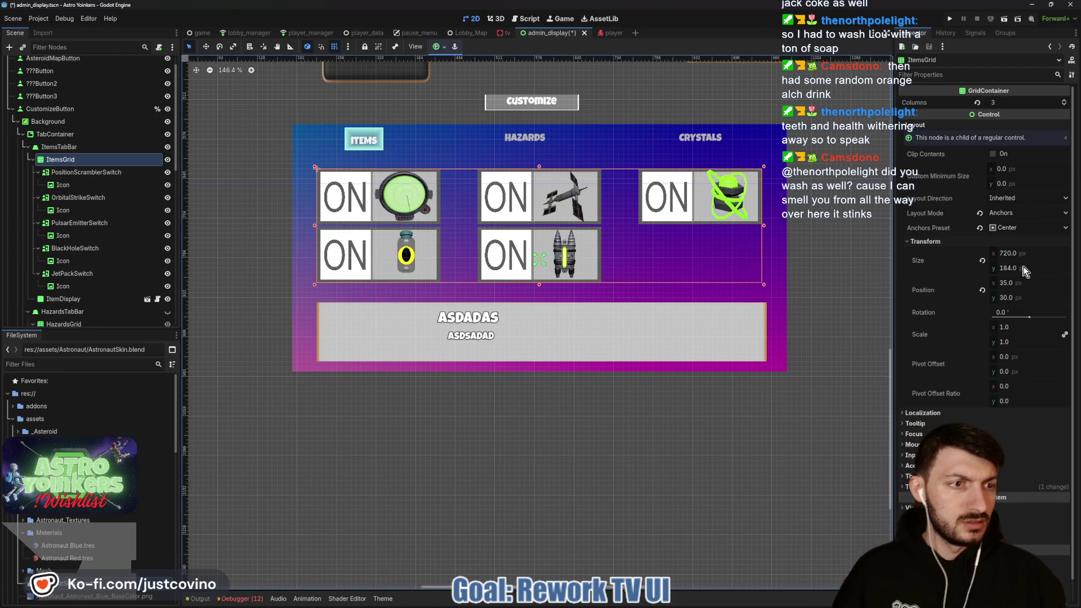
left_click(1013, 169)
type("720")
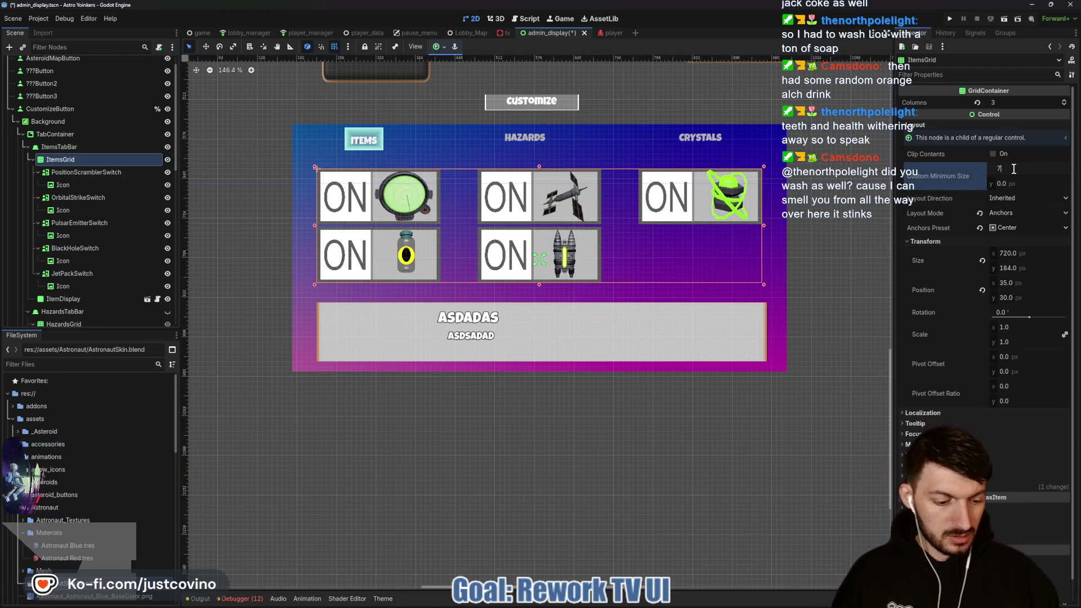
key("Tab")
type("185")
key("Return")
key("ctrl+s")
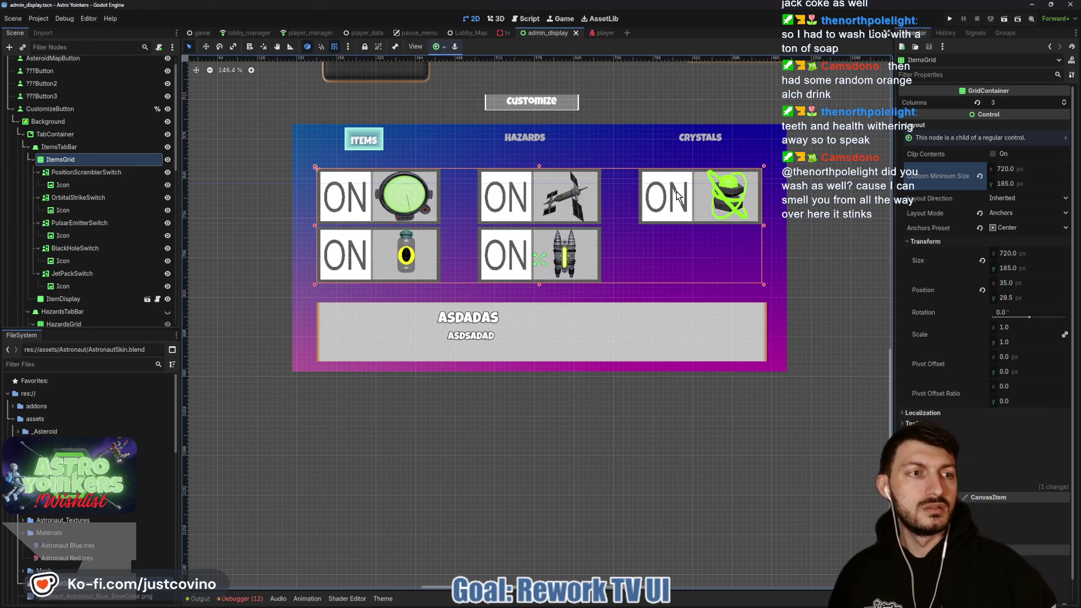
Give HazardsGrid the same 720 × 185 minimum size, save, and show the Hazards tab.
left_click(76, 324)
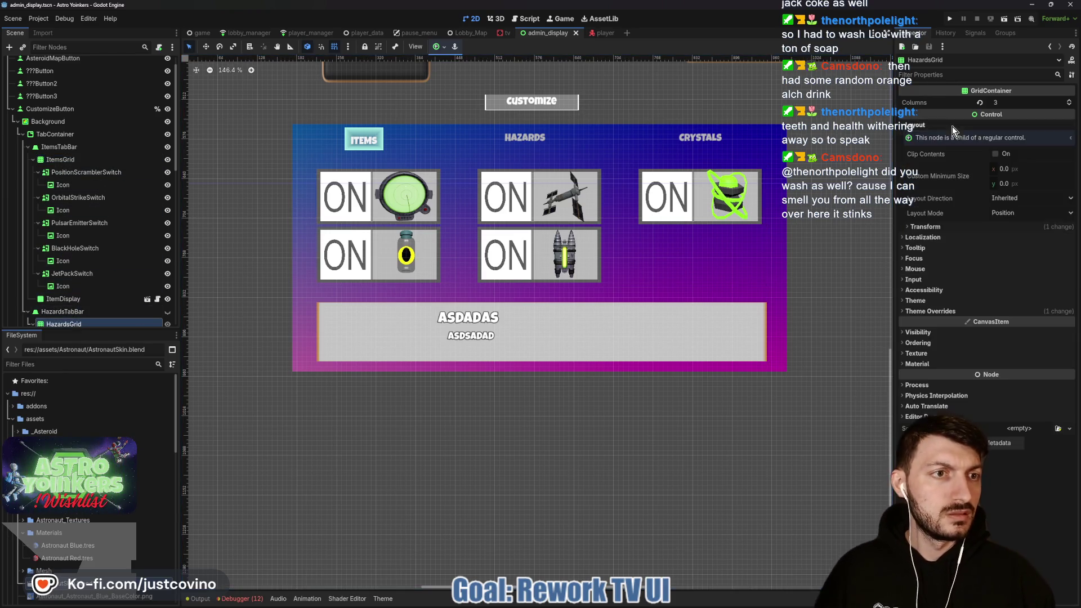
left_click(1008, 169)
type("720")
key("Tab")
type("18")
key("ctrl+s")
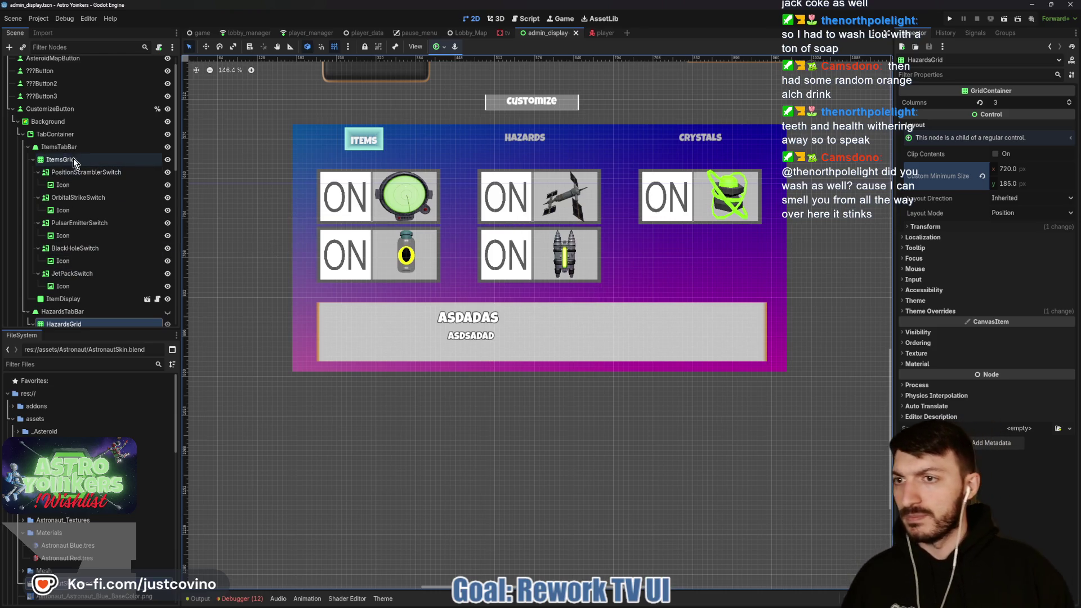
left_click(167, 311)
scroll(99, 259, "down", 2)
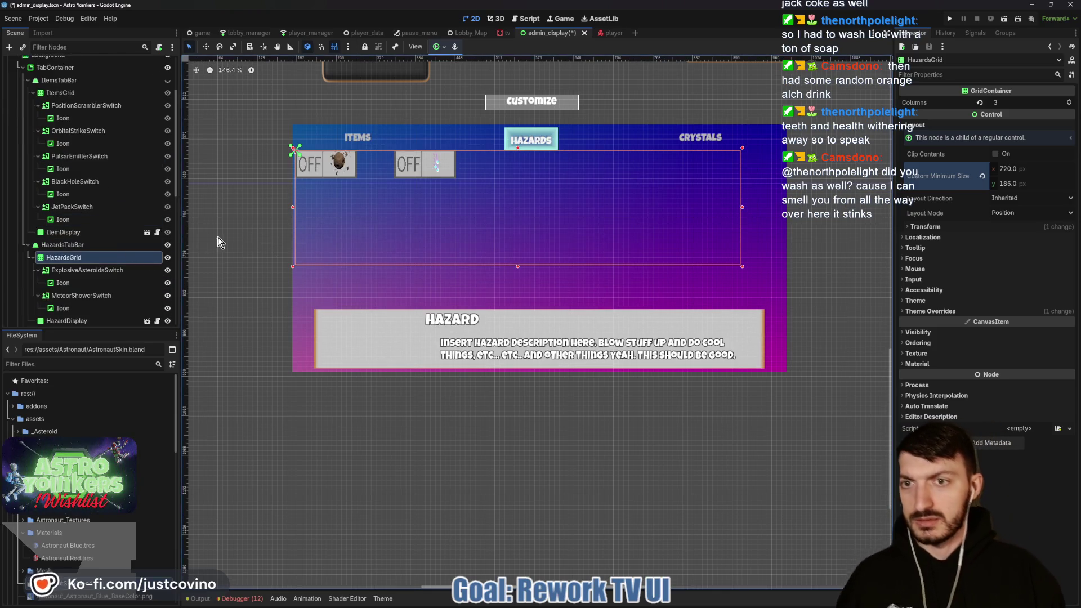
Set both hazard switches' custom minimum size to 200 × 90 and save.
left_click(71, 106)
left_click(916, 336)
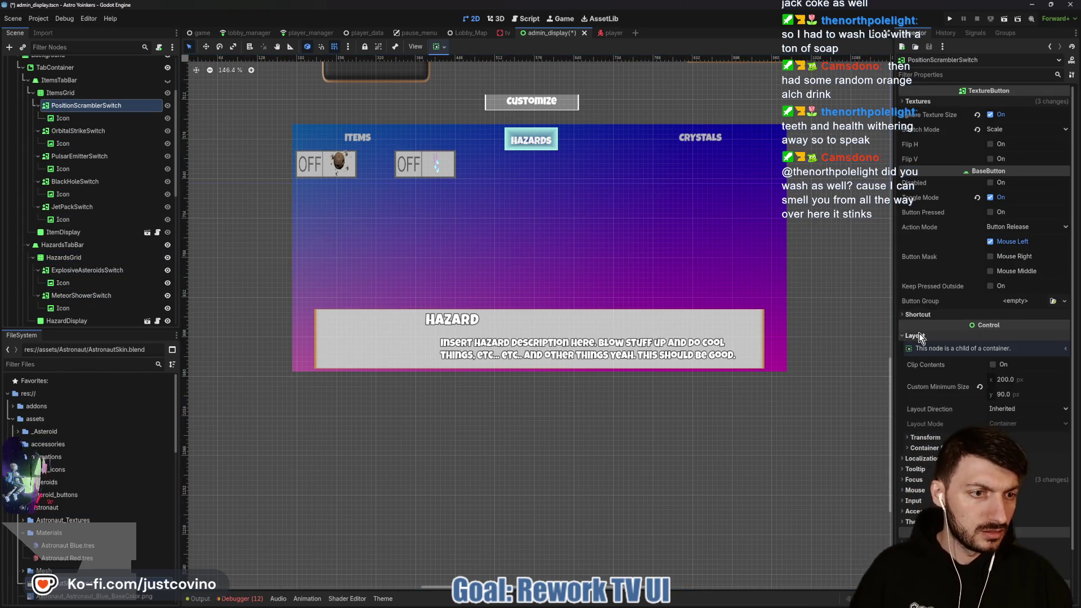
left_click(84, 272)
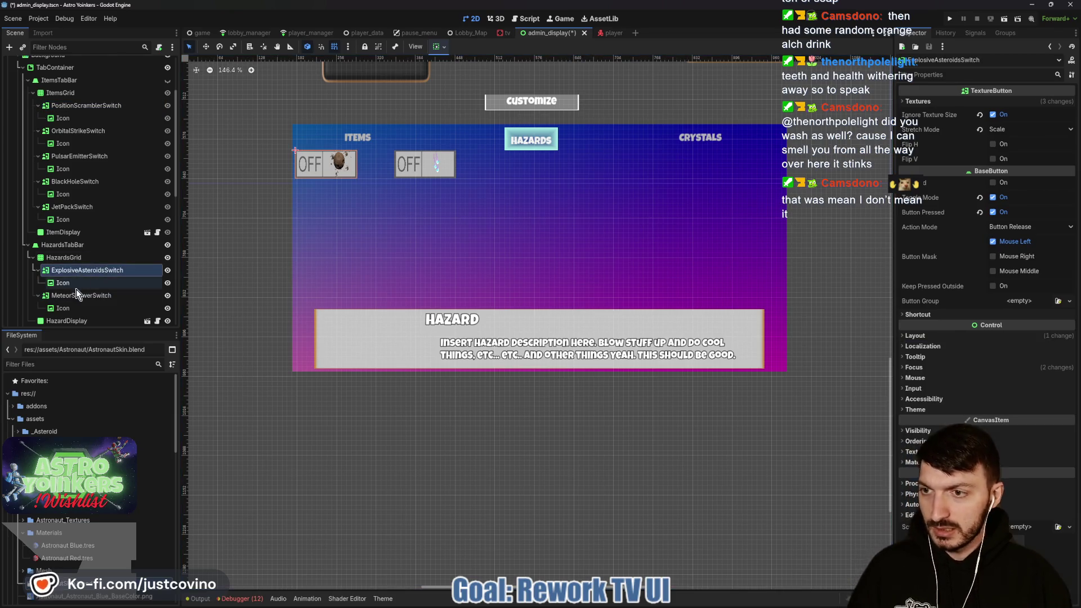
left_click(78, 295, "ctrl")
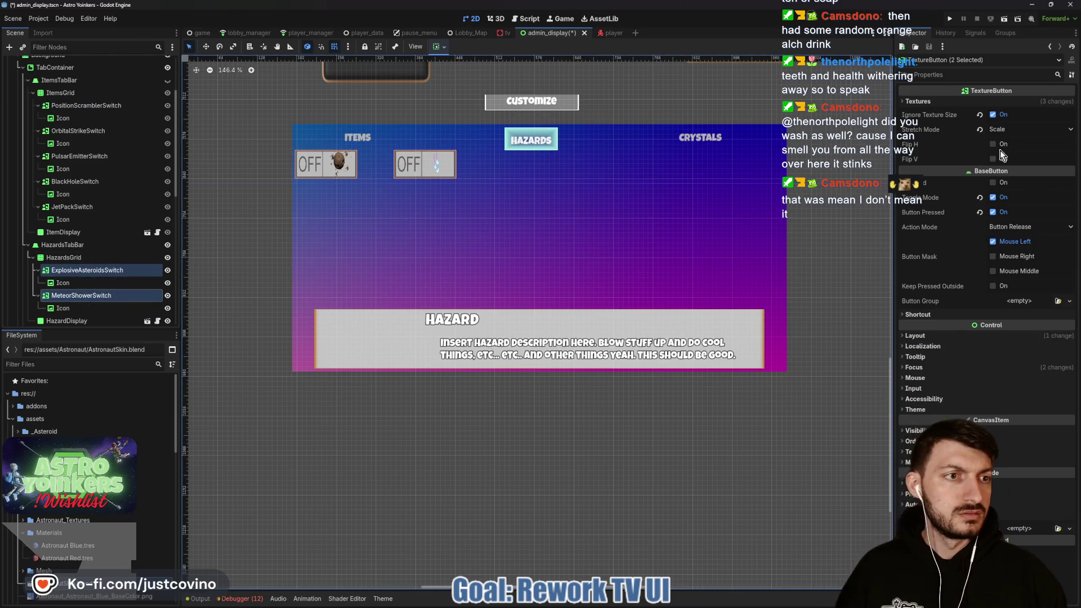
left_click(915, 336)
left_click(1013, 361)
type("200")
key("Tab")
type("90")
key("Return")
key("ctrl+s")
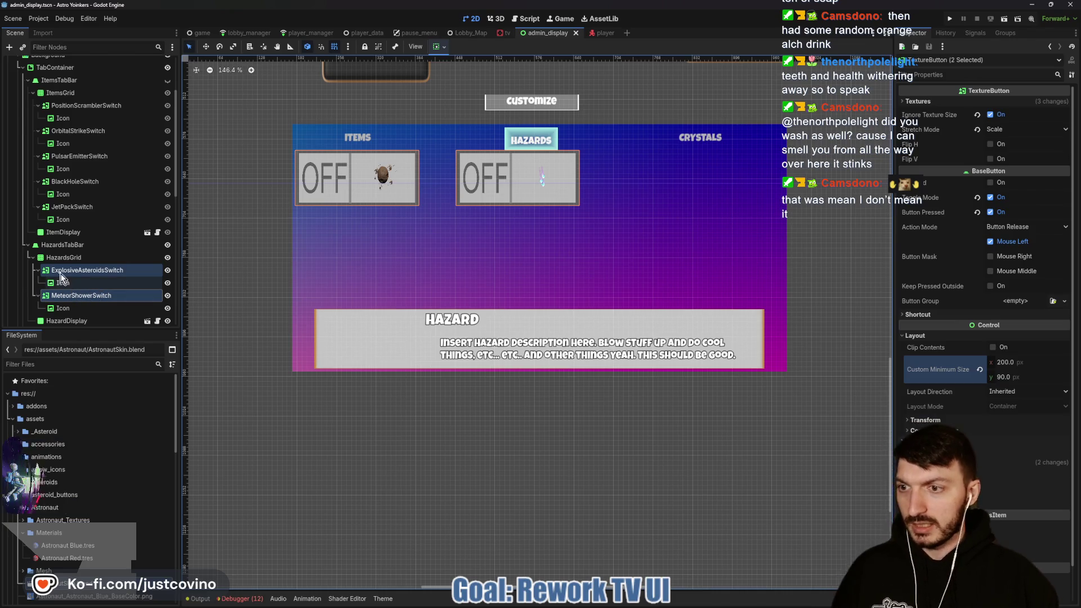
Set both hazard switch icons' minimum size to 97.5 × 86.
left_click(69, 217)
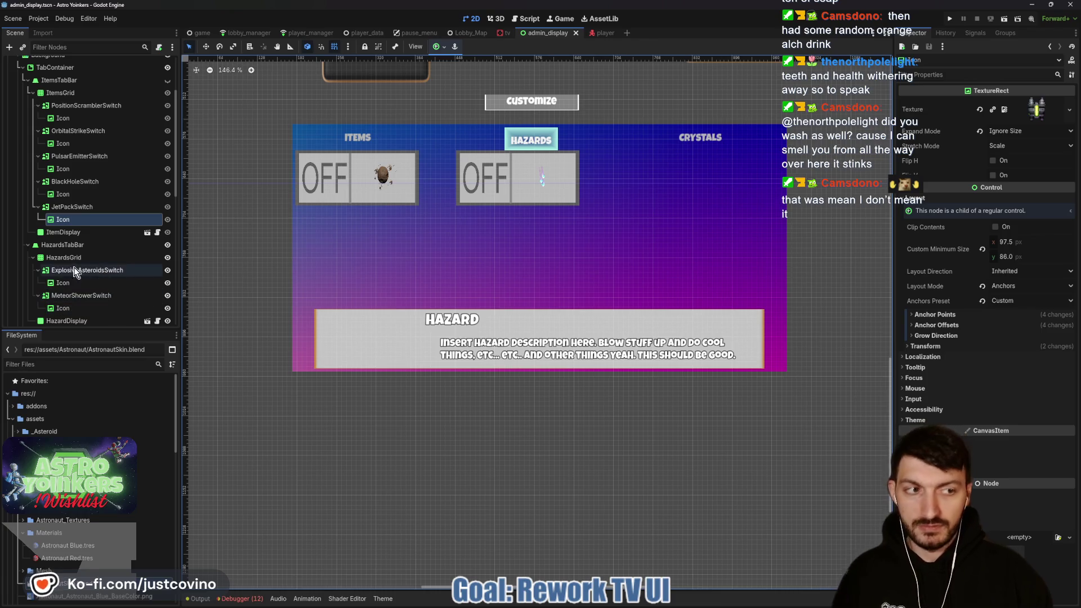
left_click(69, 285)
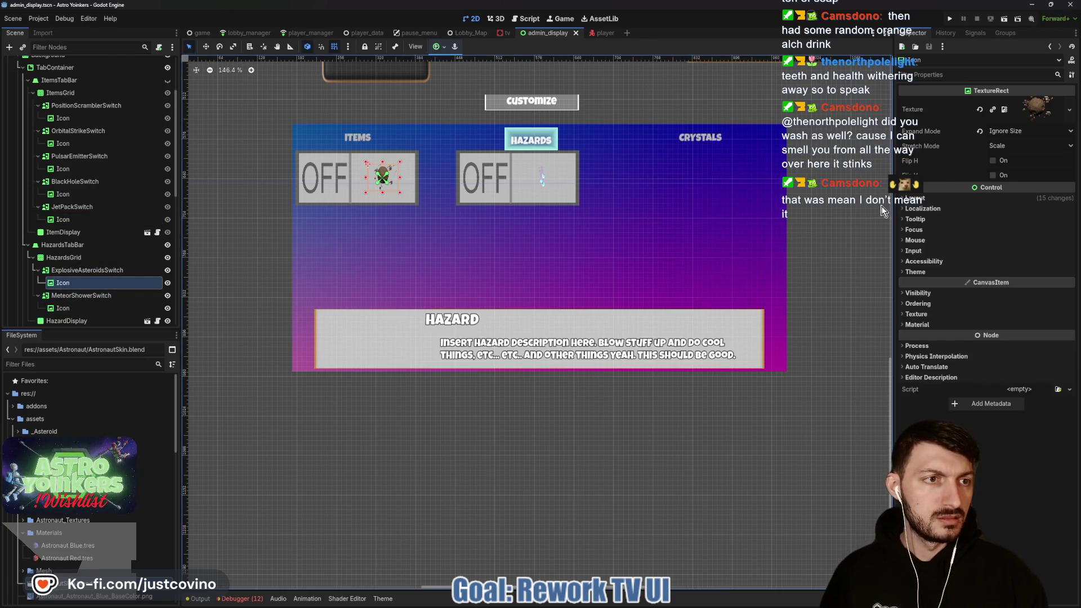
left_click(92, 307, "ctrl")
left_click(914, 198)
left_click(1031, 224)
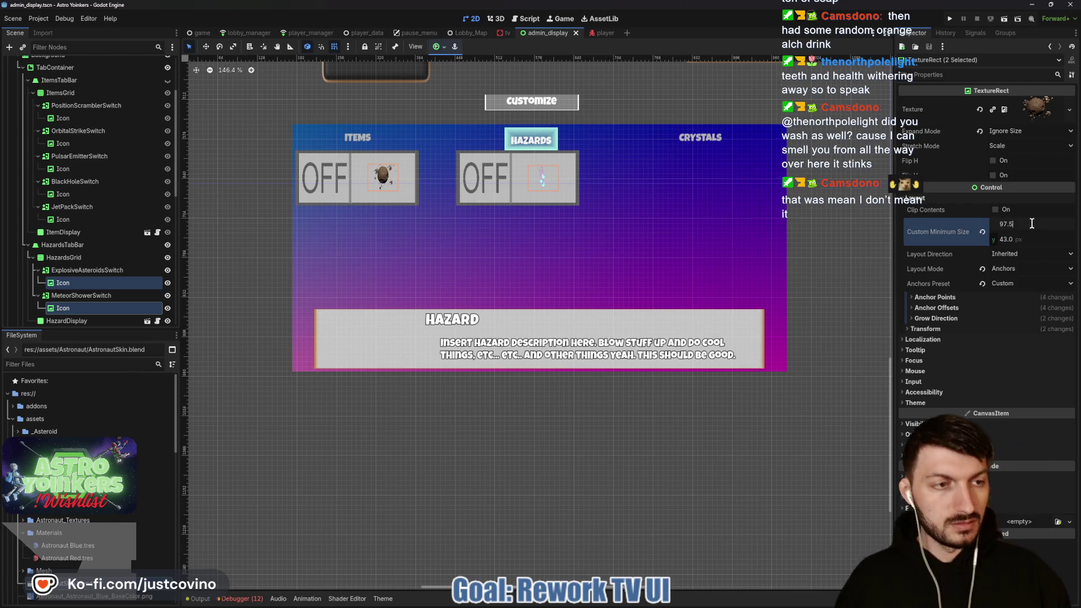
key("Tab")
key("Return")
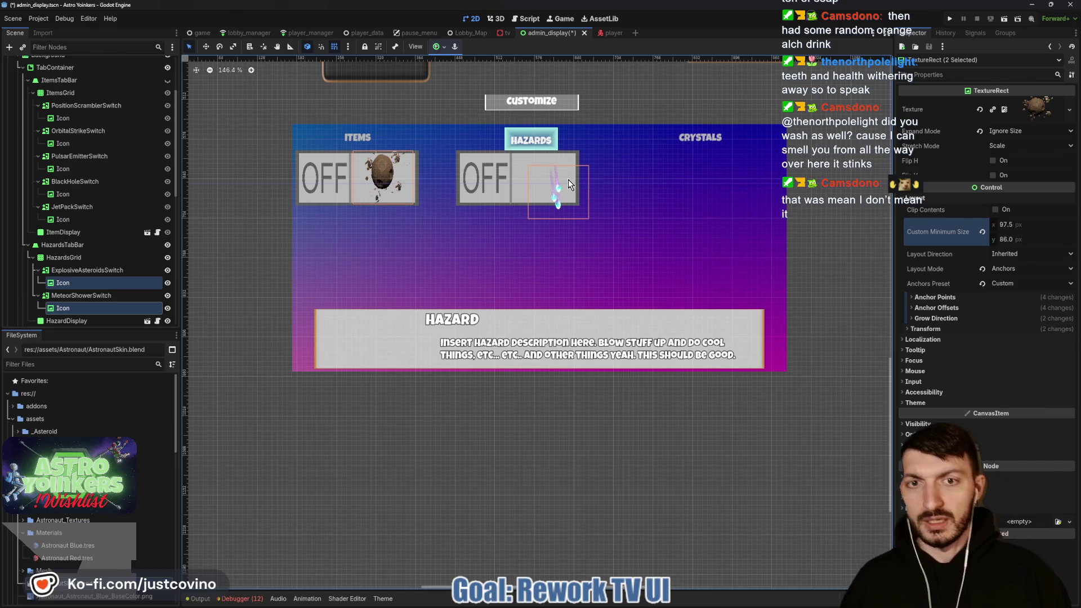
Nudge the meteor icon left within its switch and save the scene.
left_click(77, 310)
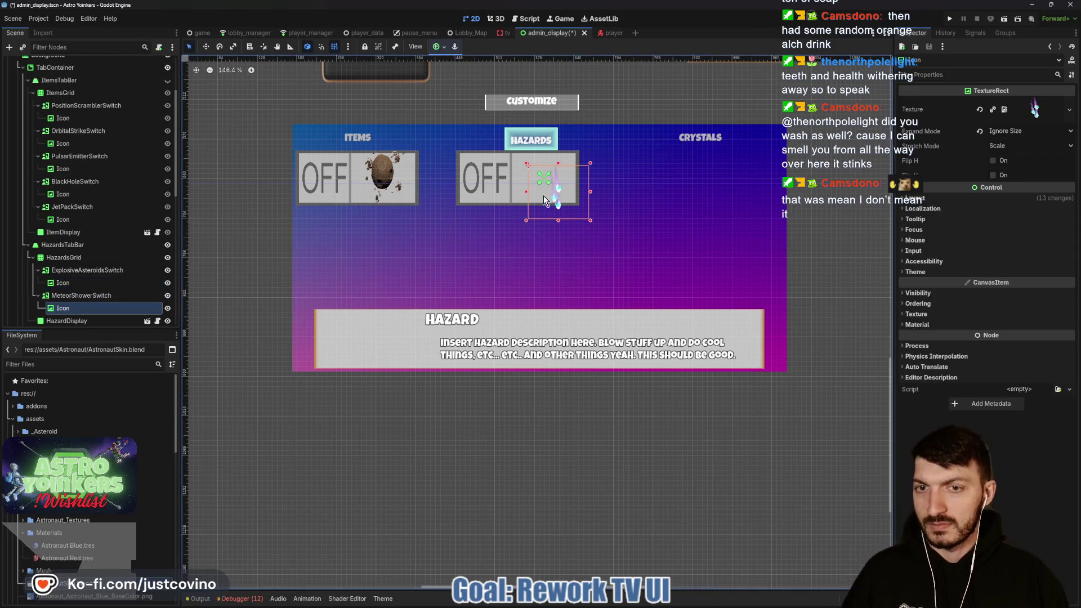
left_click_drag(559, 188, 549, 187)
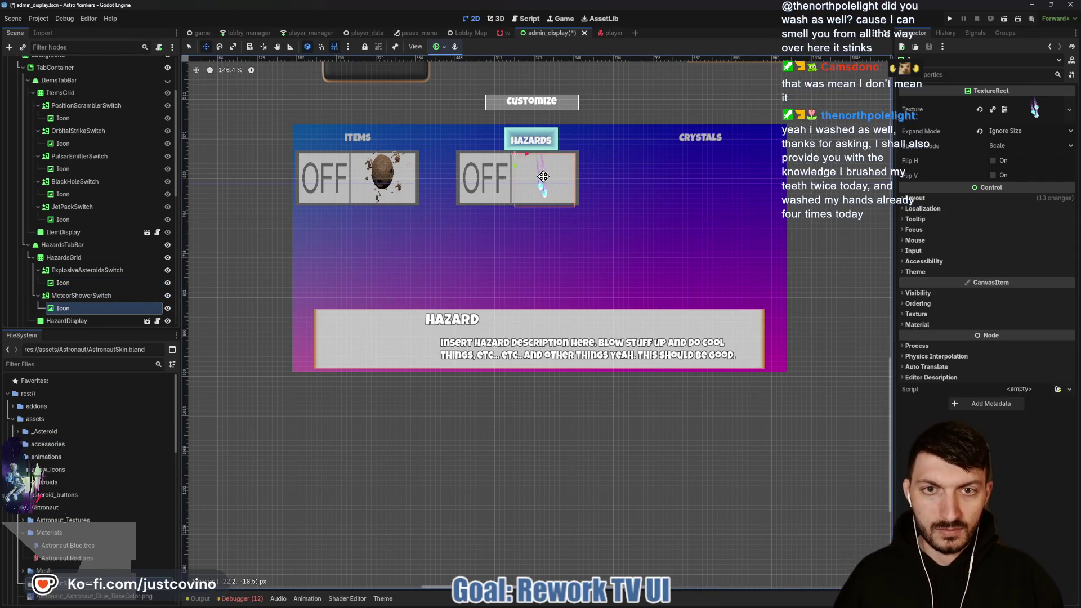
key("ctrl+s")
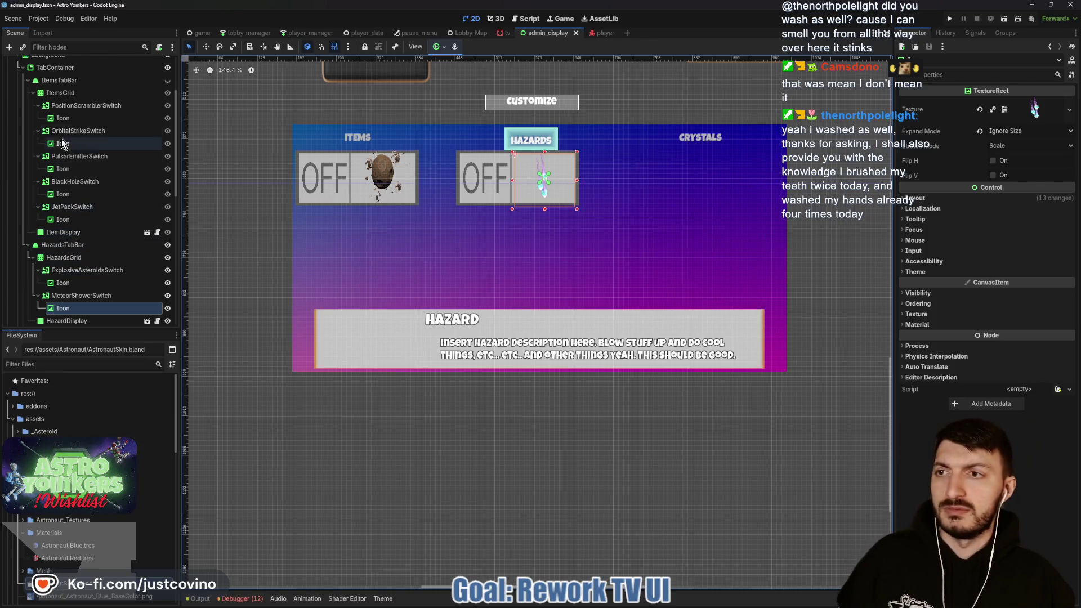
left_click(63, 258)
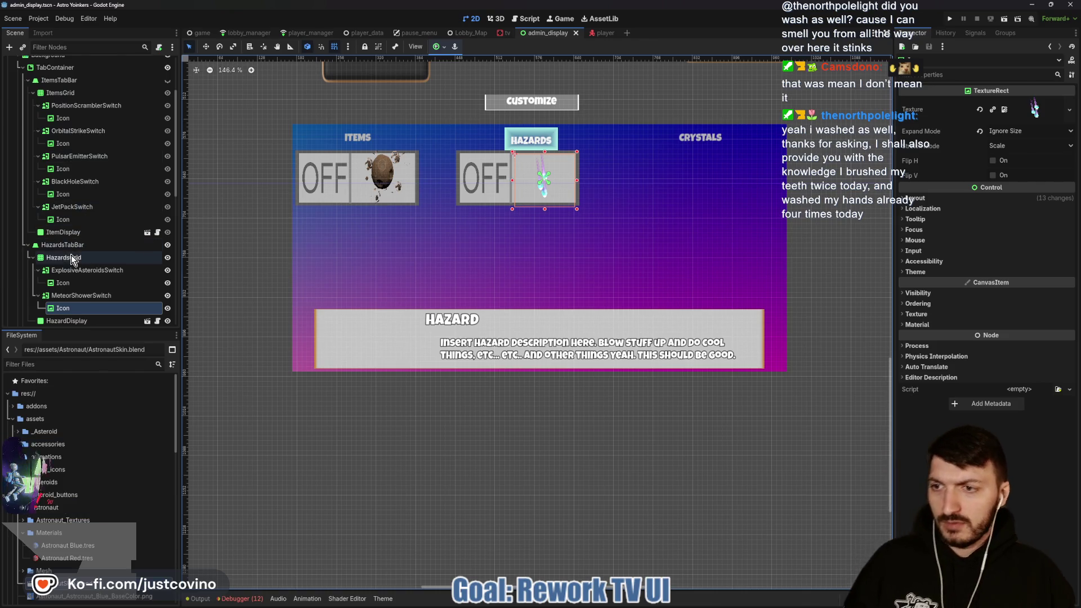
Anchor HazardsGrid to the centre, shift it up and right, and save.
left_click(444, 50)
left_click(457, 94)
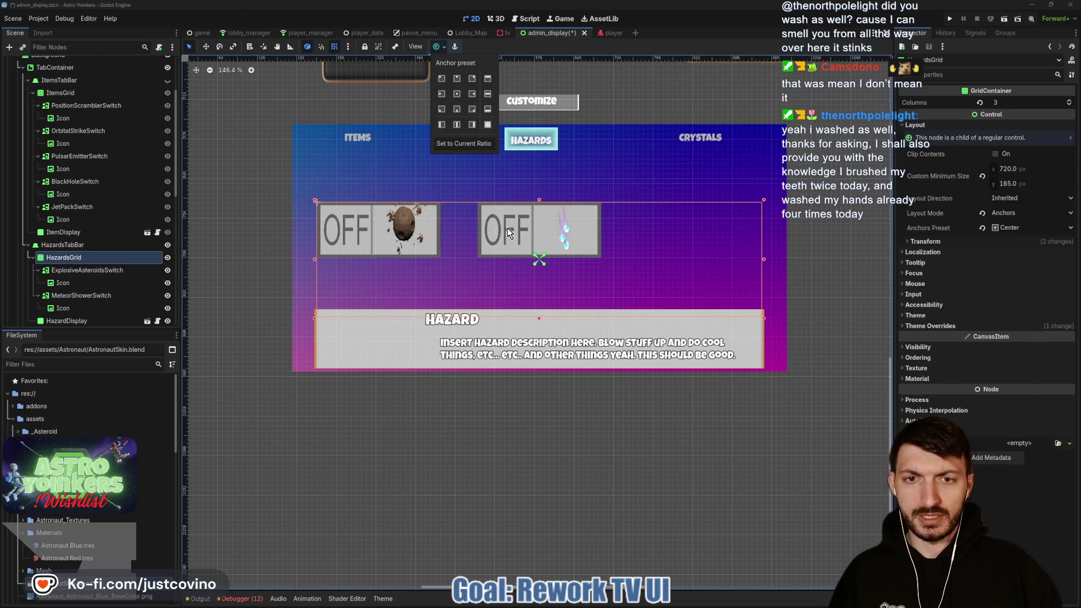
left_click(505, 234)
key("w")
mouse_move(519, 258)
left_mouse_down()
mouse_move(525, 234)
mouse_move(588, 237)
left_mouse_up()
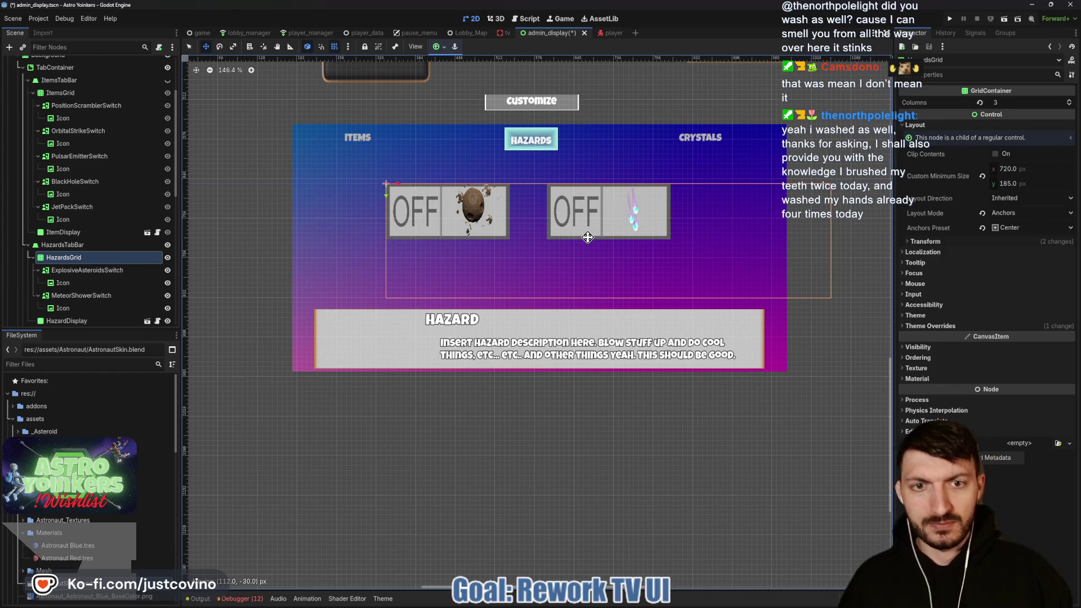
key("ctrl+s")
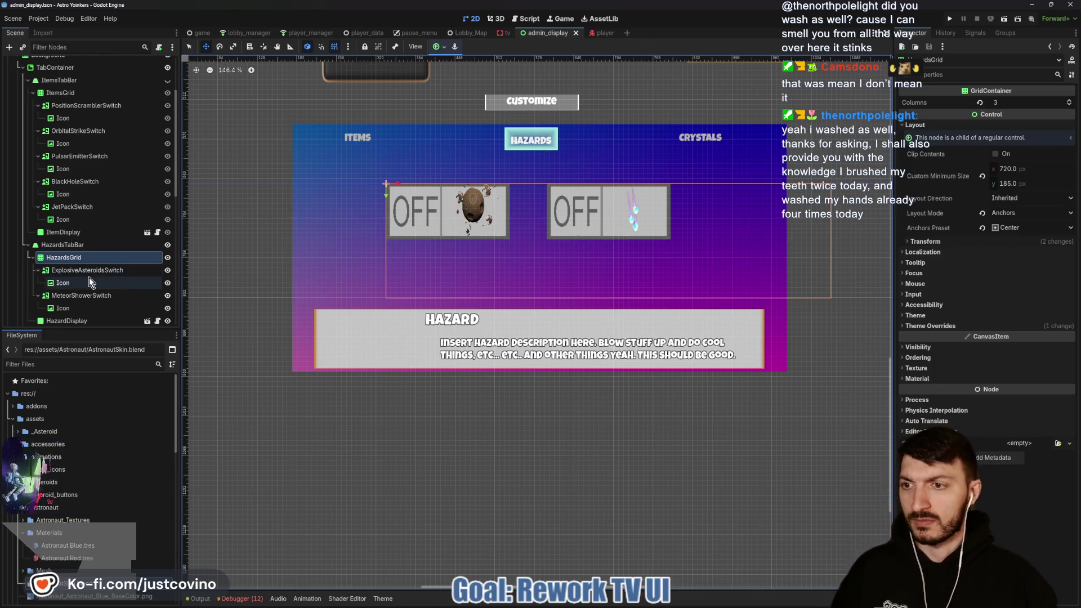
Nudge the HazardDisplay panel up and slightly left, then save the scene.
left_click(90, 319)
left_click_drag(530, 336, 530, 324)
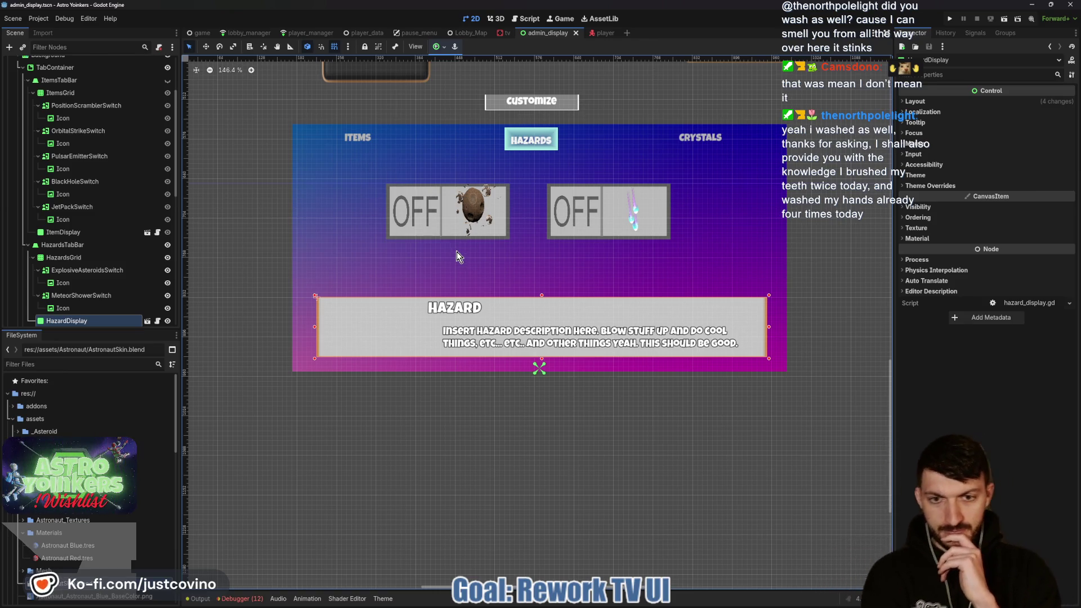
key("w")
left_click_drag(544, 321, 539, 321)
key("q")
key("ctrl+s")
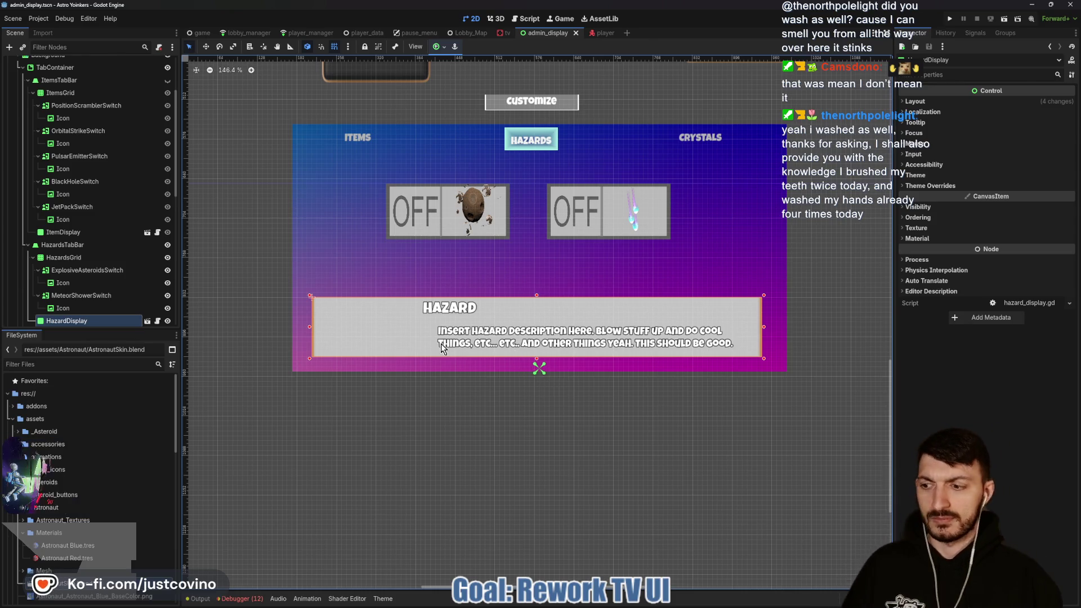
left_click(605, 599)
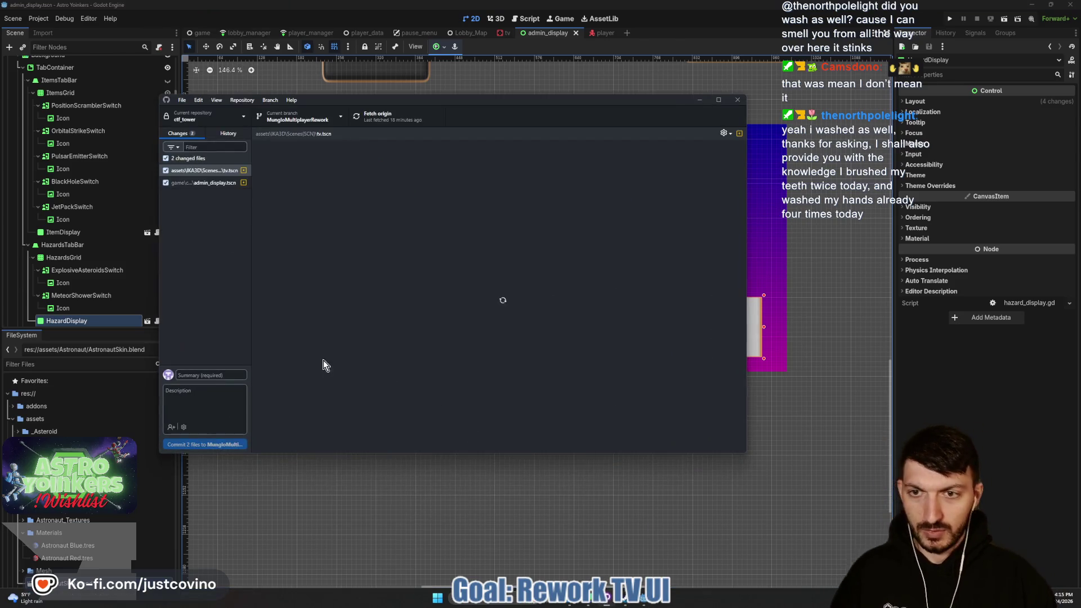
Commit the two scene files as 'admin display rework p22' and push to origin.
left_click(209, 375)
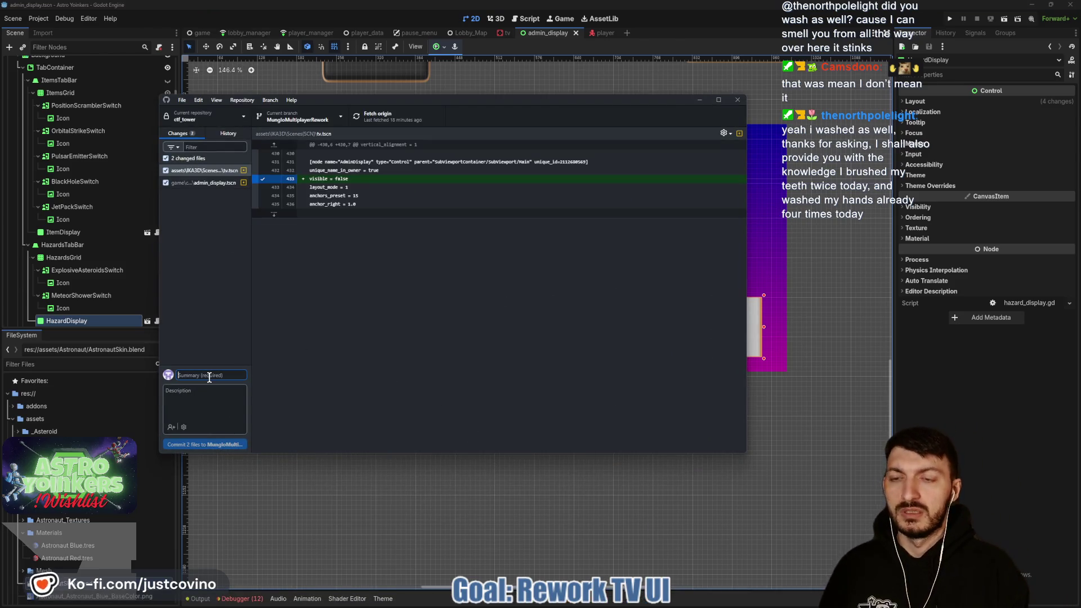
type("admin display rework p22")
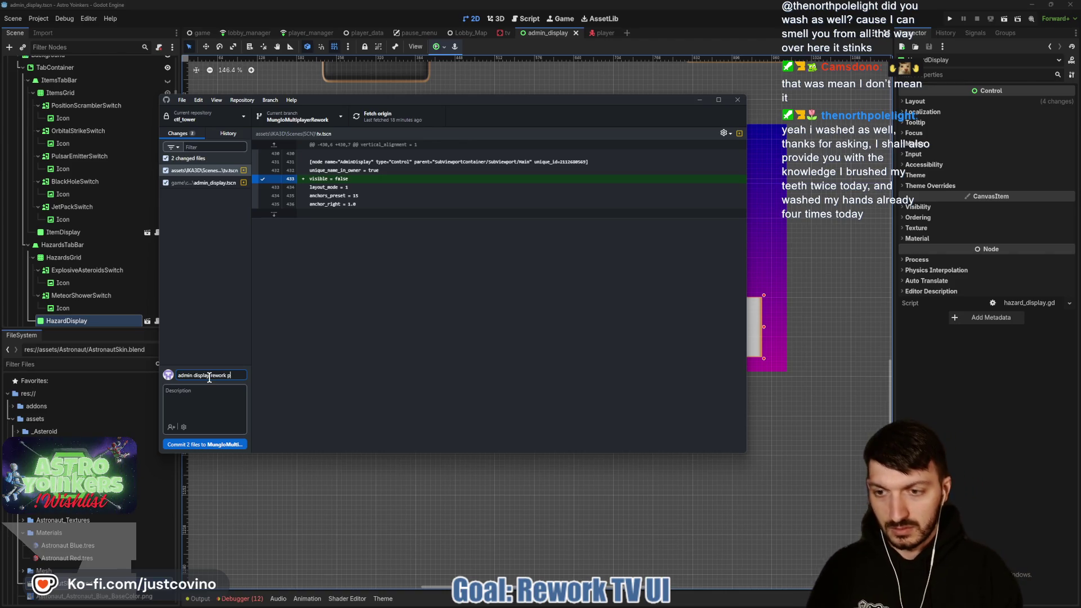
left_click(216, 444)
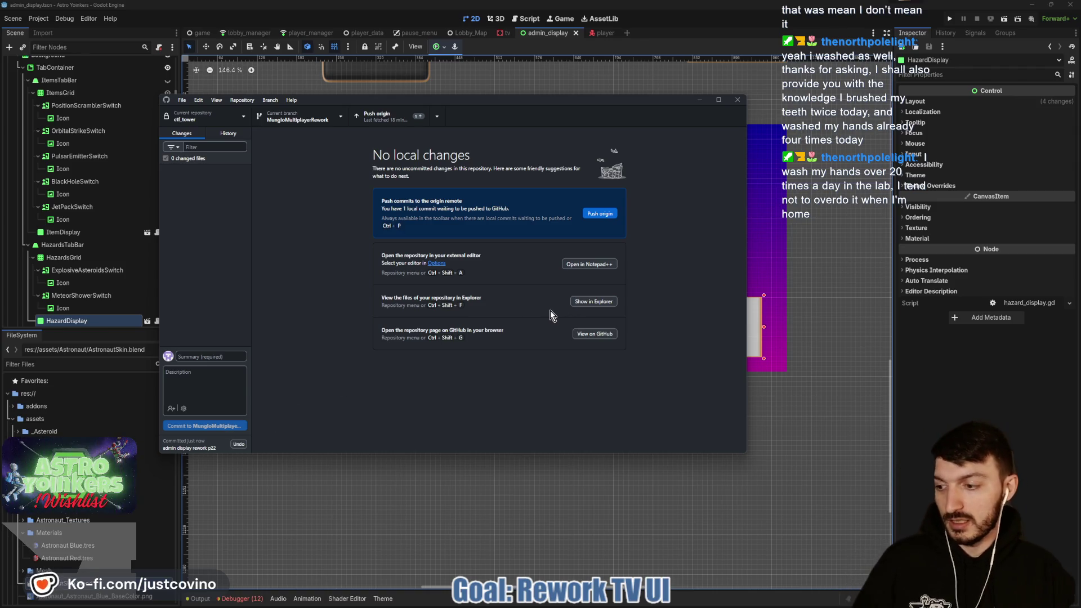
left_click(599, 216)
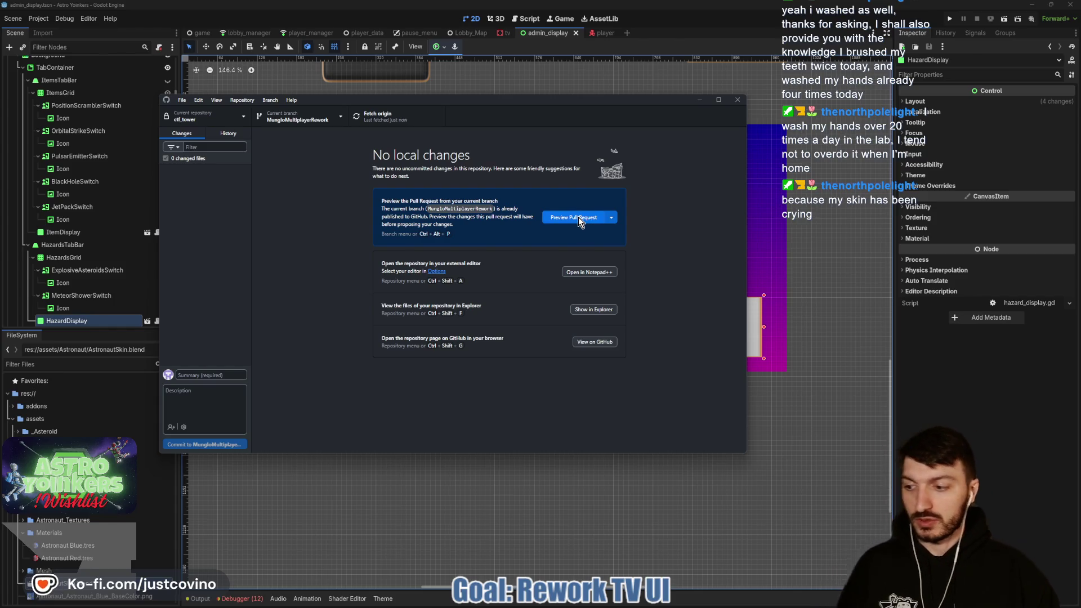
left_click(699, 99)
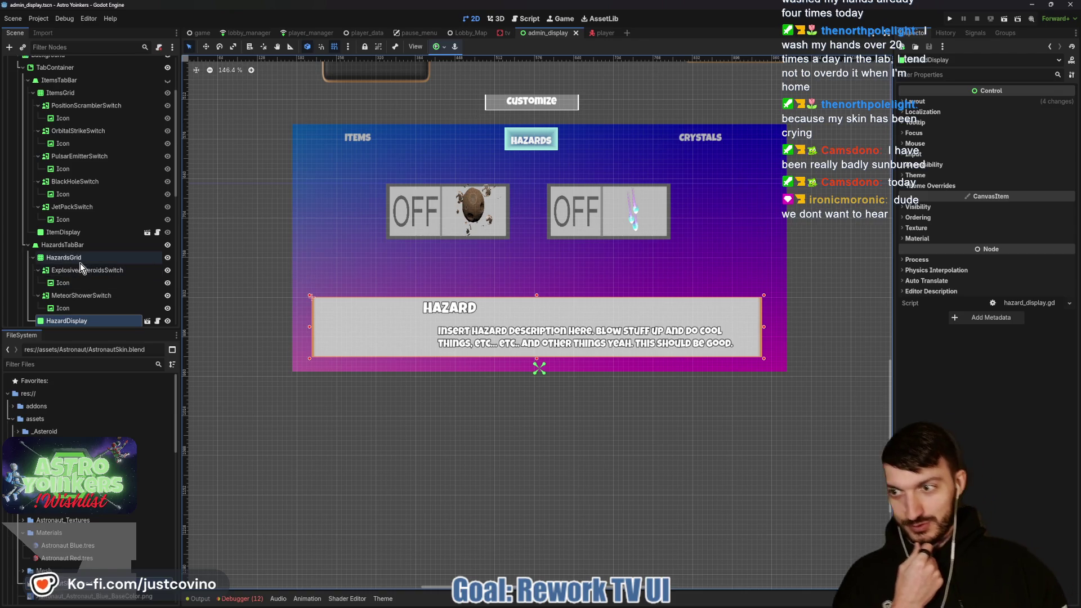
left_click(70, 245)
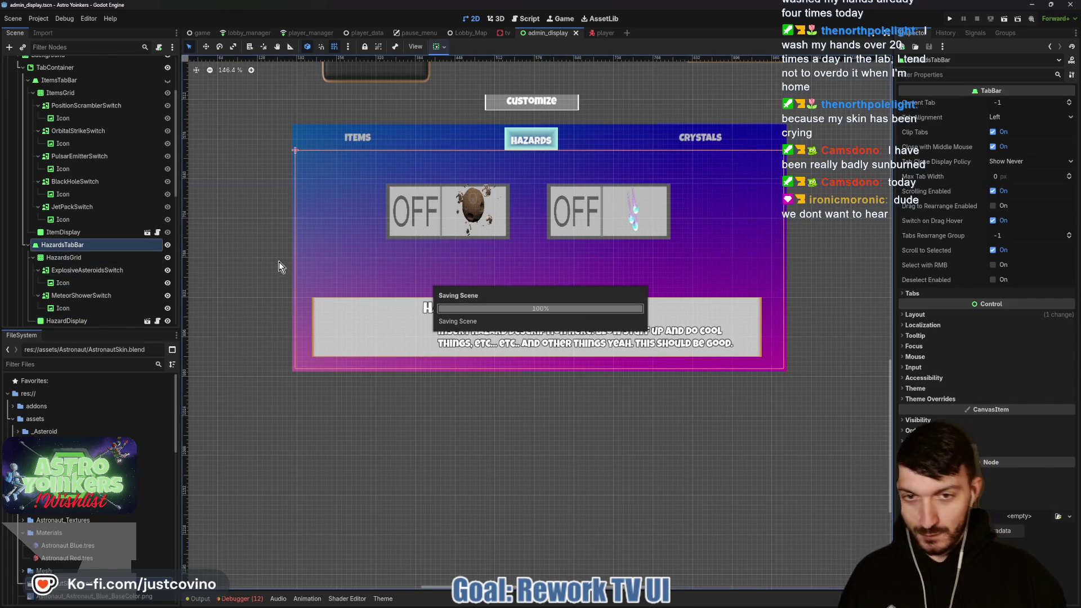
Show CrystalsTabBar and paste a visible copy of CrystalsGrid under it.
scroll(83, 265, "down", 2)
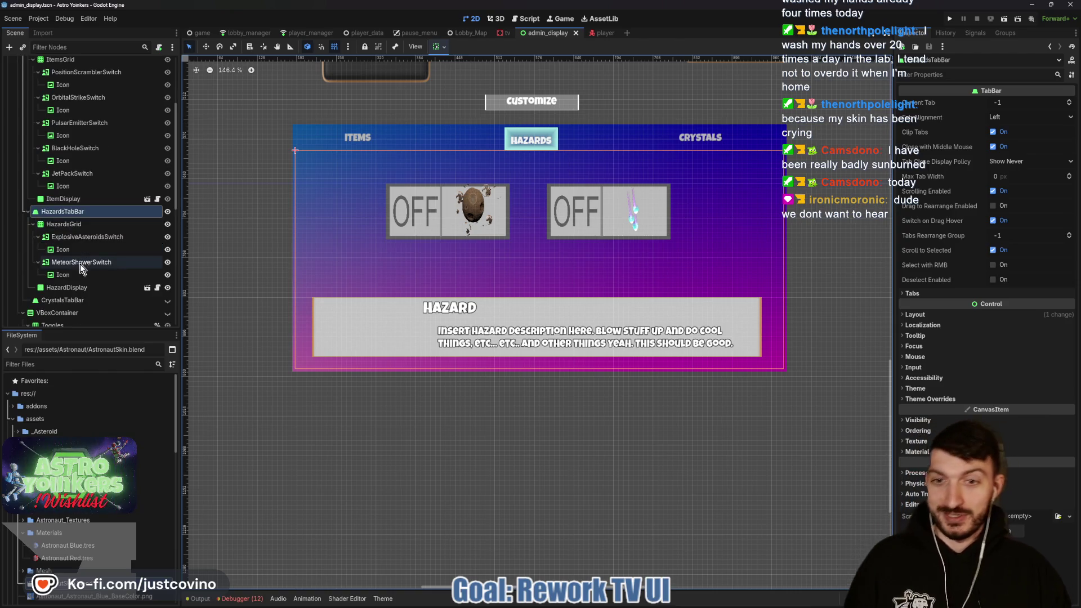
scroll(113, 259, "down", 2)
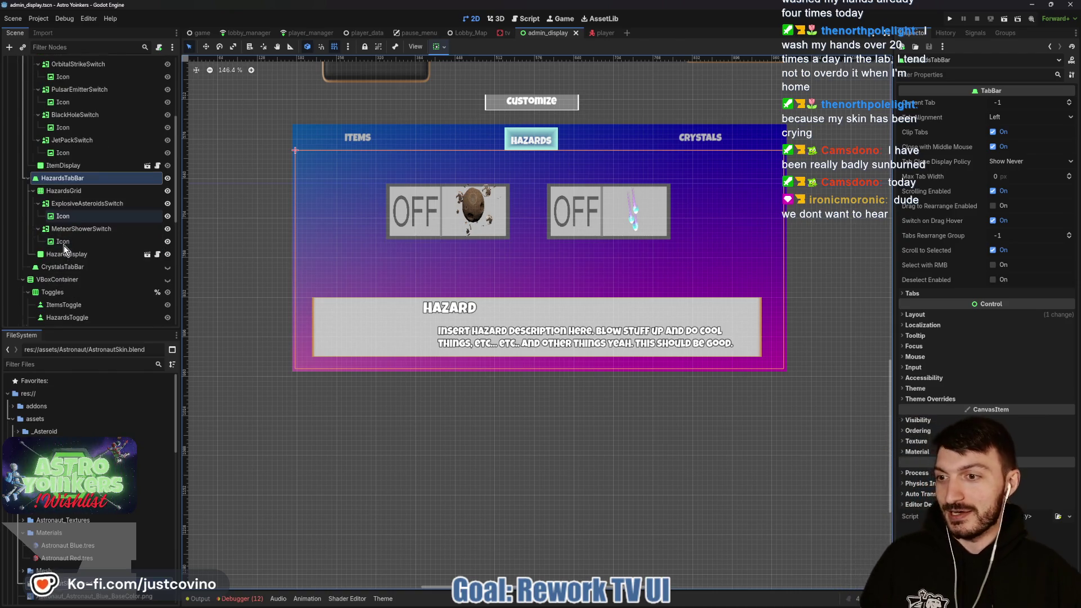
left_click(167, 268)
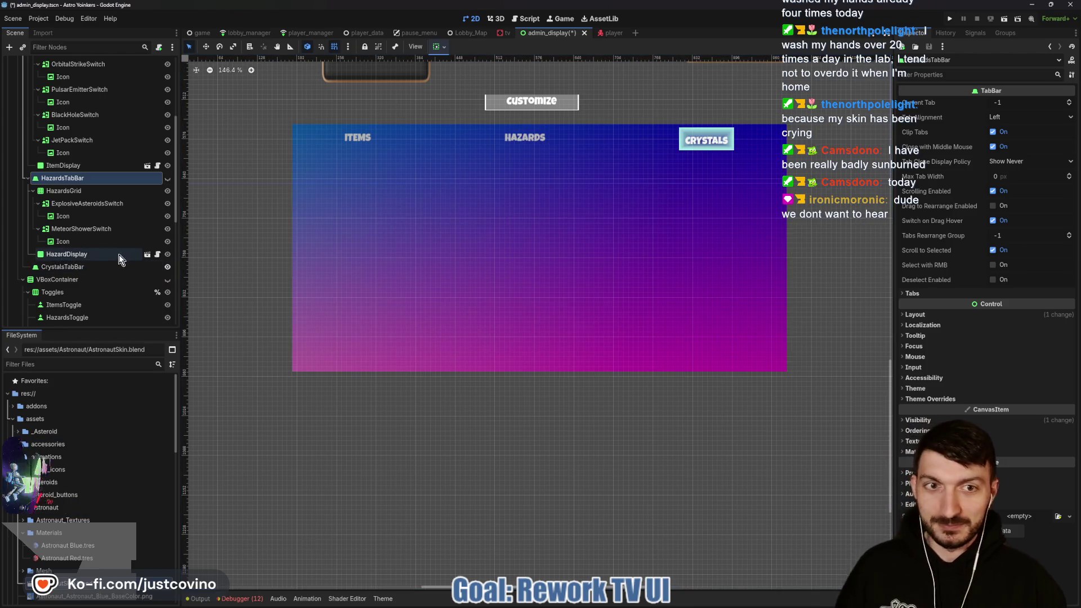
scroll(114, 253, "down", 2)
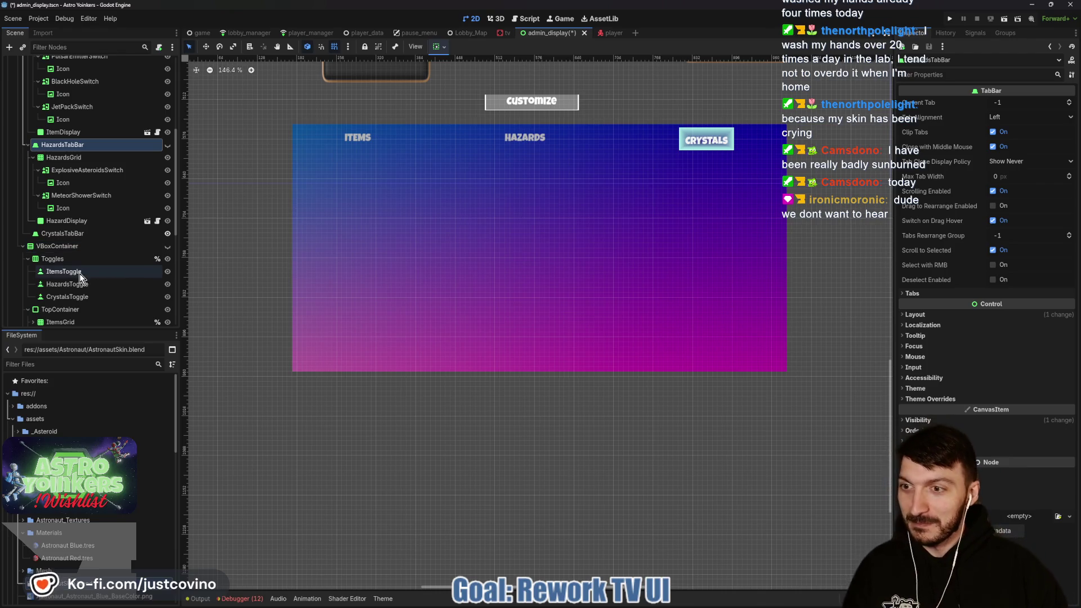
scroll(83, 269, "down", 5)
scroll(82, 272, "down", 6)
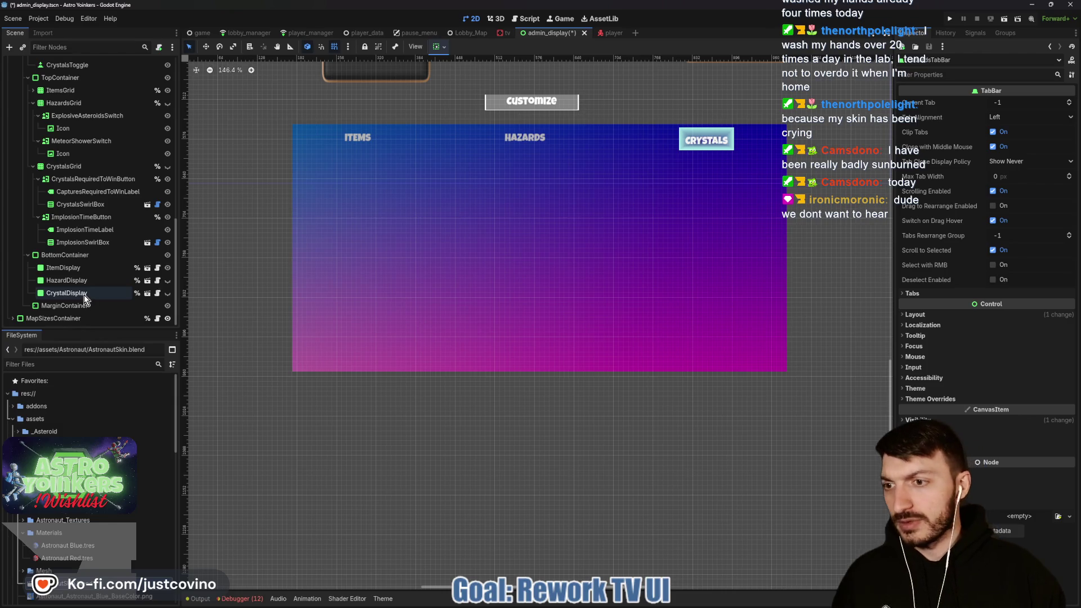
left_click(54, 166)
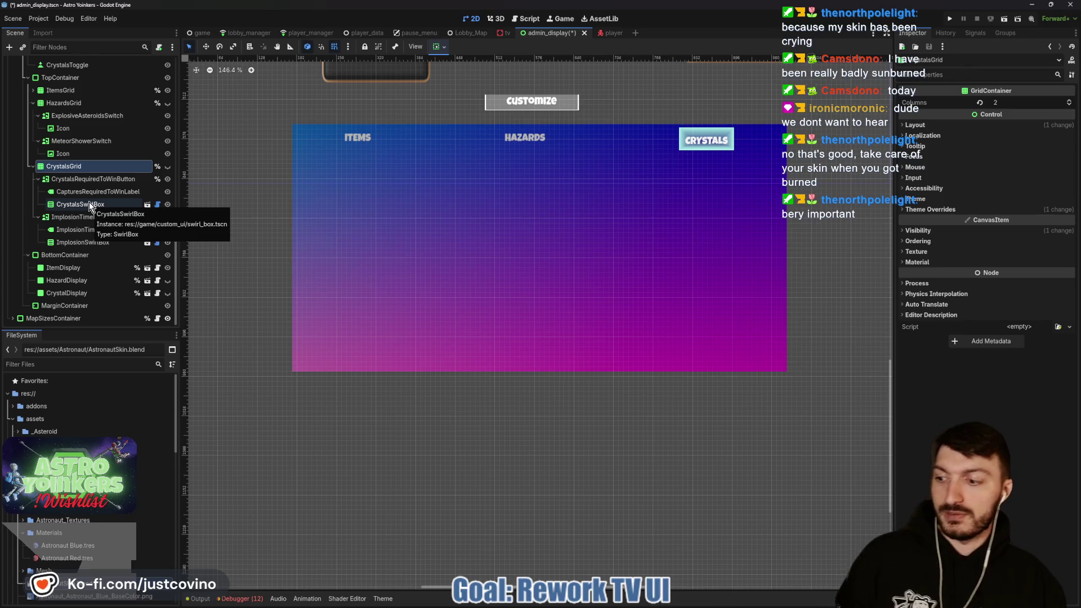
scroll(87, 203, "up", 3)
scroll(82, 154, "up", 4)
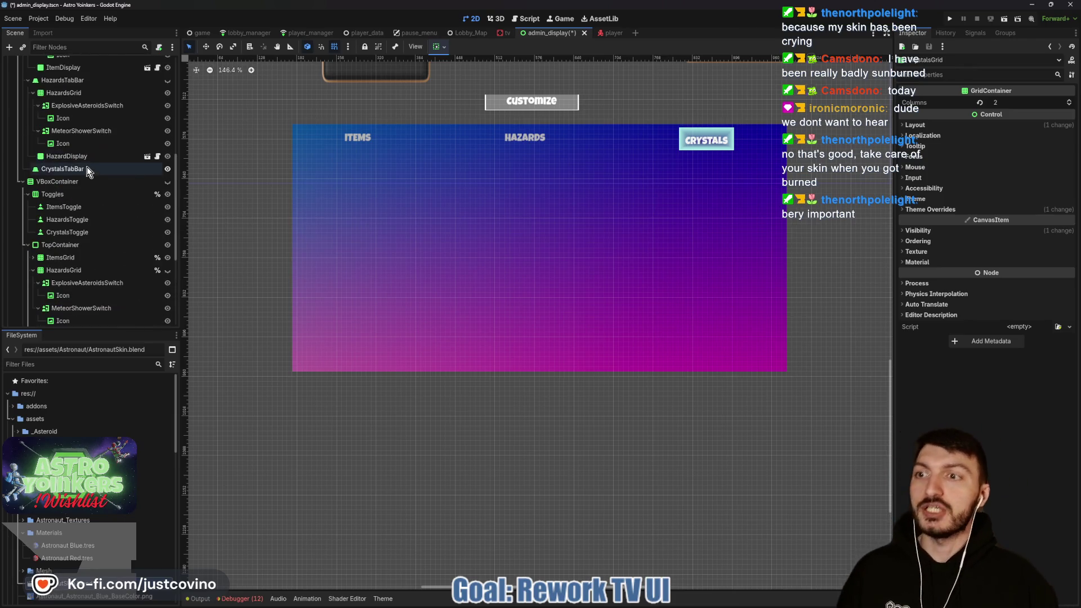
scroll(66, 172, "up", 3)
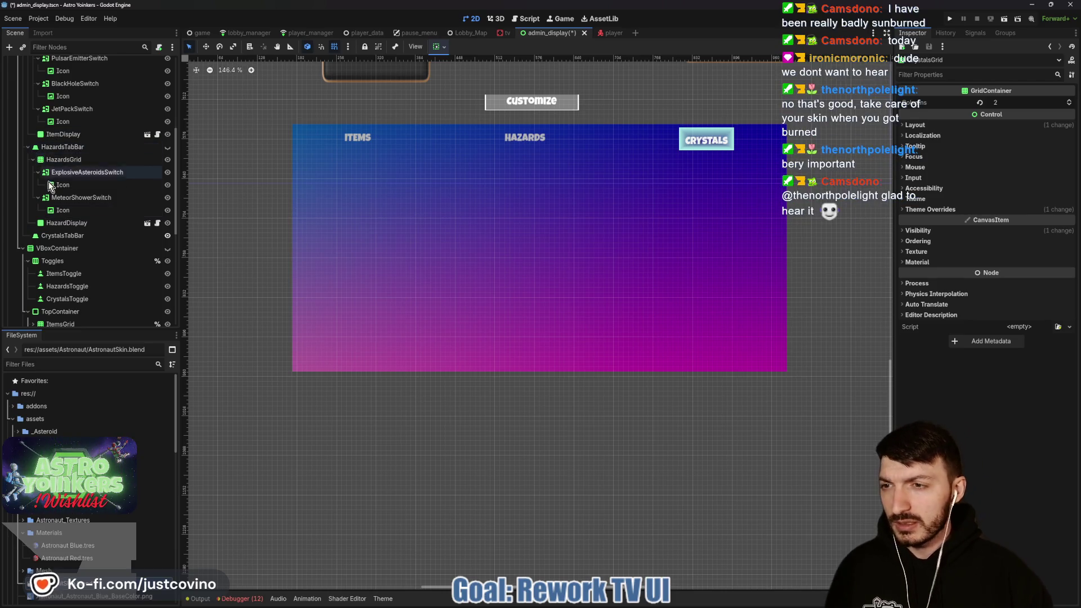
left_click(66, 236)
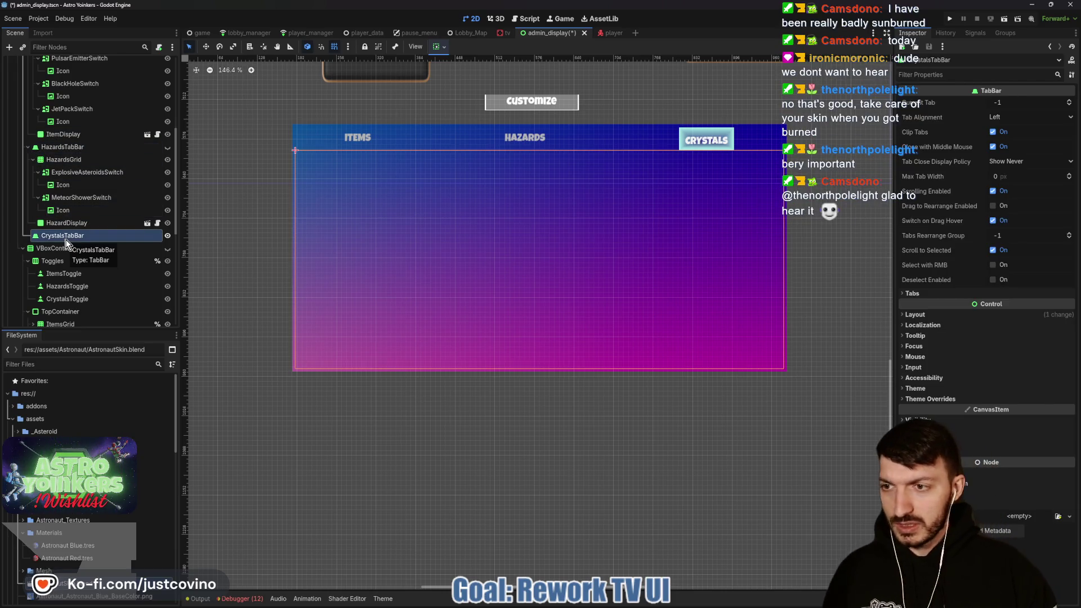
key("ctrl+v")
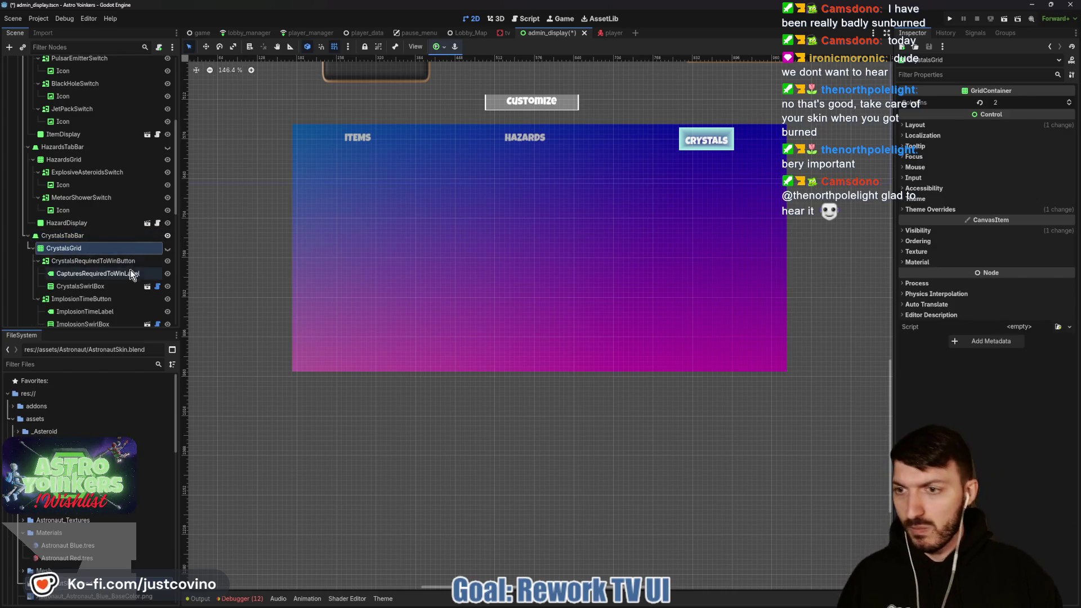
left_click(167, 248)
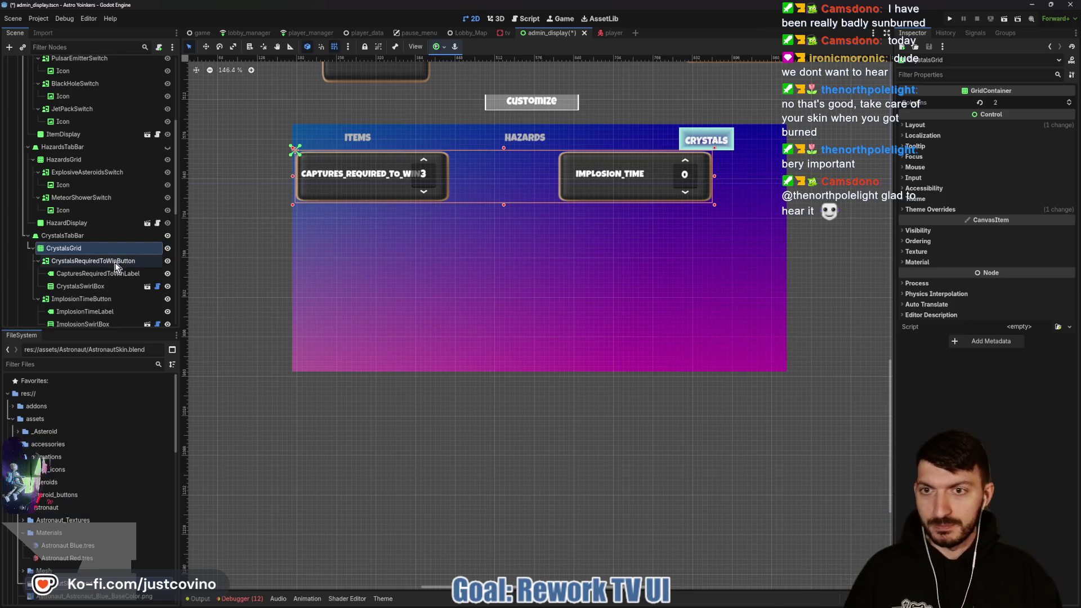
Paste a visible CrystalDisplay panel under CrystalsTabBar, raise it slightly, and save.
scroll(106, 262, "down", 2)
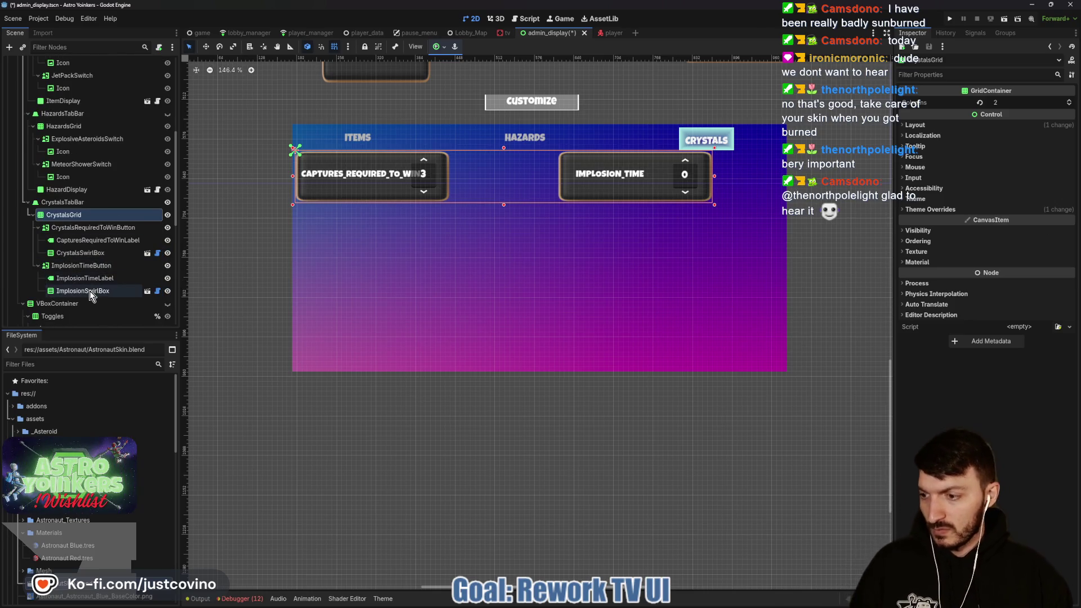
scroll(95, 294, "down", 15)
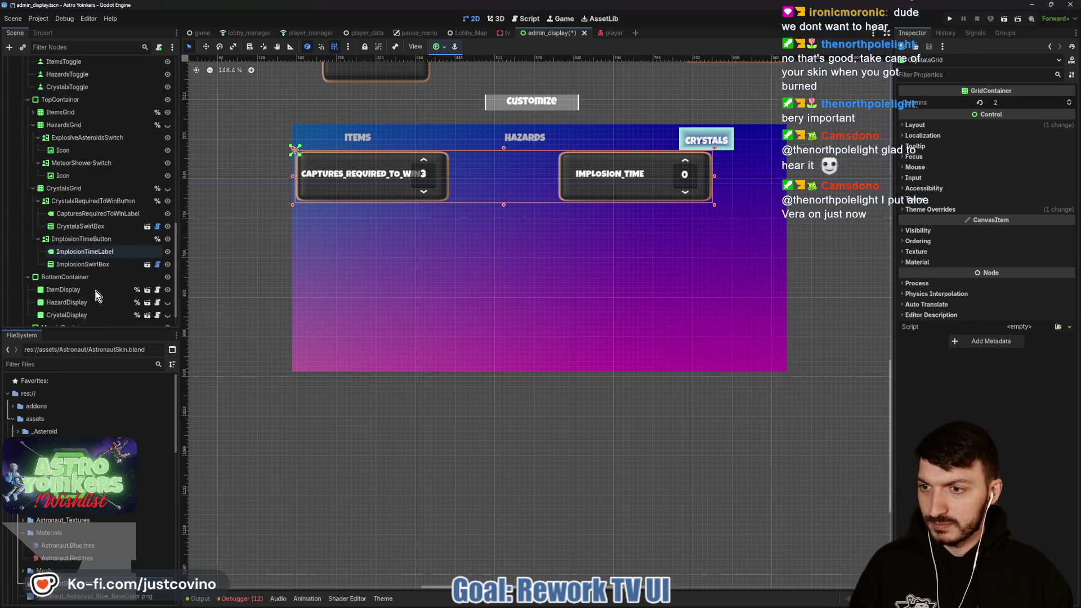
left_click(76, 293)
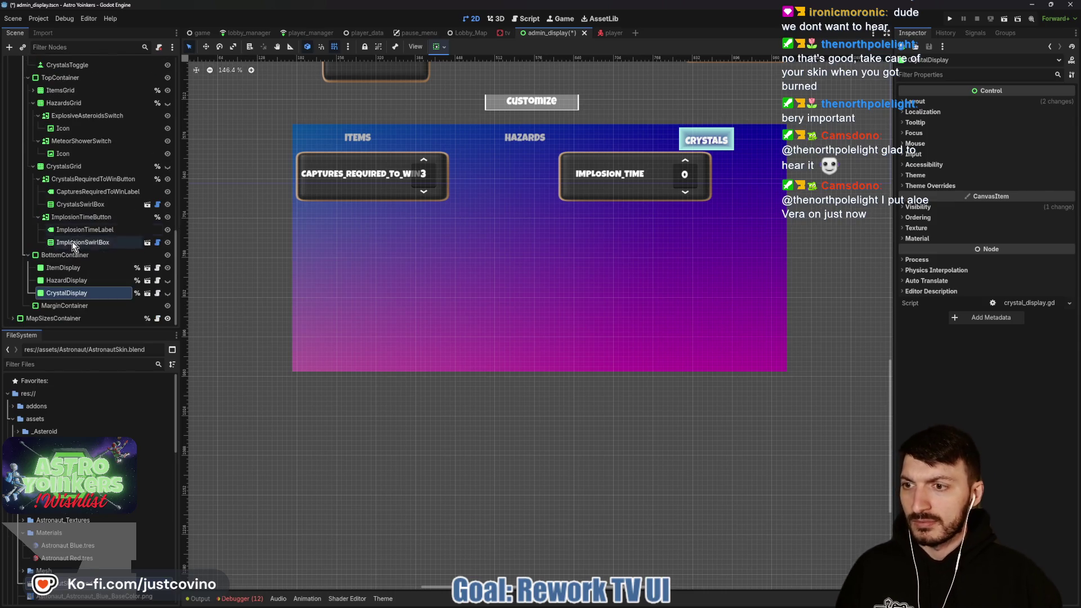
scroll(59, 234, "up", 5)
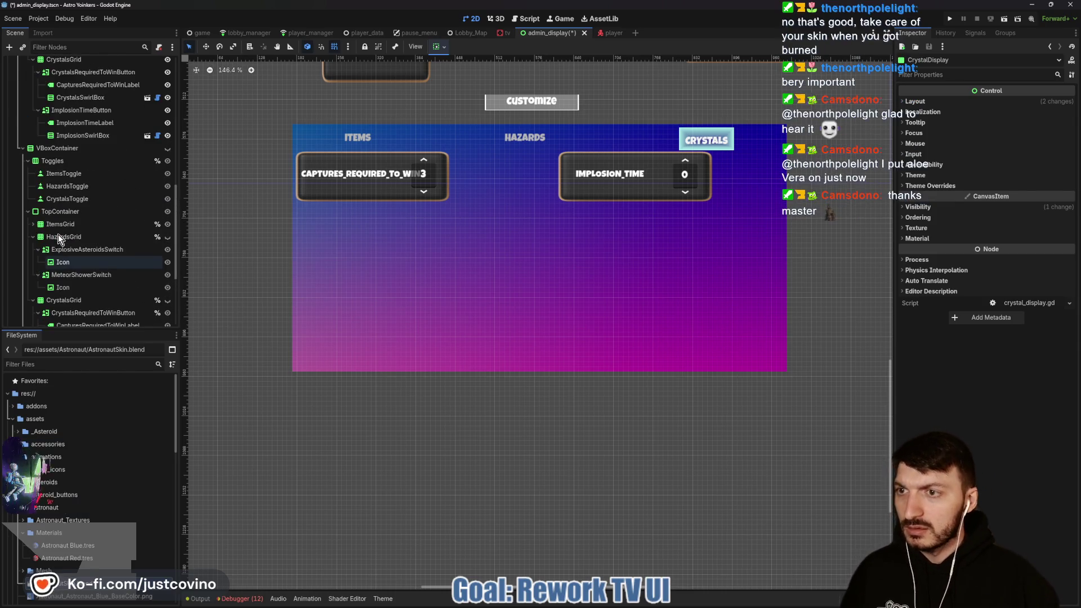
left_click(22, 182)
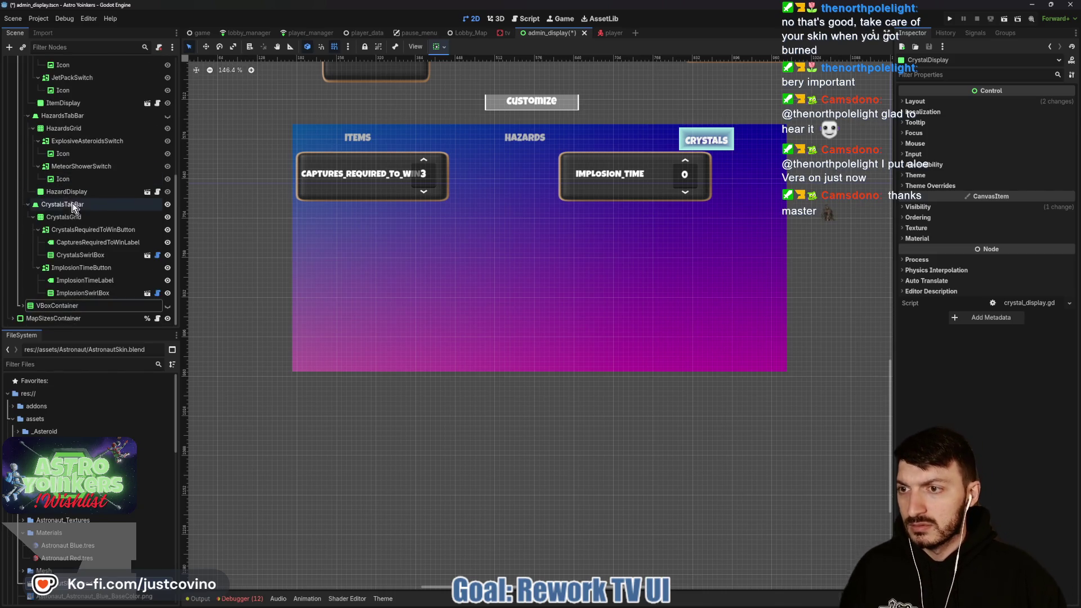
left_click(63, 221)
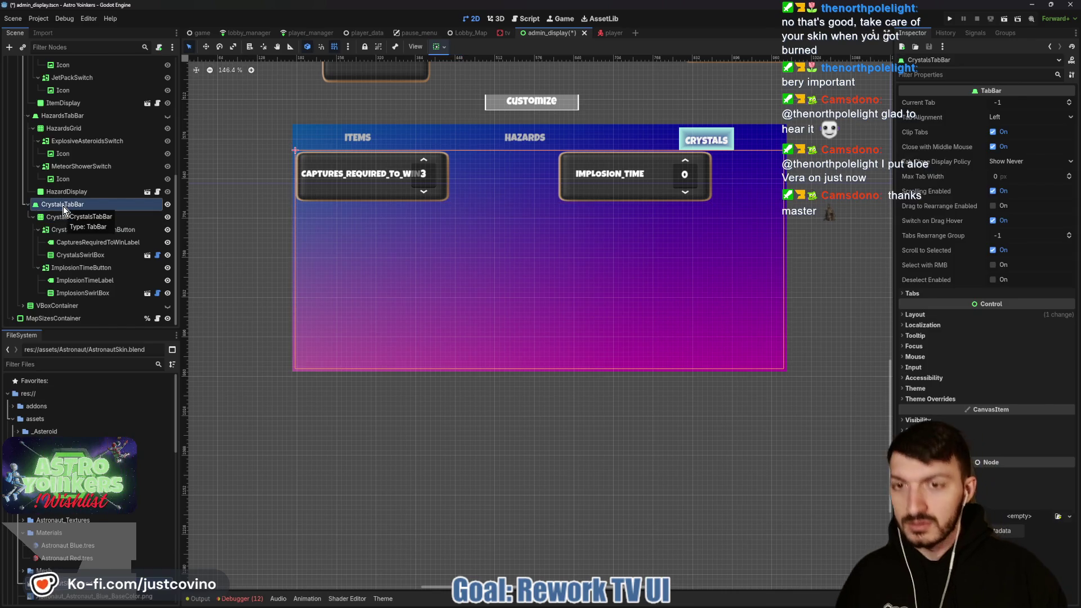
key("ctrl+v")
left_click(167, 307)
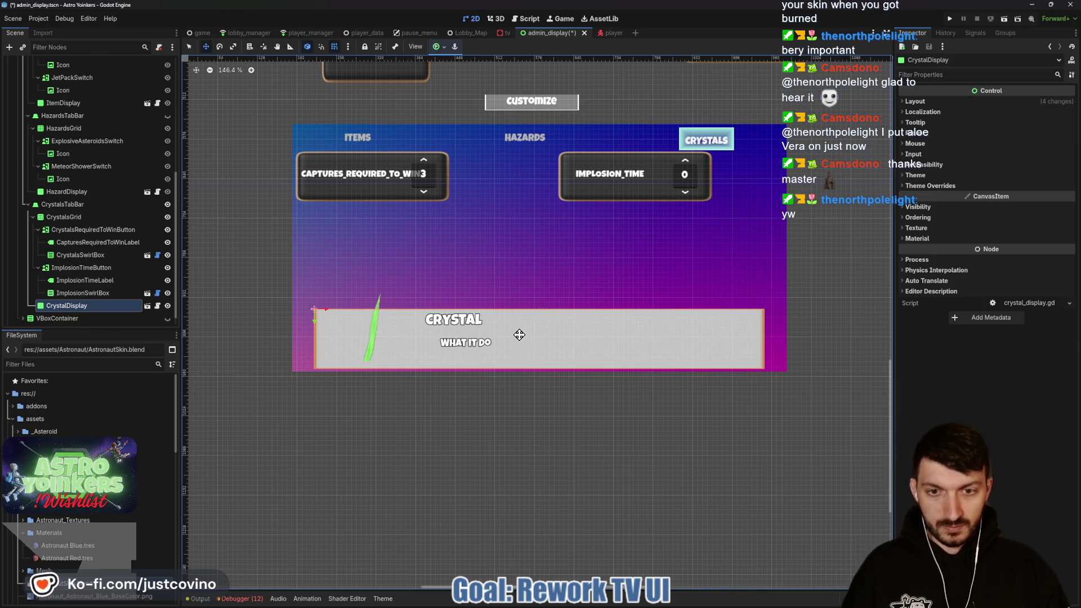
left_click_drag(519, 335, 520, 325)
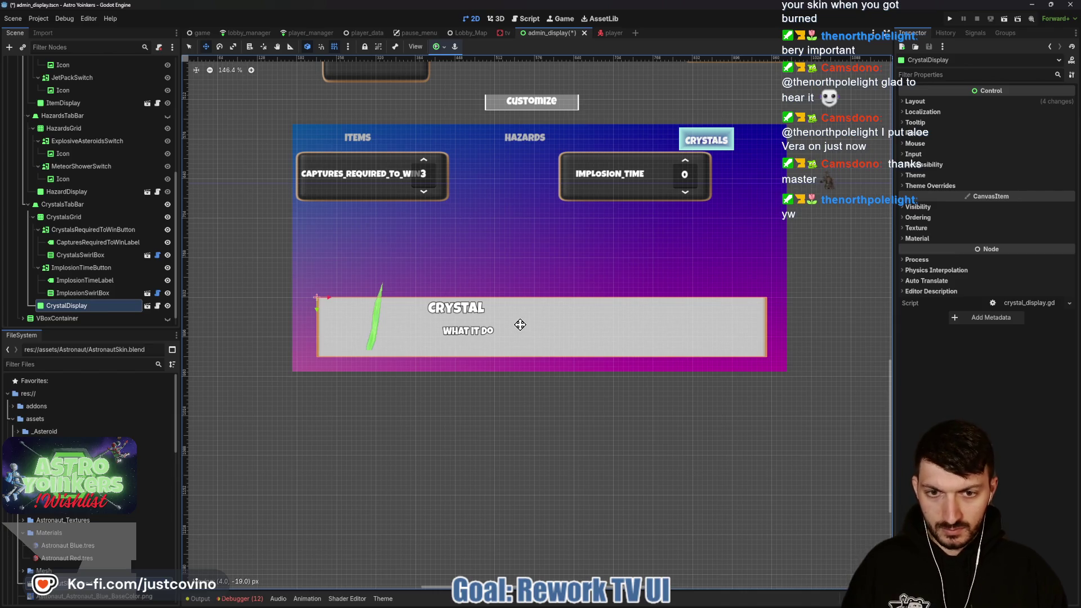
key("ctrl+s")
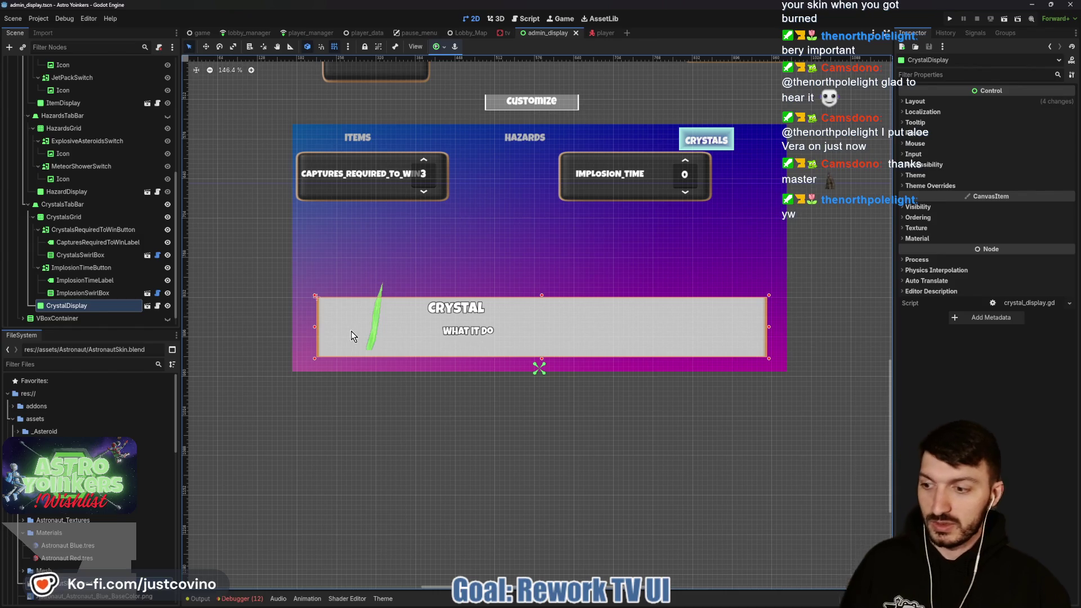
key("q")
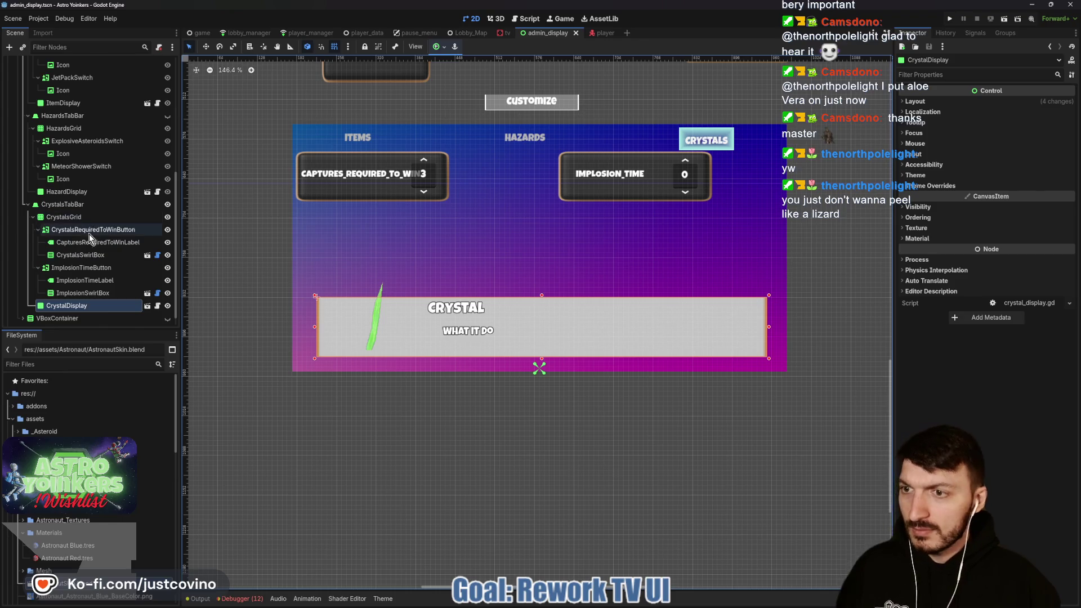
left_click(77, 219)
Move CrystalsGrid down-right toward centre and give both crystal buttons clean_theme.tres.
key("w")
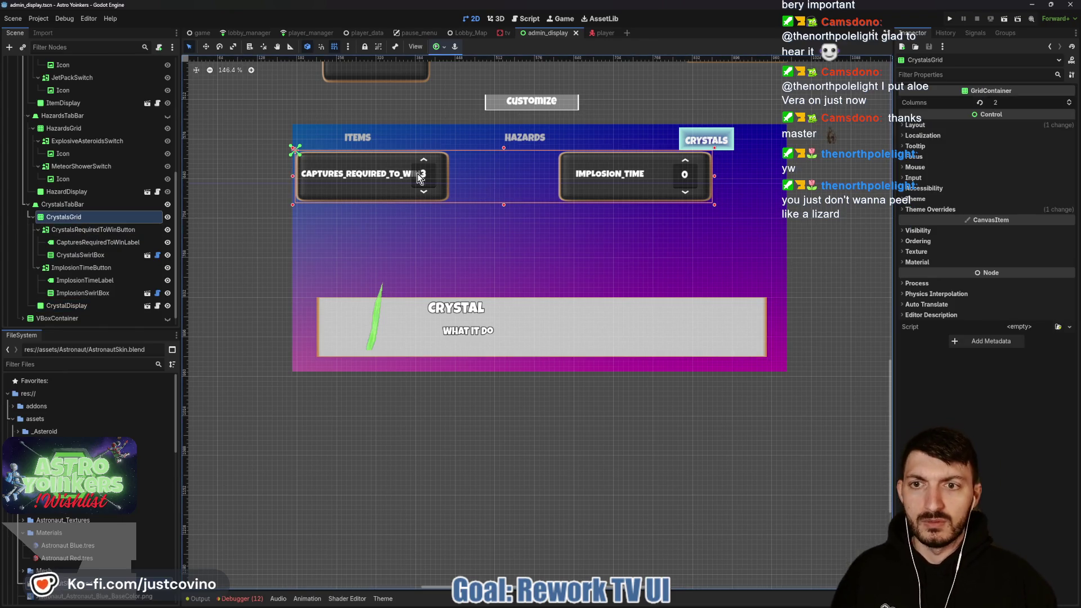
left_click_drag(488, 171, 520, 217)
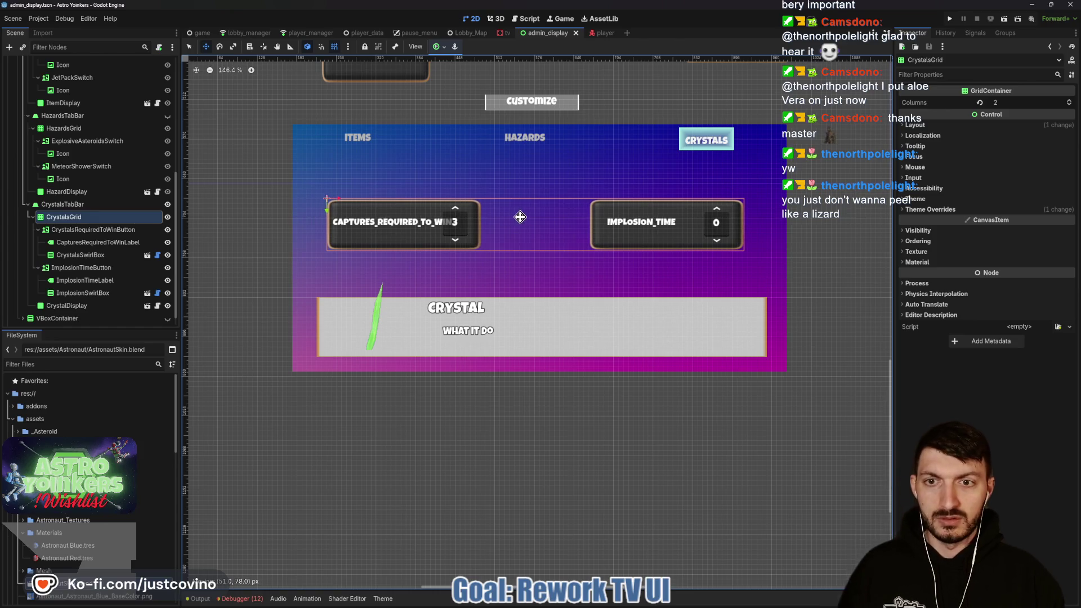
left_click(85, 231)
left_click(85, 267, "ctrl")
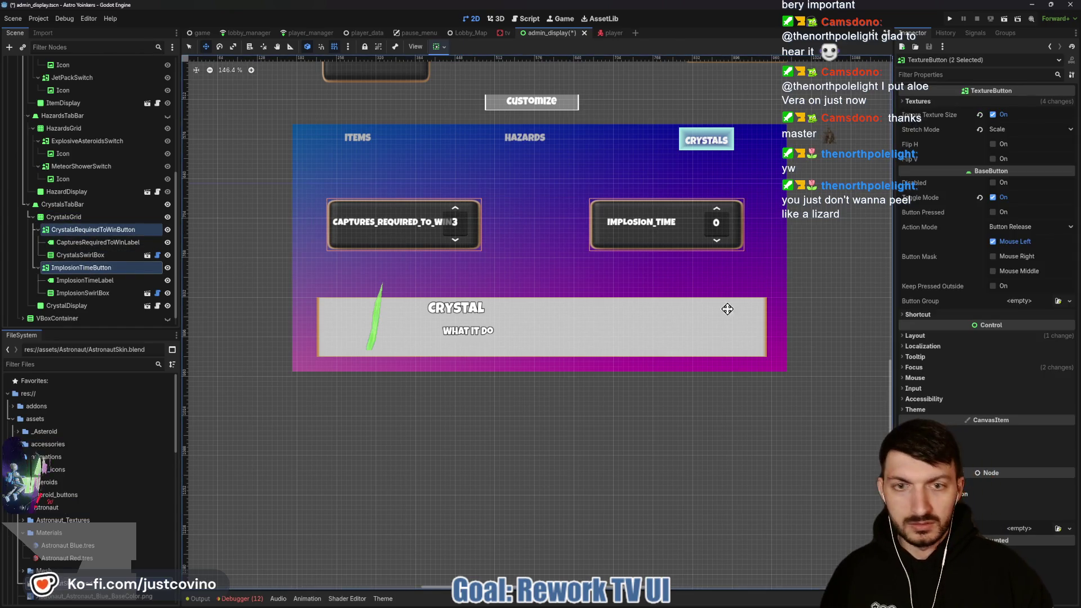
left_click(917, 409)
left_click(1031, 420)
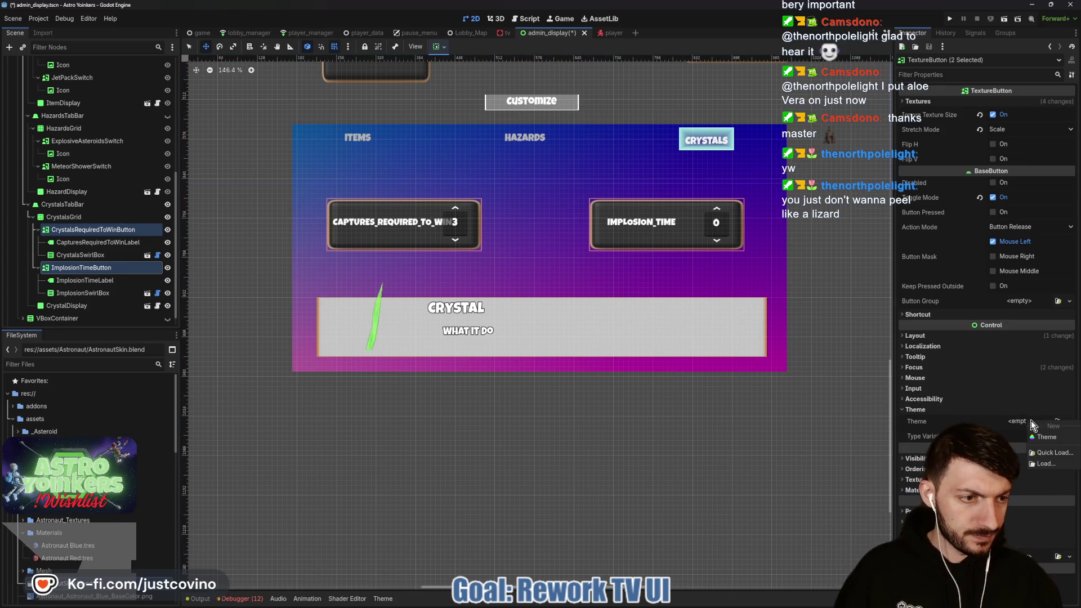
left_click(1045, 453)
double_click(462, 221)
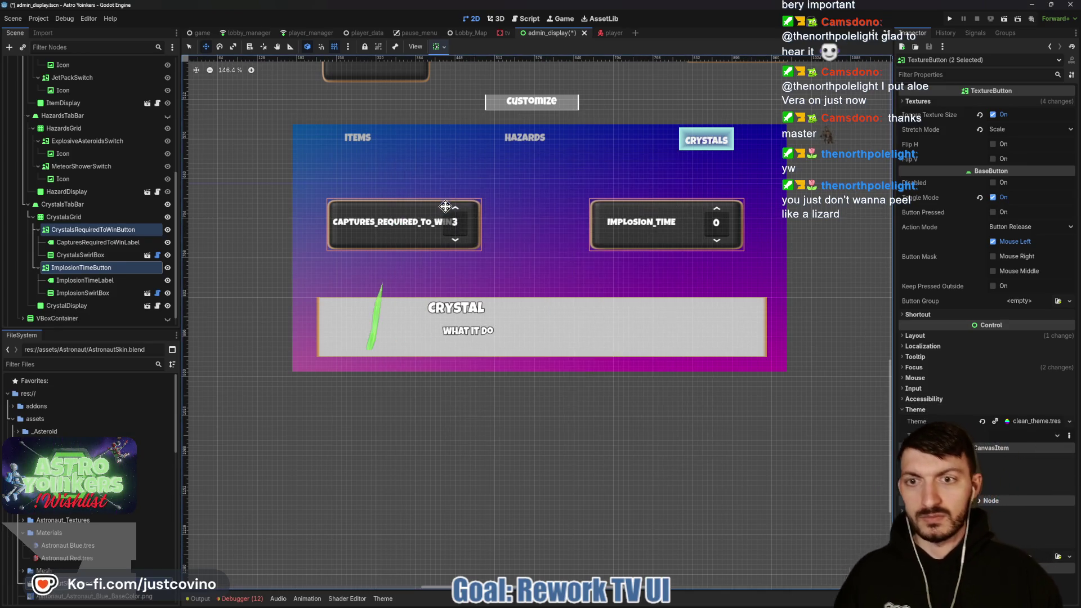
left_click(1031, 421)
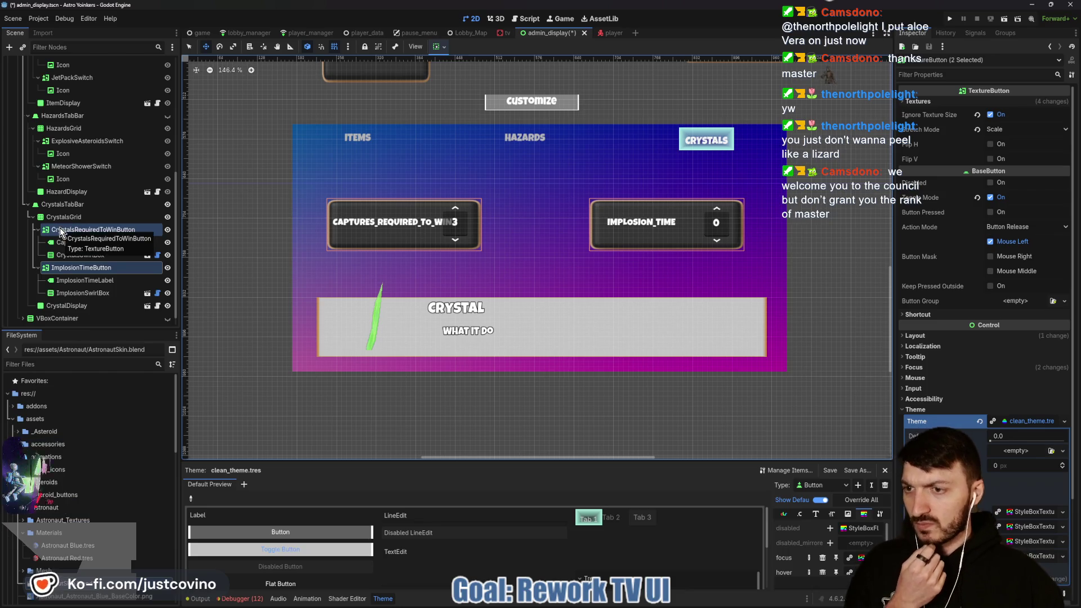
left_click(115, 257)
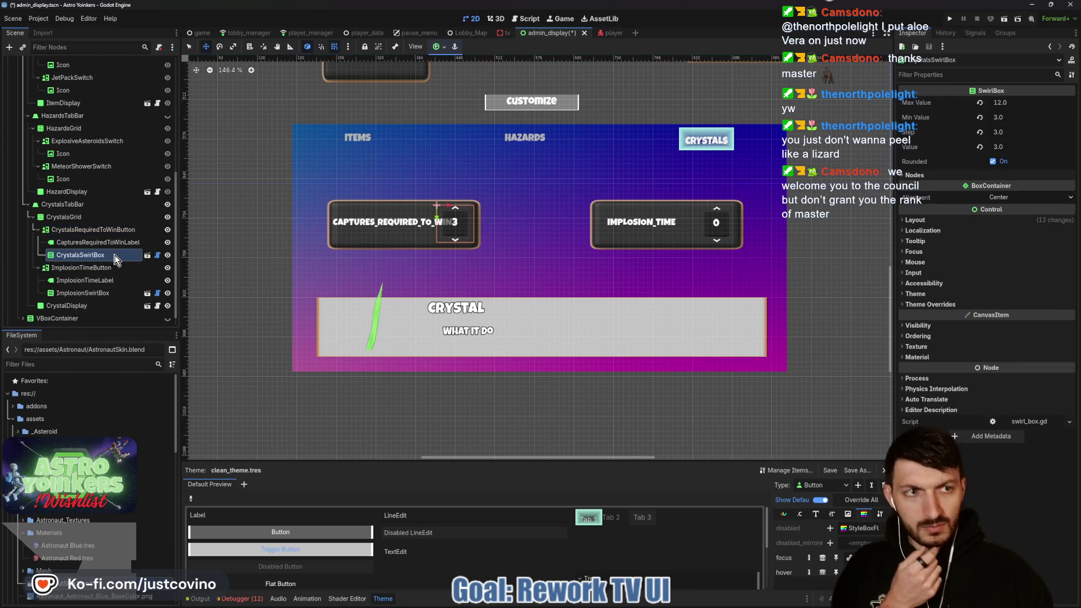
left_click(919, 178)
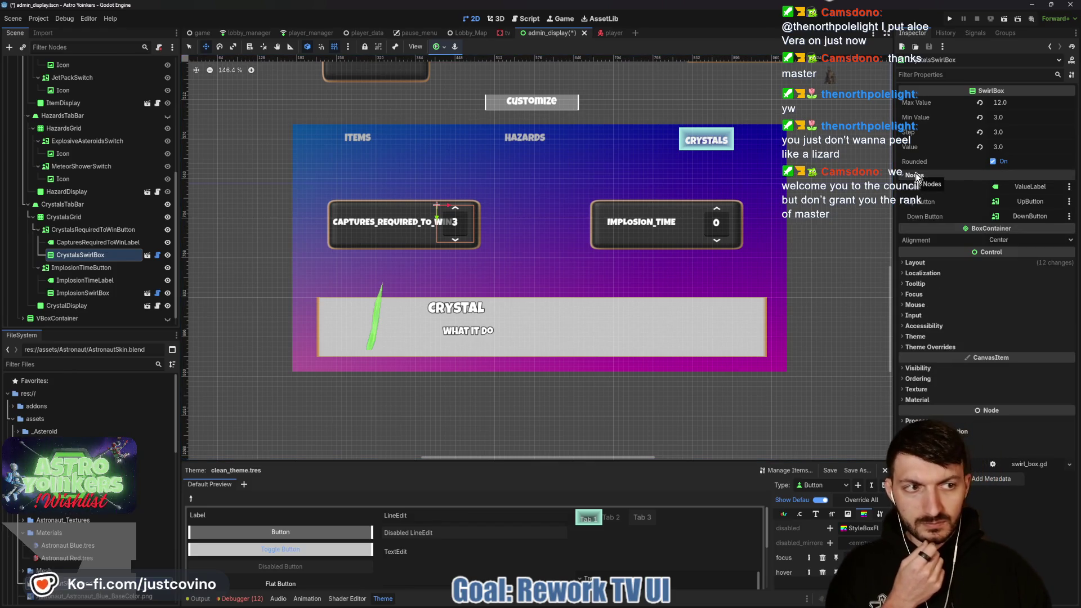
left_click(921, 174)
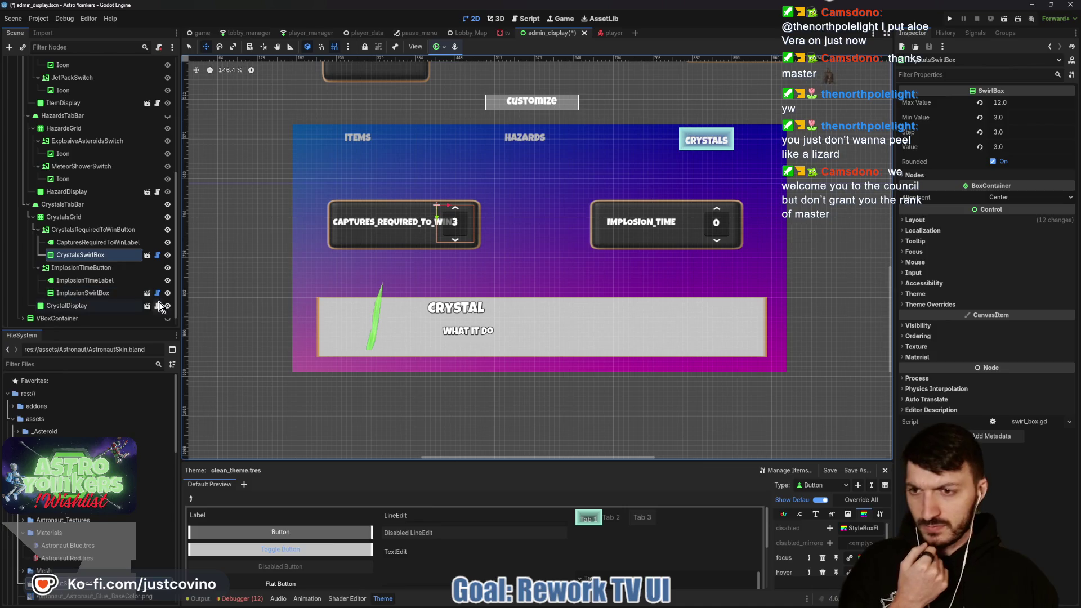
left_click(116, 305)
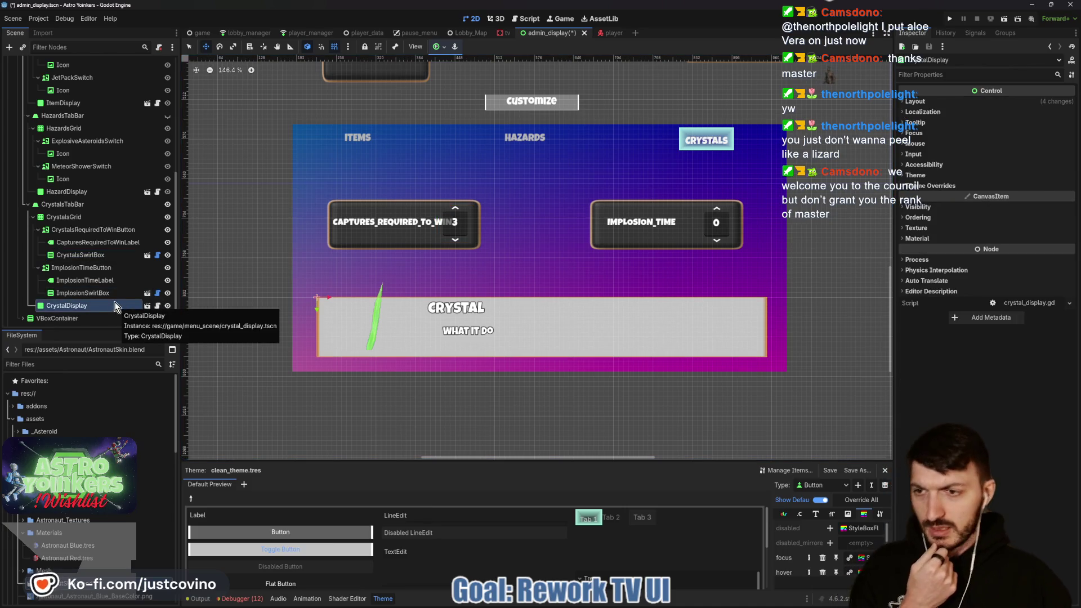
left_click(69, 167)
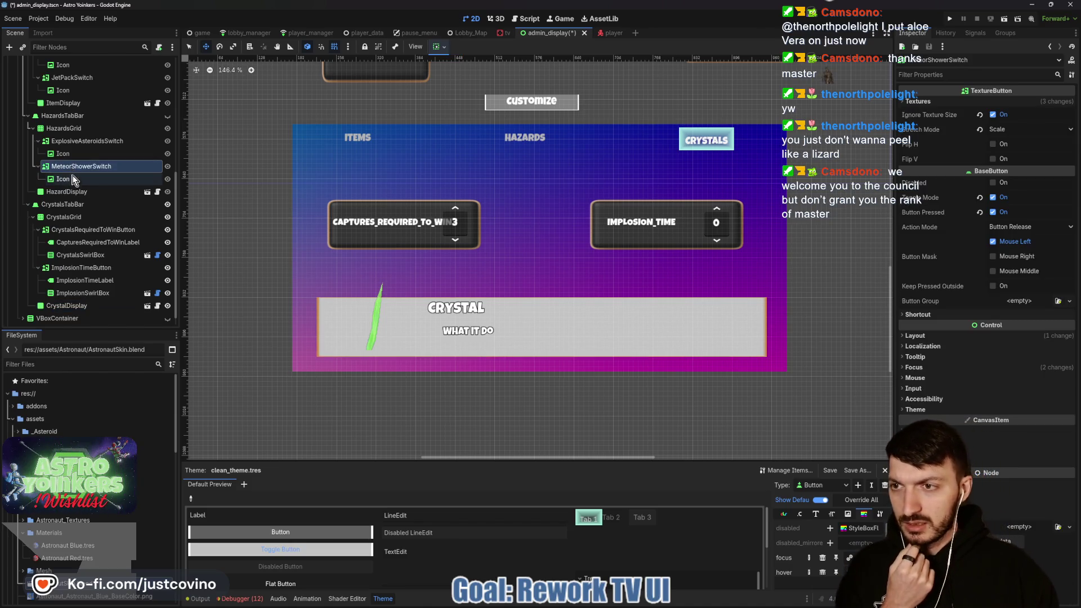
left_click(78, 232)
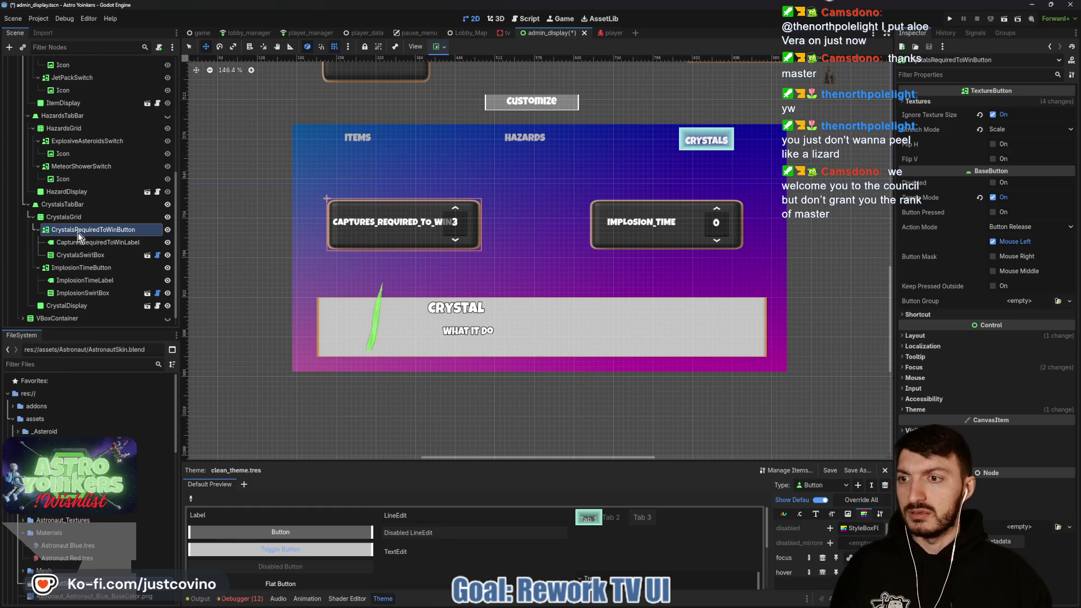
left_click(83, 267, "ctrl")
right_click(84, 270)
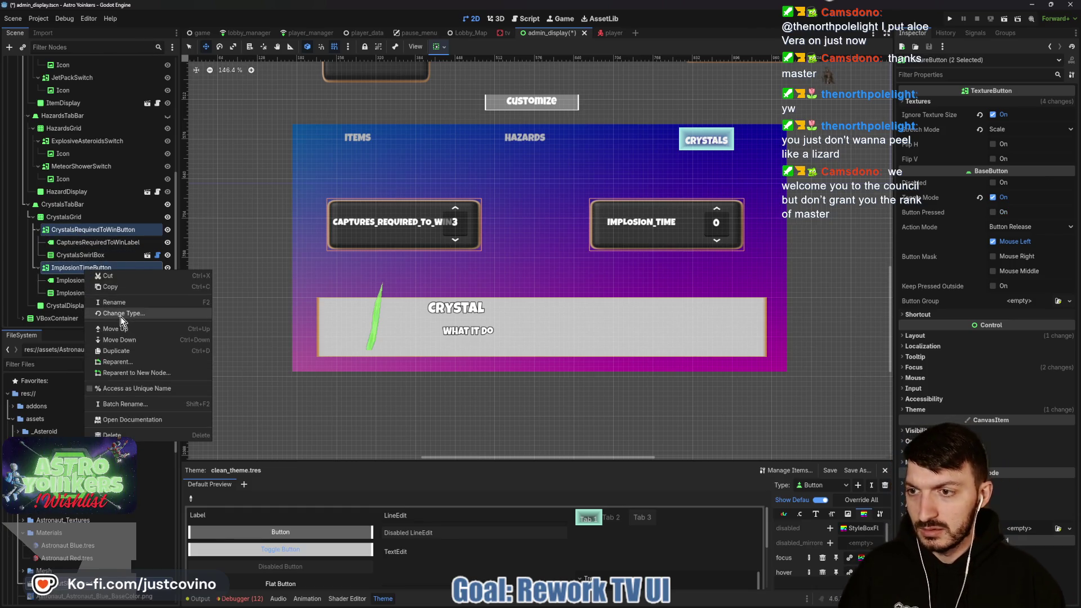
Convert ImplosionTimeButton and CrystalsRequiredToWinButton to the Button node type.
left_click(120, 318)
type("button")
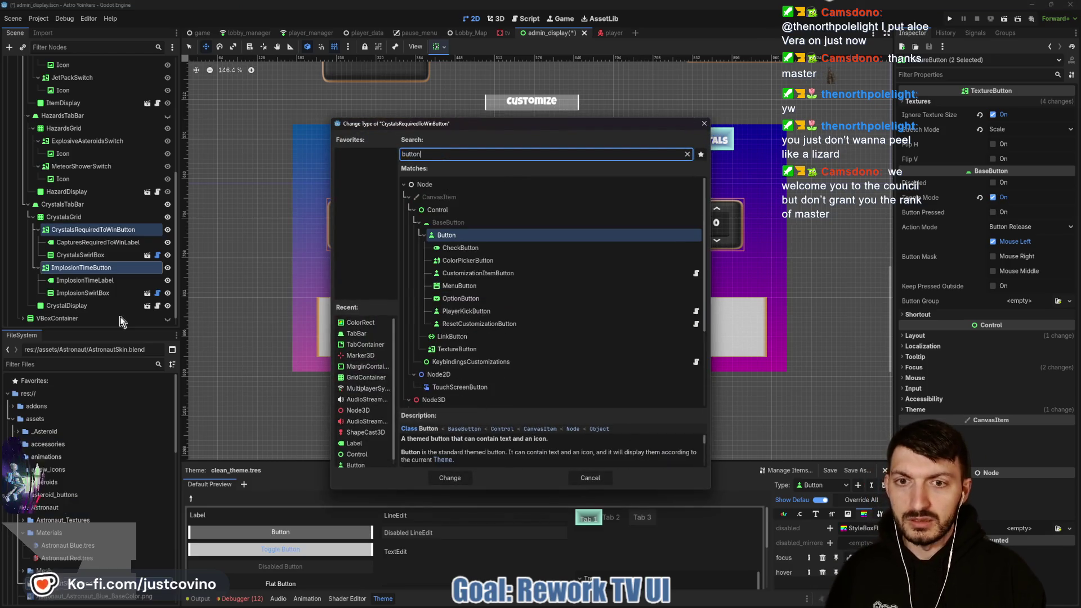
key("Return")
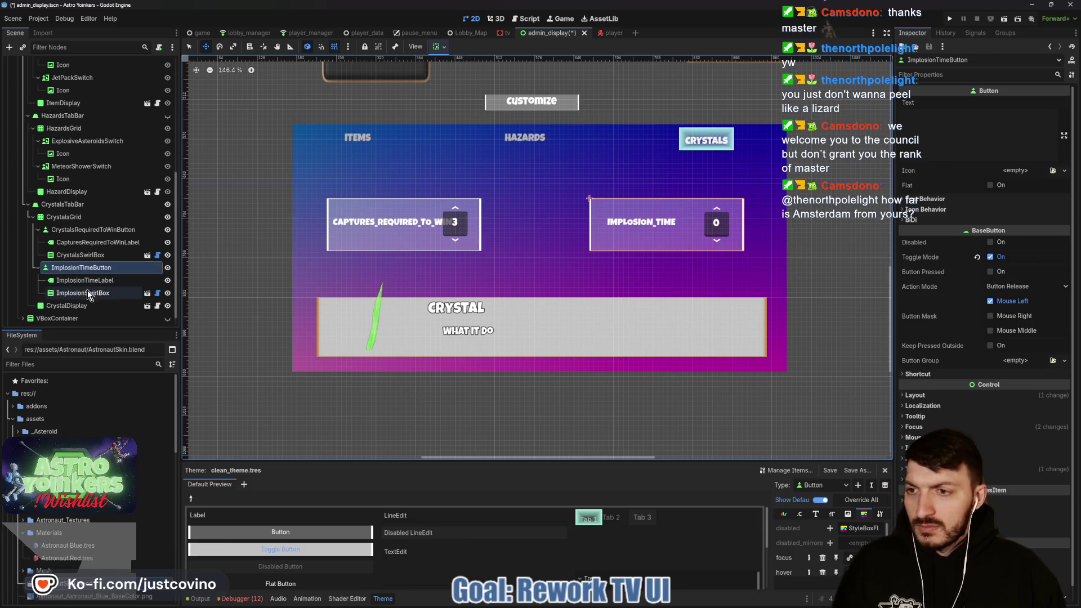
Set CrystalsRequiredToWinButton's Autowrap Mode to Word, after trying Arbitrary and Smart.
left_click(78, 229)
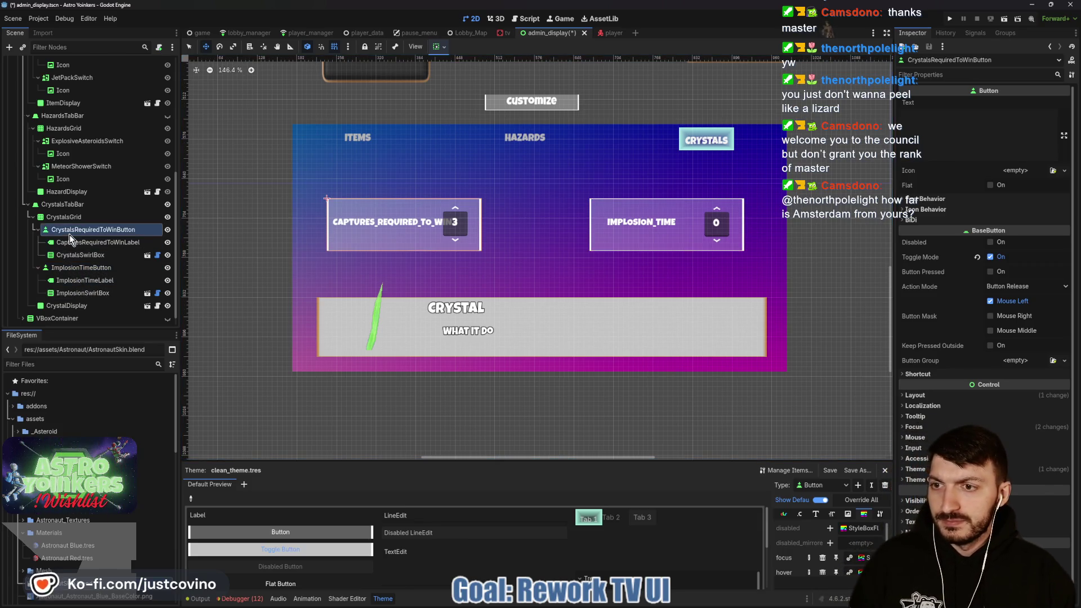
left_click(950, 203)
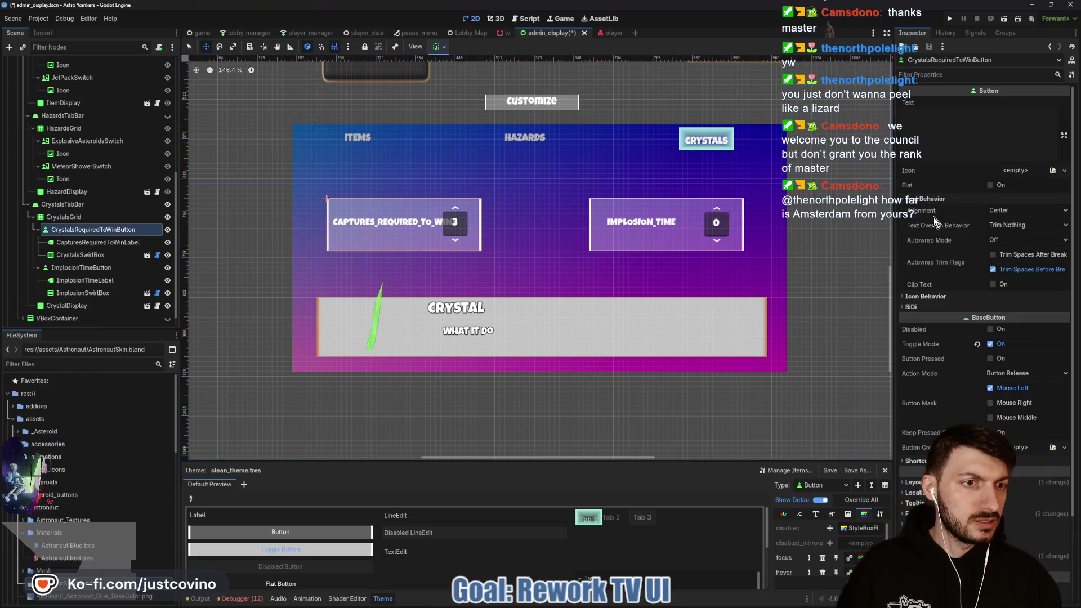
left_click(1004, 238)
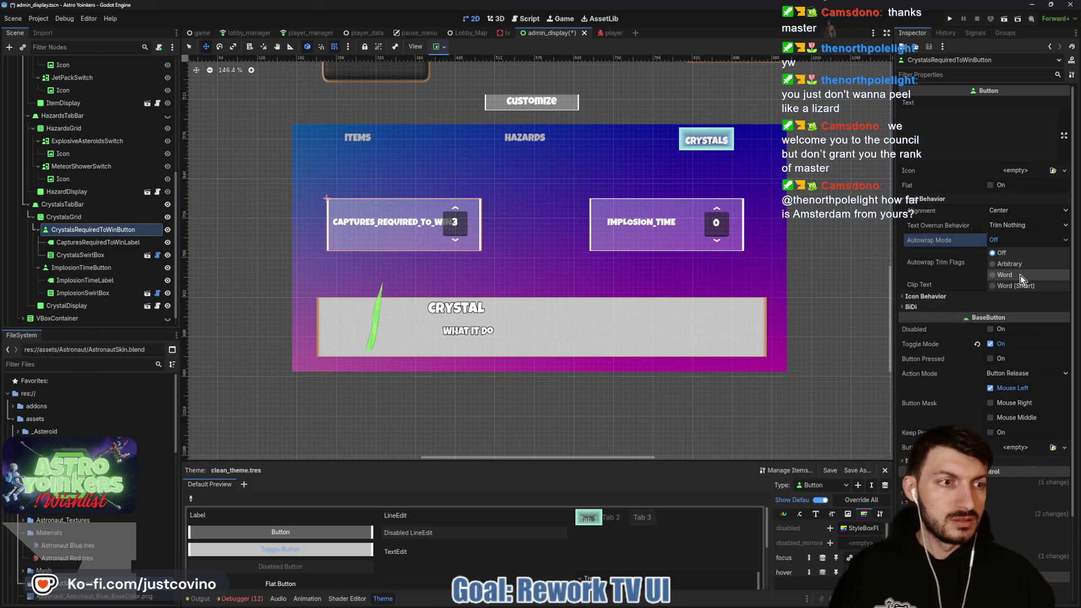
left_click(1021, 275)
left_click(1005, 240)
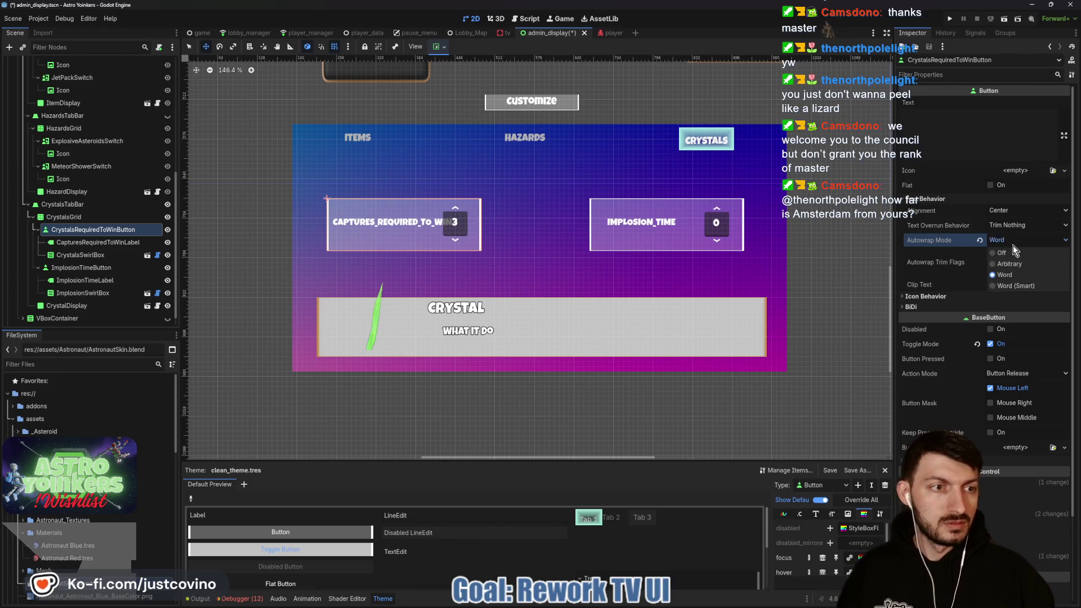
left_click(1018, 261)
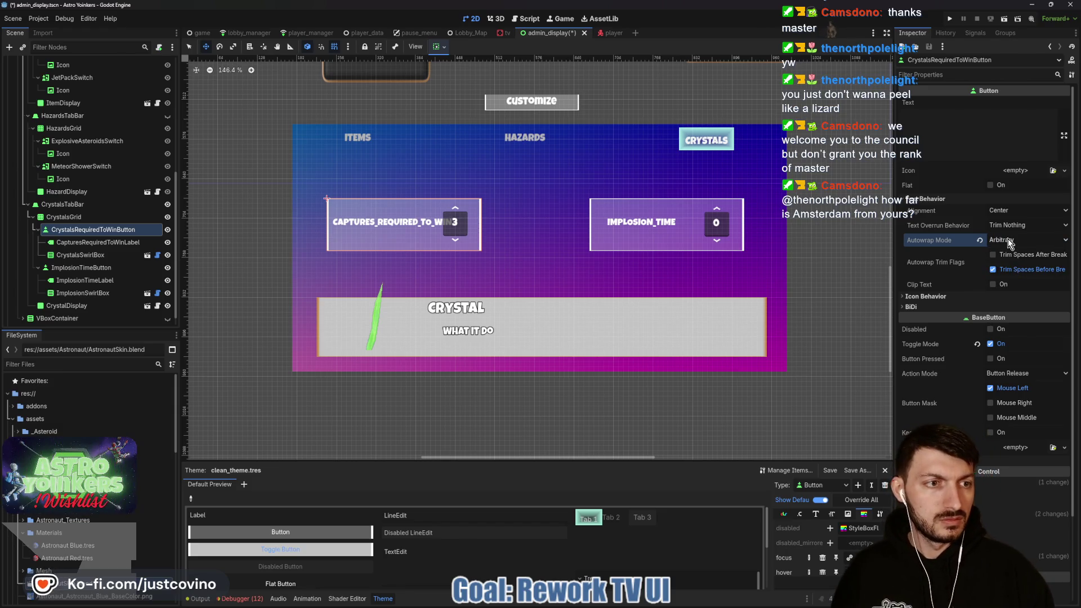
left_click(1008, 241)
left_click(1016, 286)
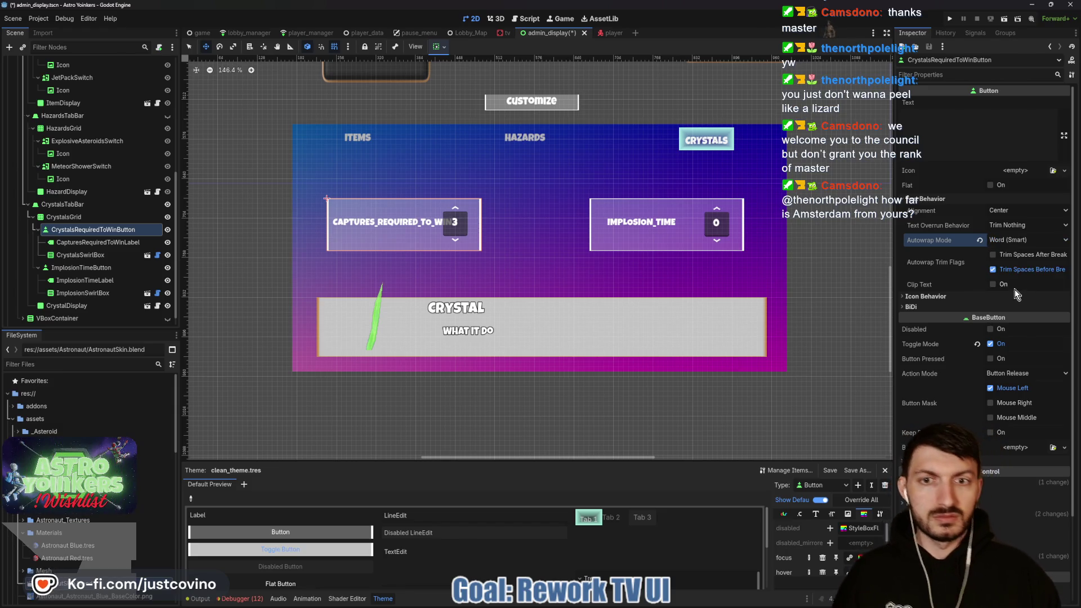
left_click(997, 241)
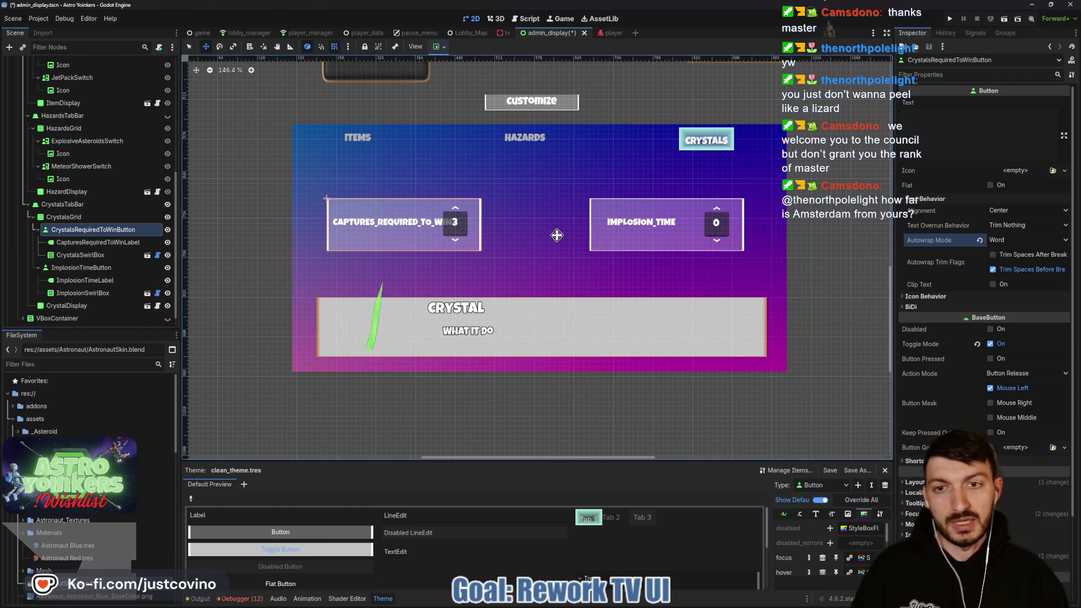
Save the admin_display scene and select the CrystalsGrid, then CrystalDisplay.
key("ctrl+s")
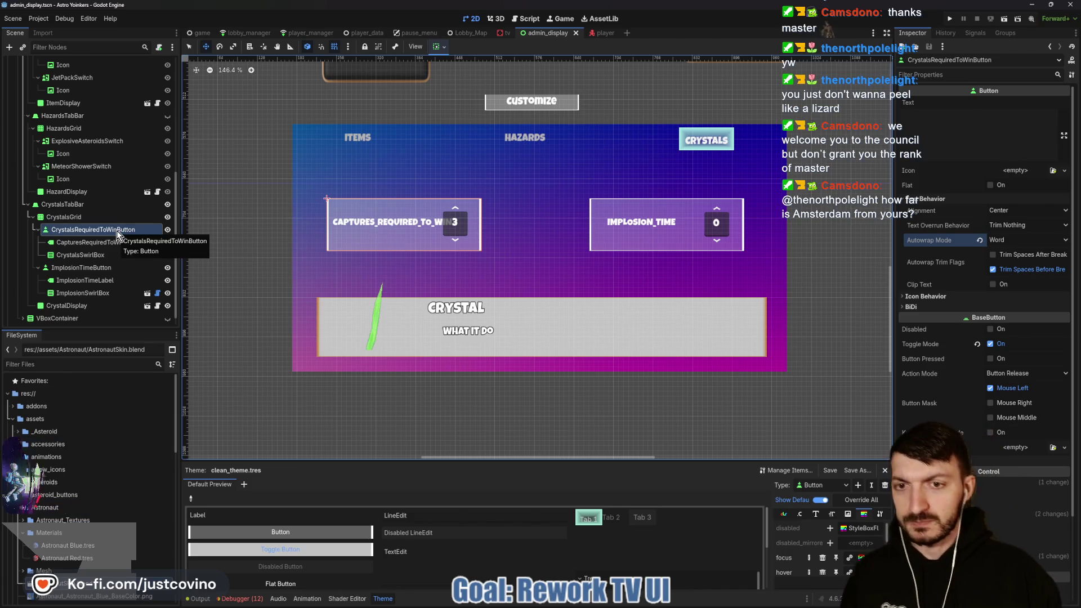
key("Up")
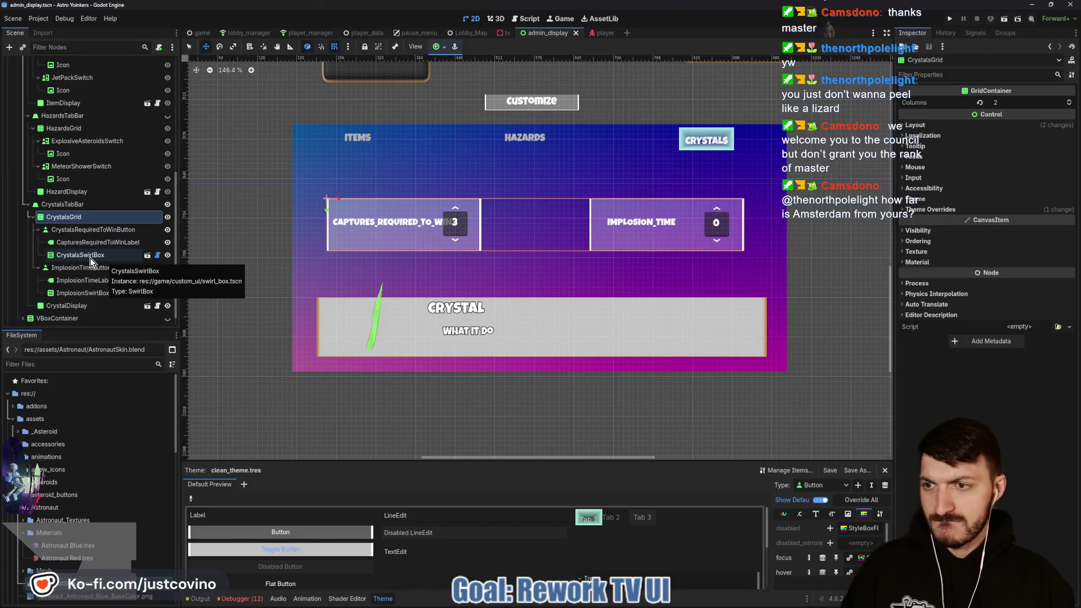
left_click(104, 308)
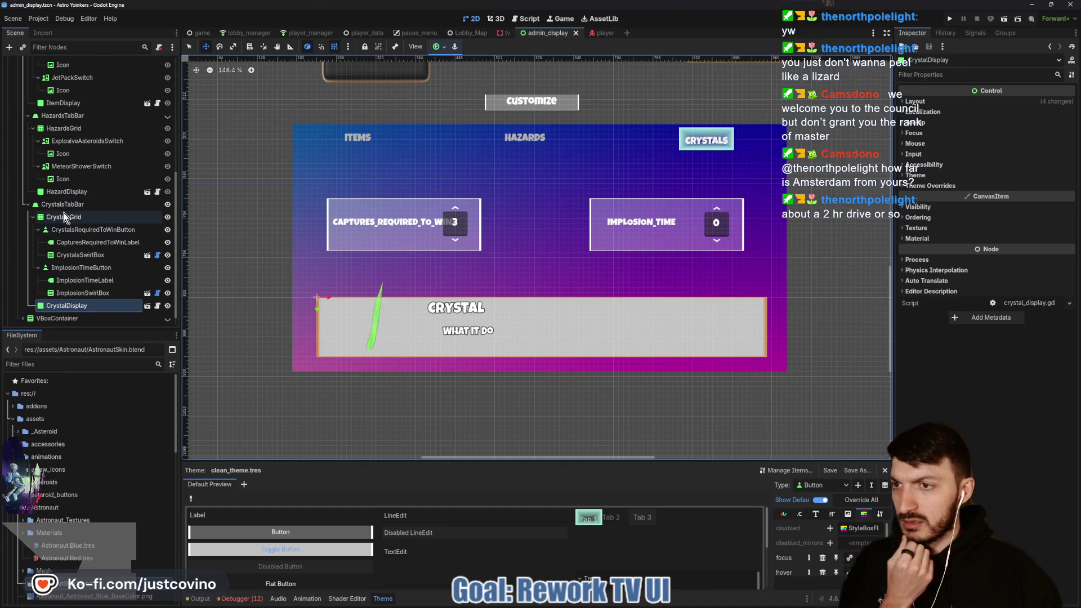
Collapse the ItemsTabBar, HazardsTabBar and CrystalsTabBar branches in the Scene dock.
scroll(63, 213, "up", 5)
left_click(26, 120)
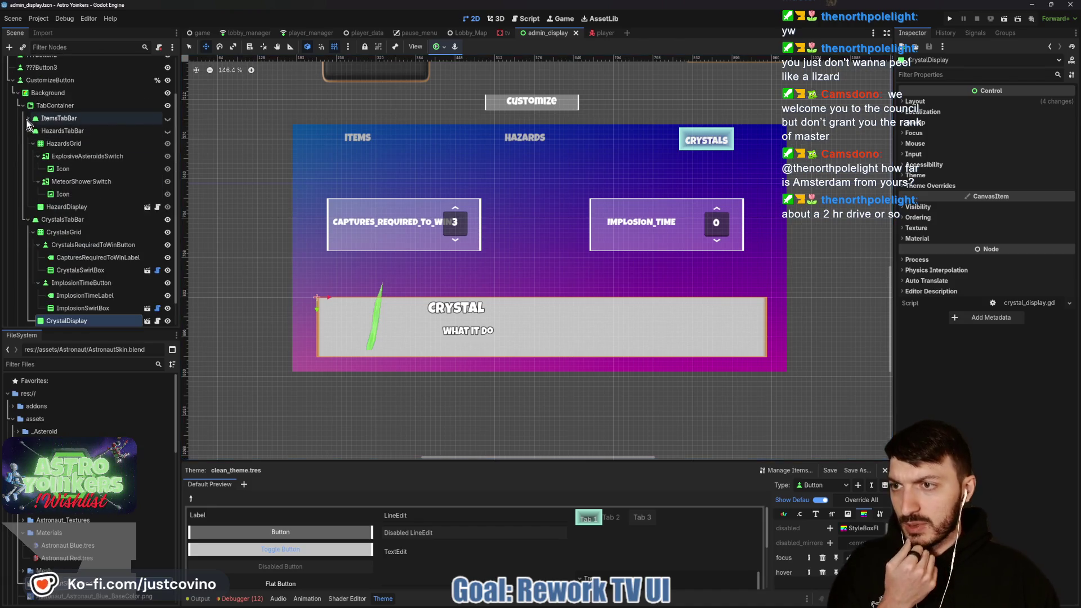
left_click(28, 133)
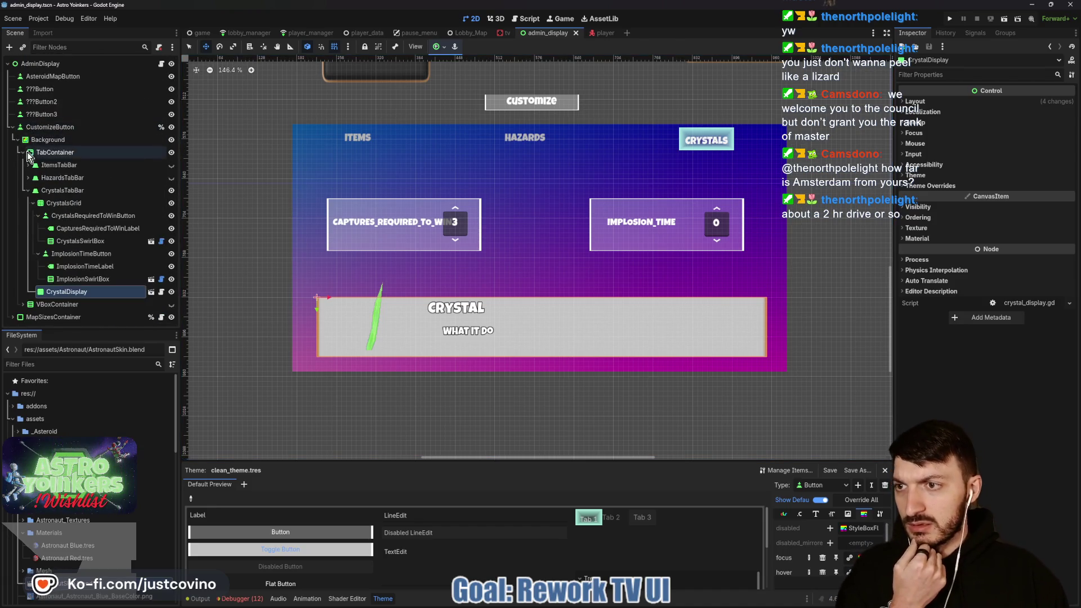
left_click(28, 190)
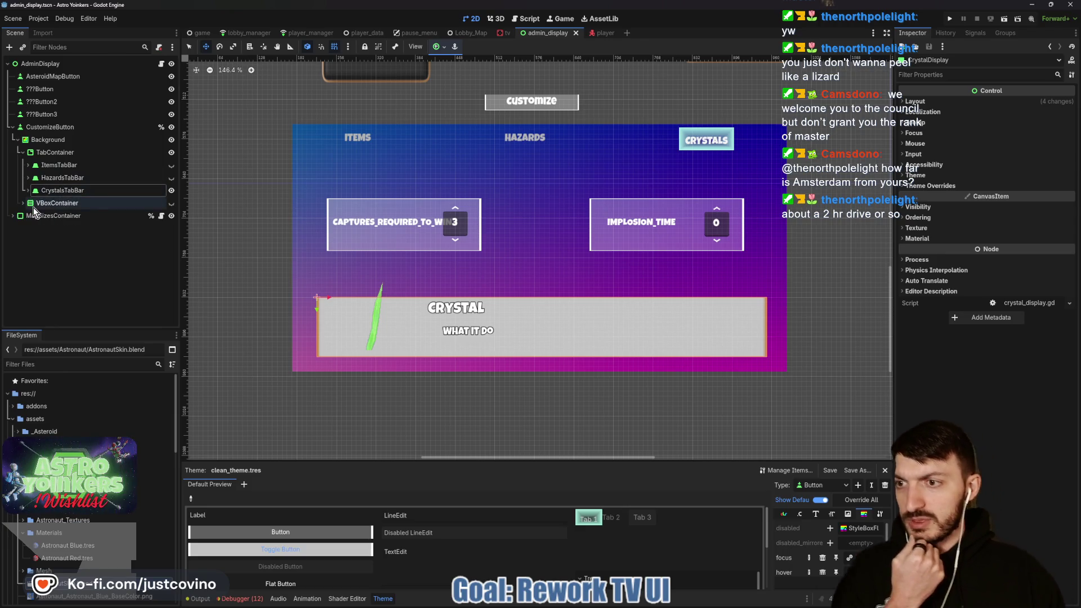
left_click(60, 169)
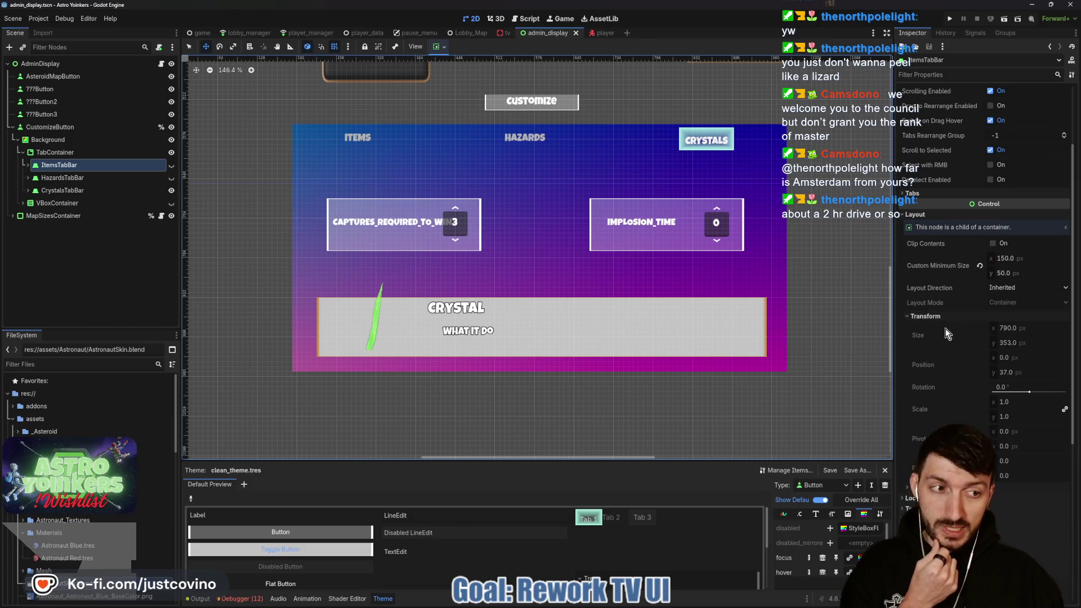
Try a 900 px width on the TabContainer, then undo it back to 790 px.
left_click(92, 154)
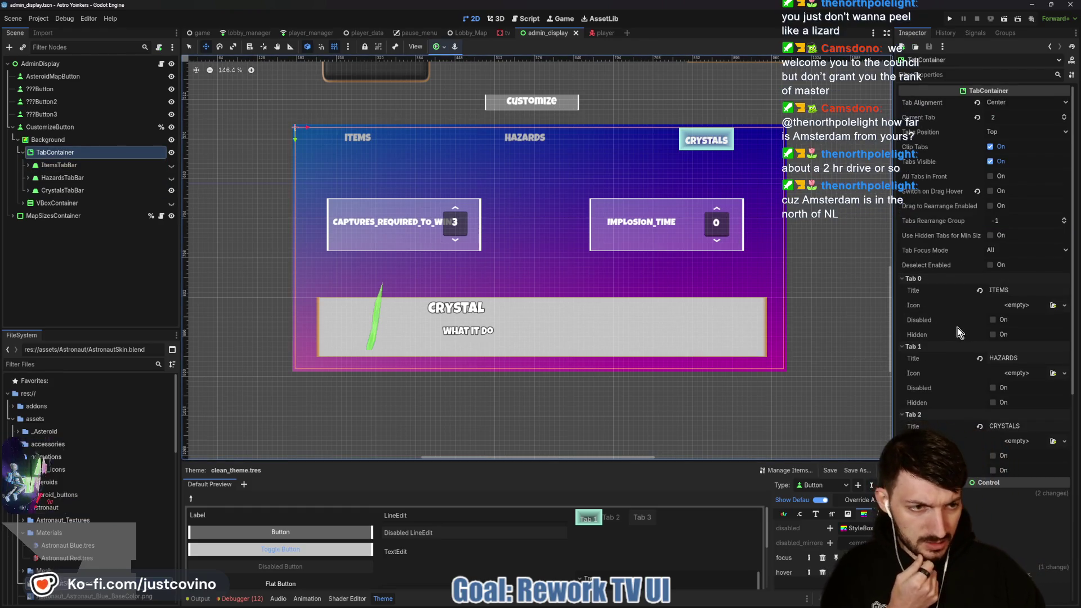
scroll(946, 328, "down", 3)
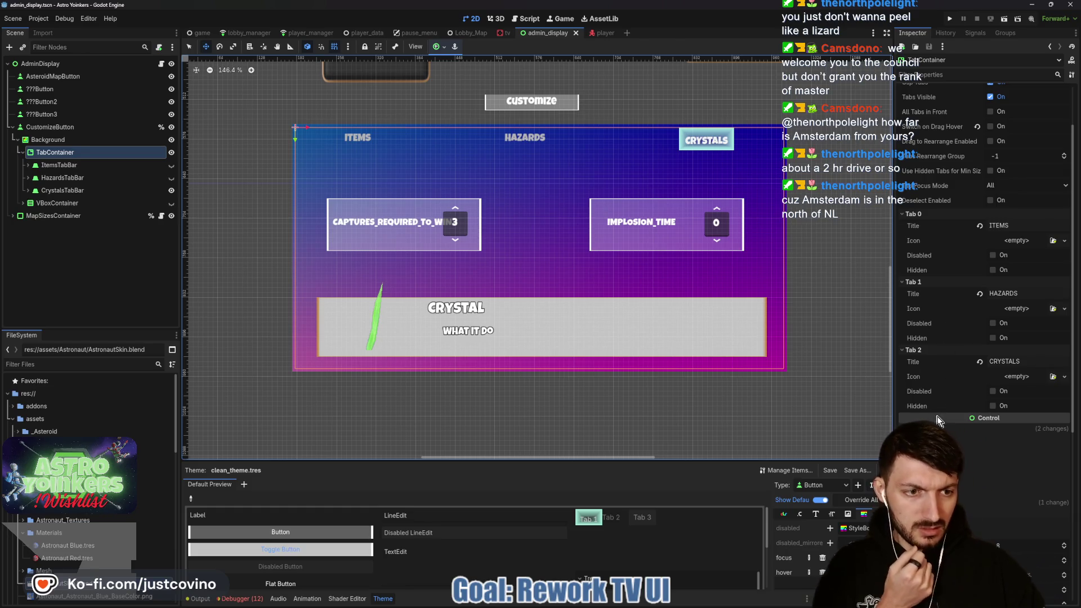
left_click(937, 426)
scroll(941, 408, "down", 5)
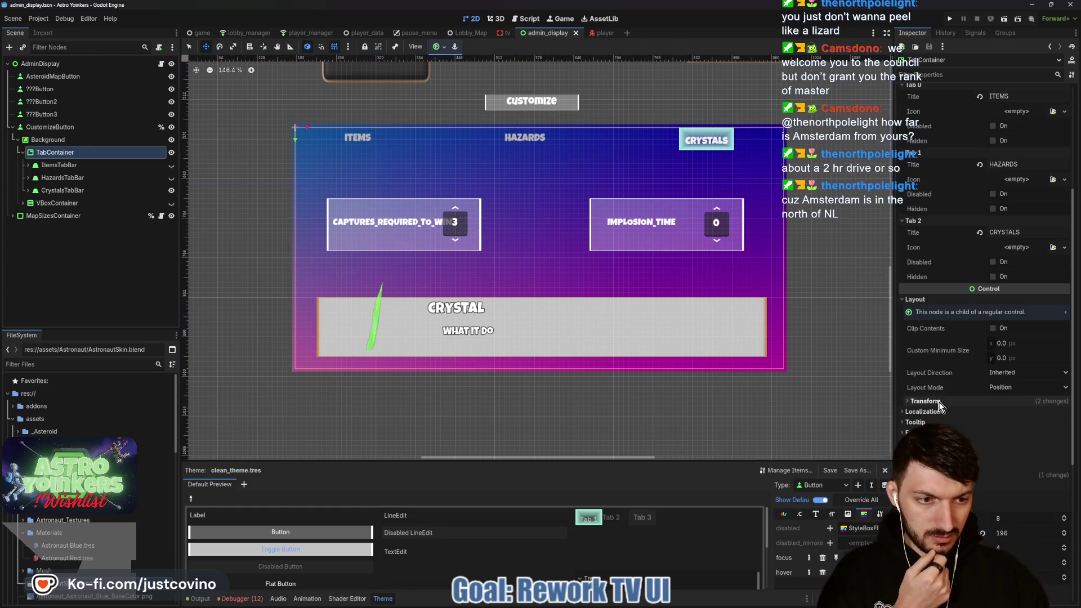
left_click(941, 403)
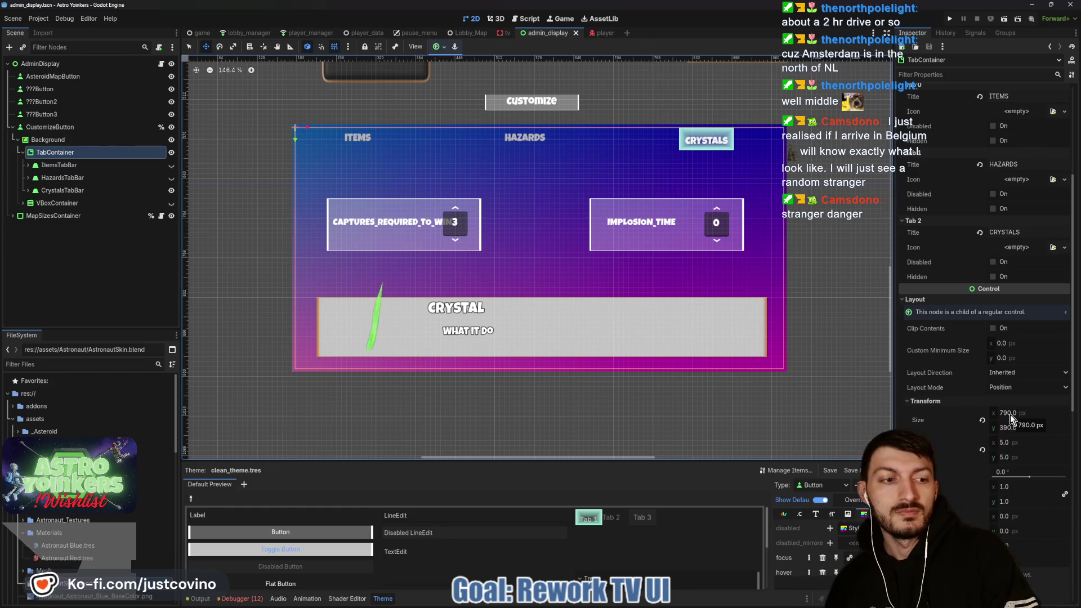
left_click(1010, 414)
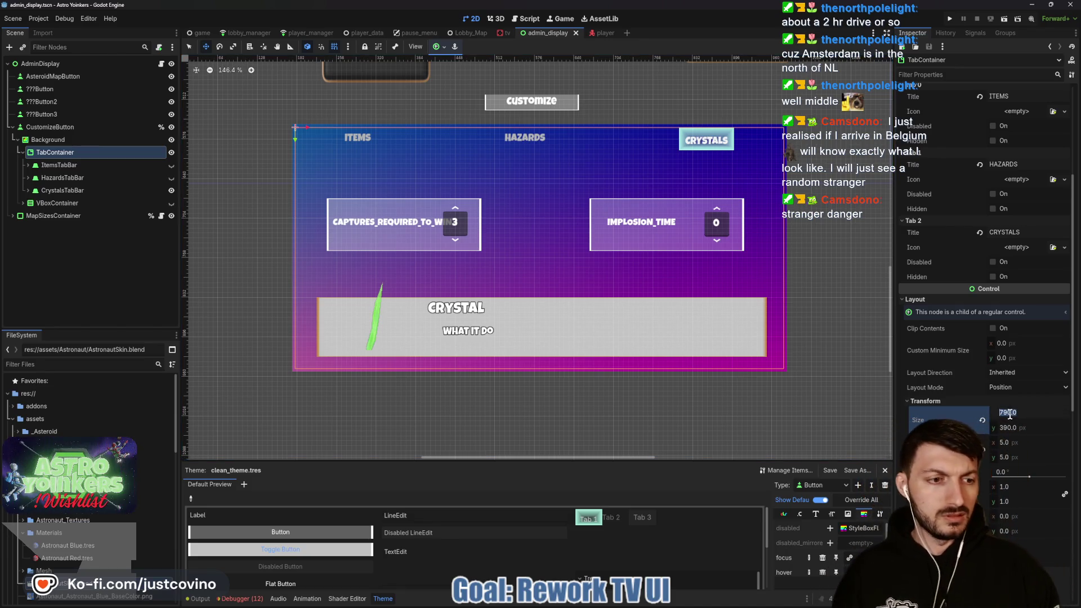
type("800")
key("Return")
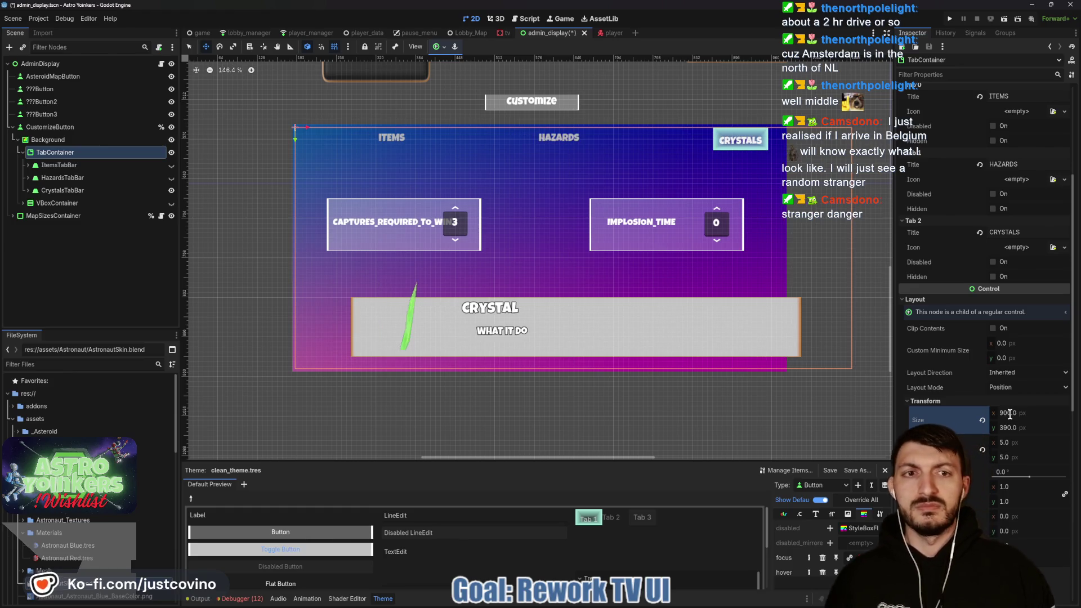
key("ctrl+z")
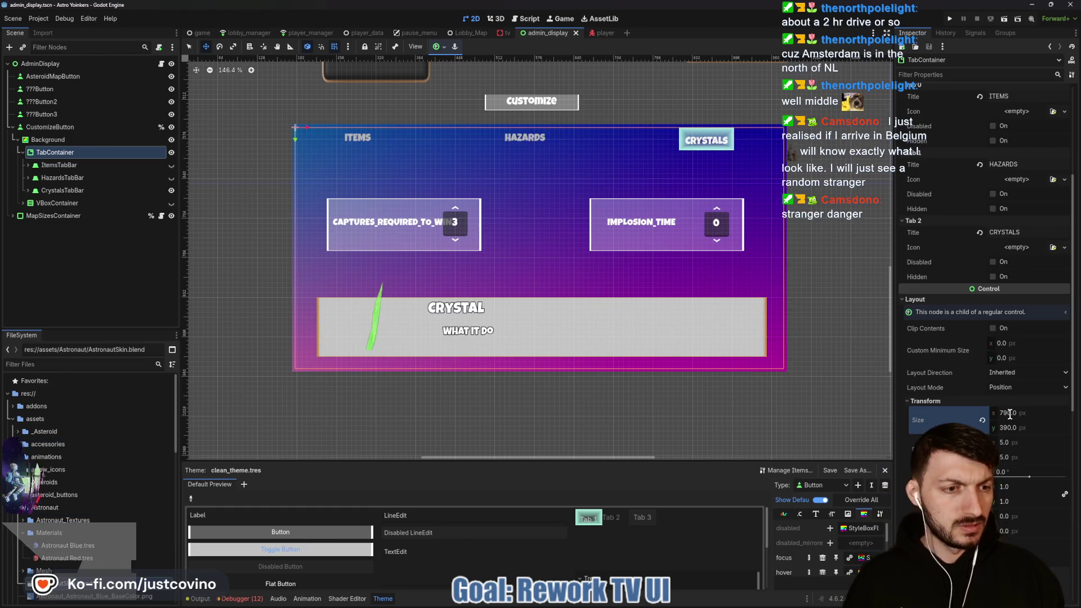
left_click(84, 164)
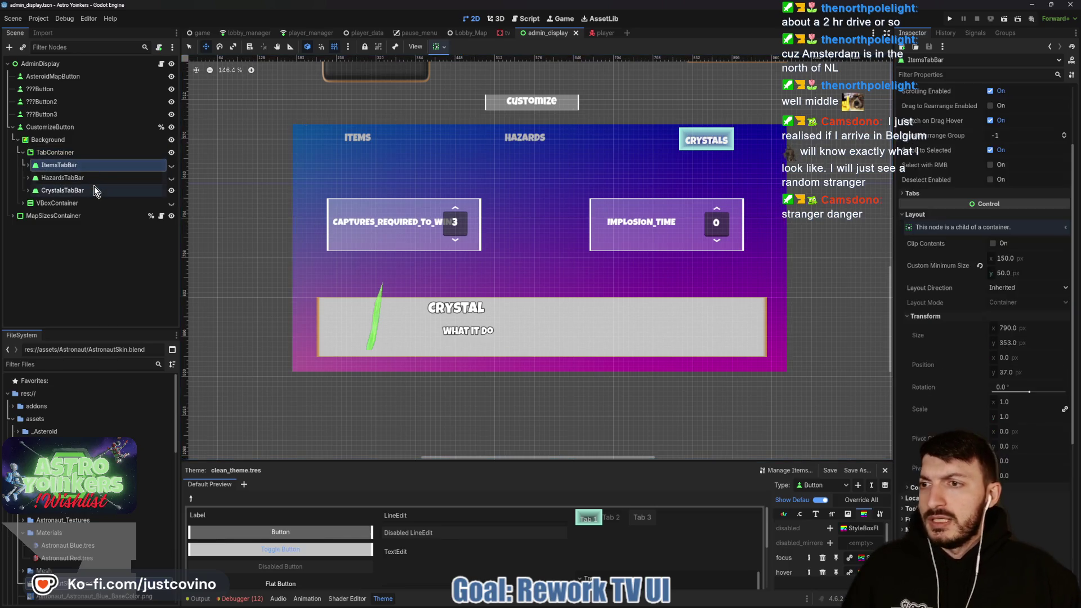
Try a 200 px minimum width on the three tab bars, then change a lower Layout property.
left_click(95, 191, "shift")
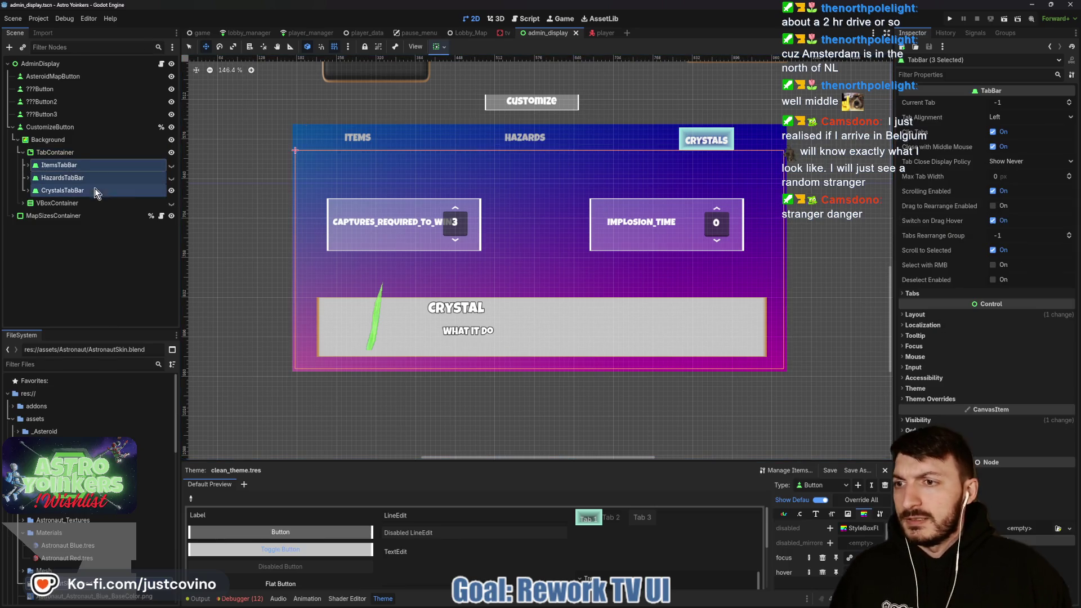
left_click(922, 317)
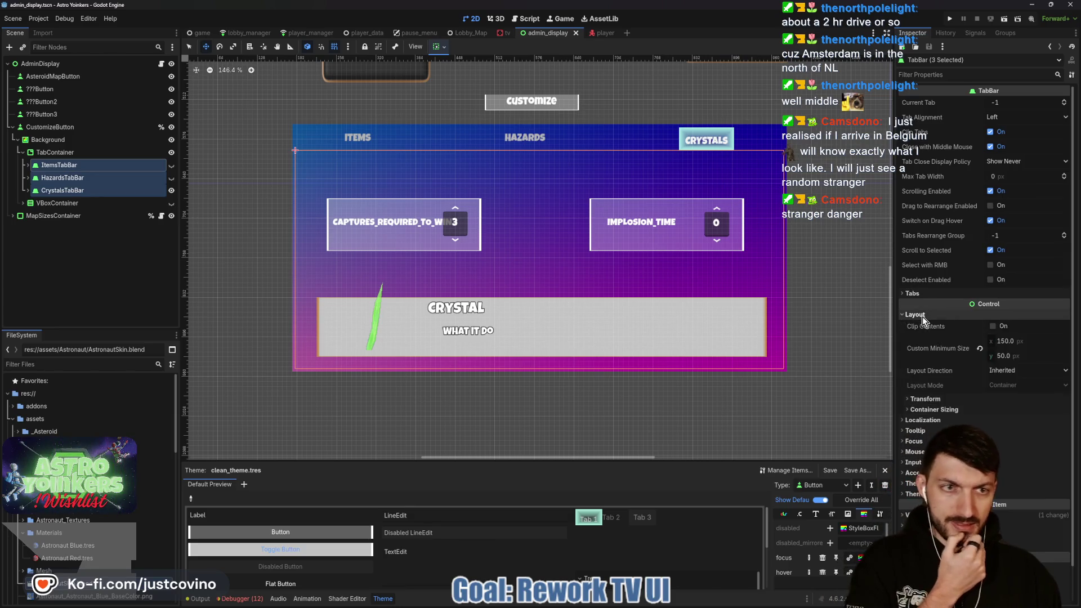
left_click(1006, 341)
type("200")
key("Return")
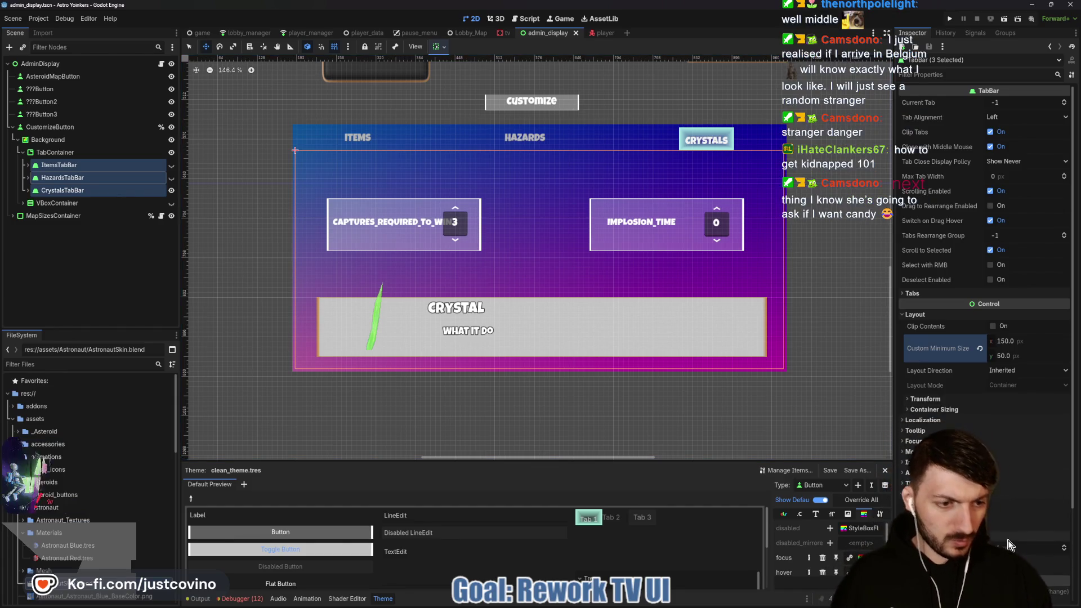
left_click(1013, 552)
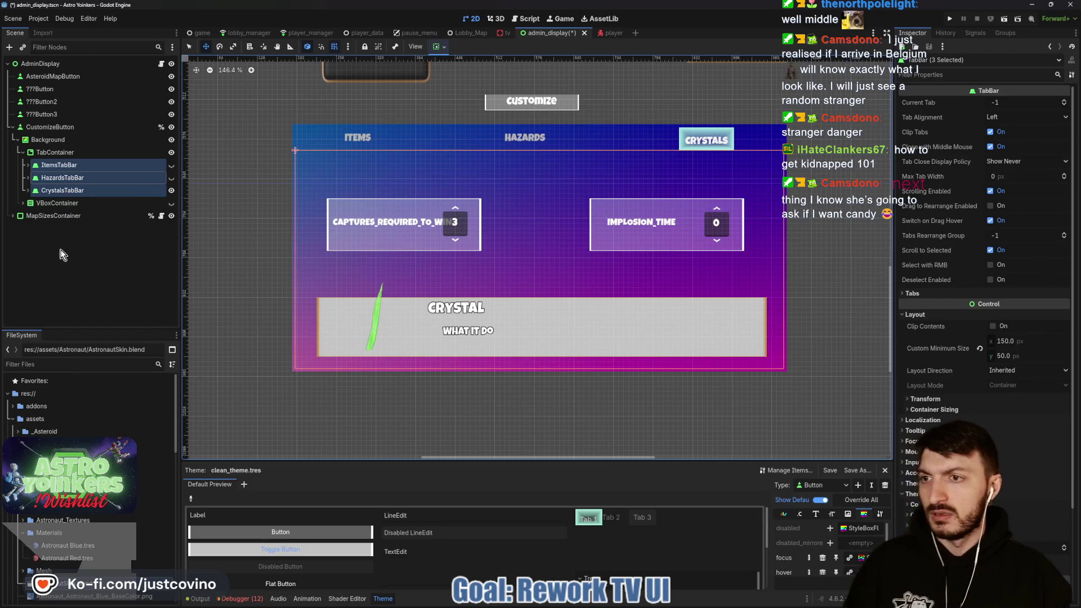
left_click(62, 156)
scroll(987, 301, "down", 5)
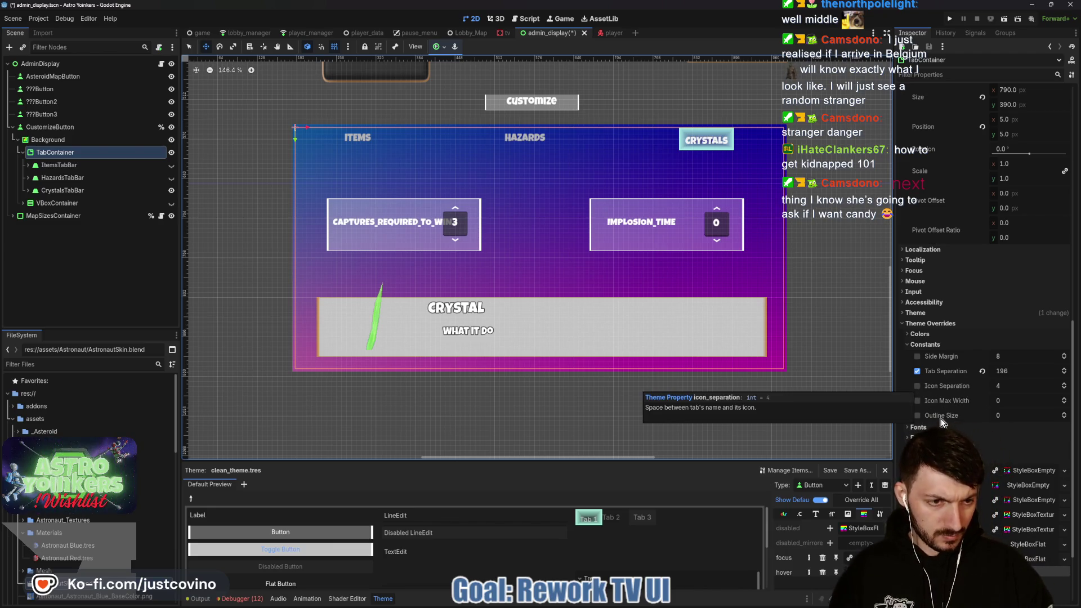
Raise the TabContainer's tab font size to 23 and Tab Separation to 129, then save.
left_click(926, 437)
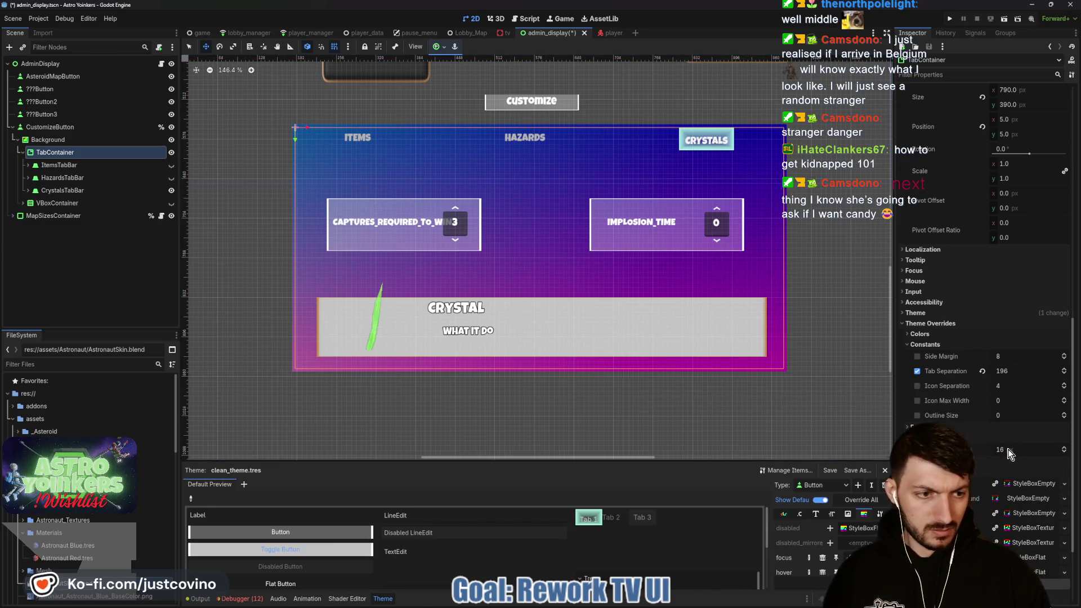
left_click_drag(1011, 454, 1034, 449)
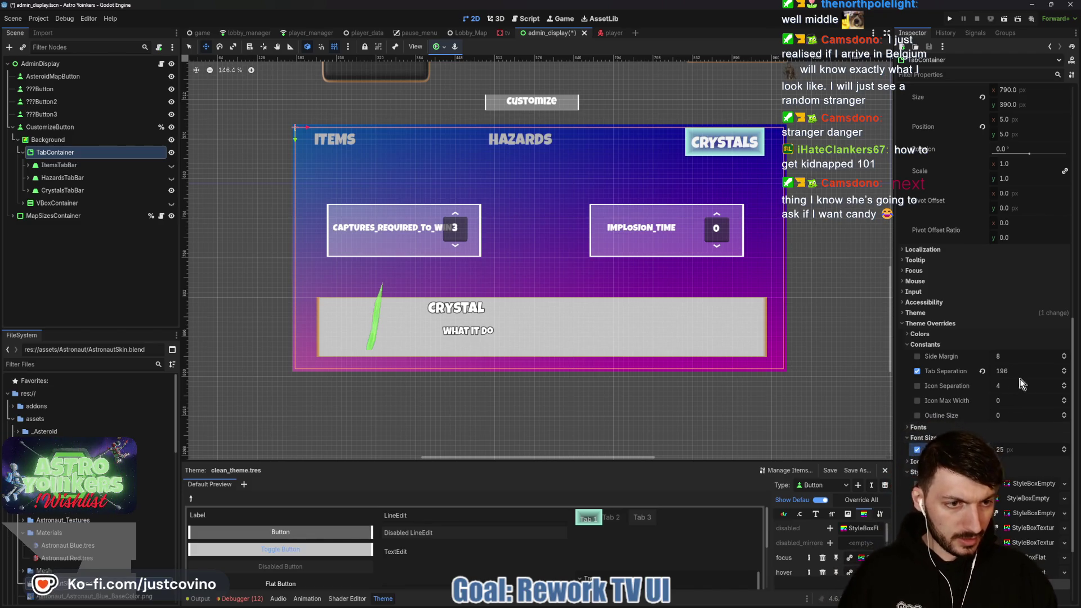
left_click_drag(1025, 369, 987, 370)
left_click_drag(1002, 449, 1025, 449)
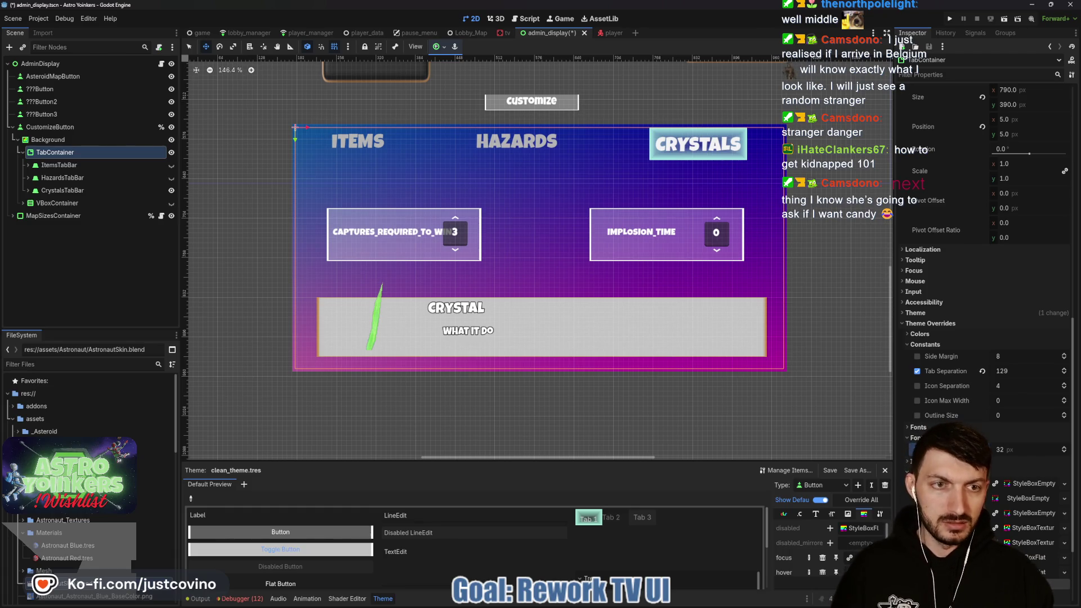
left_click(1013, 371)
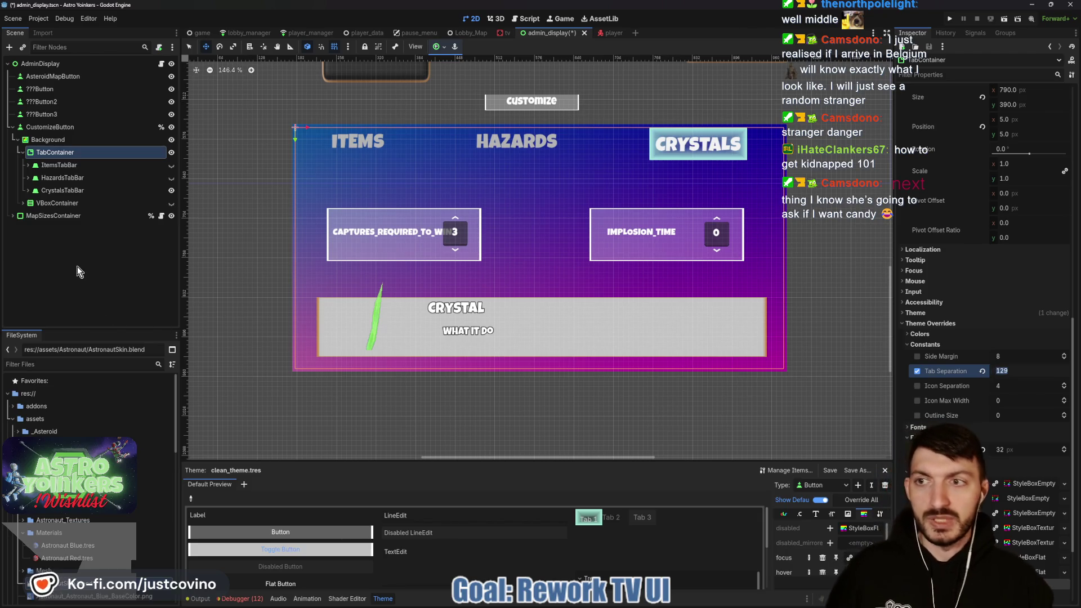
key("ctrl+s")
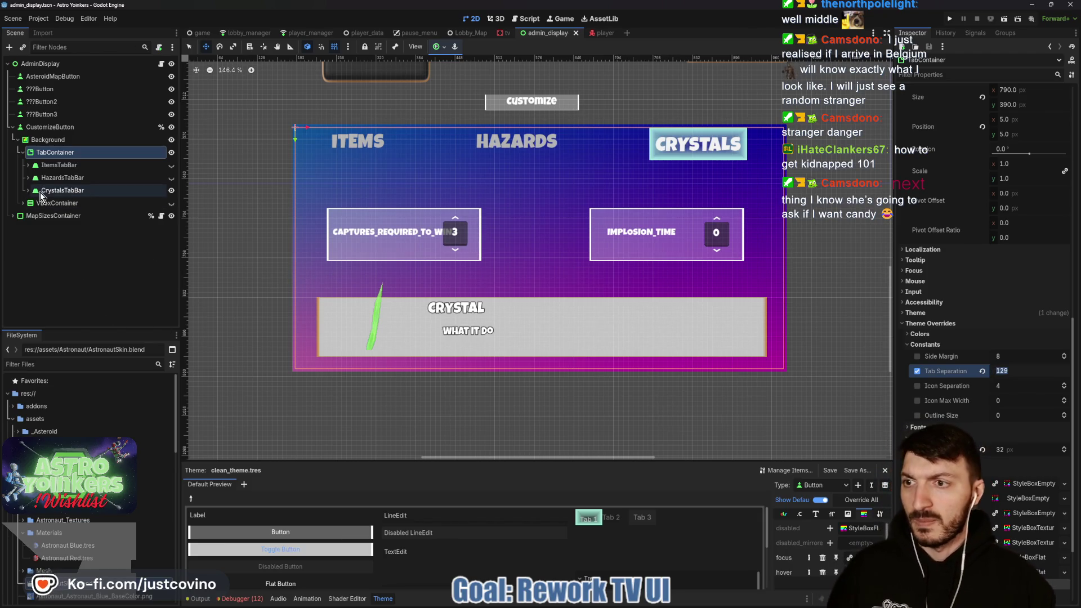
left_click(28, 190)
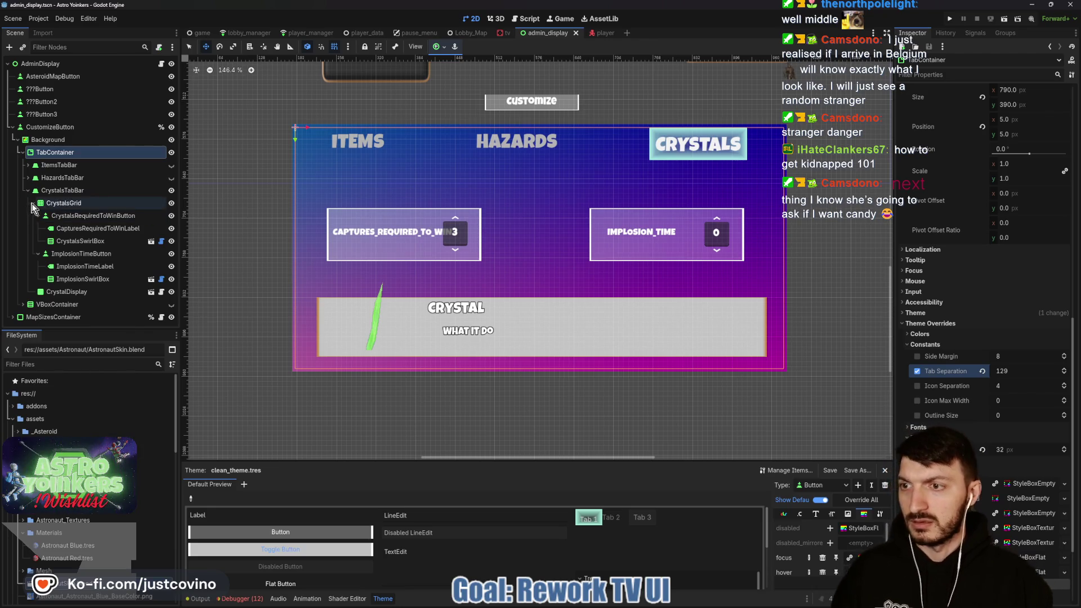
Reposition the CrystalsGrid and anchor it to the centre of the display.
left_click(55, 204)
left_click_drag(523, 235, 523, 211)
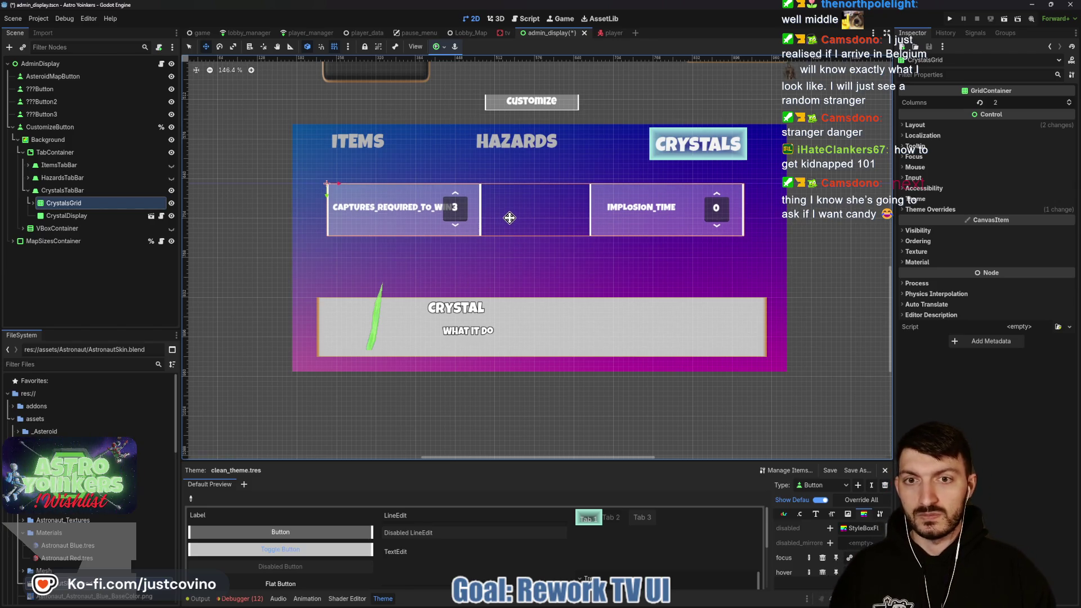
left_click_drag(510, 218, 511, 222)
key("ctrl+s")
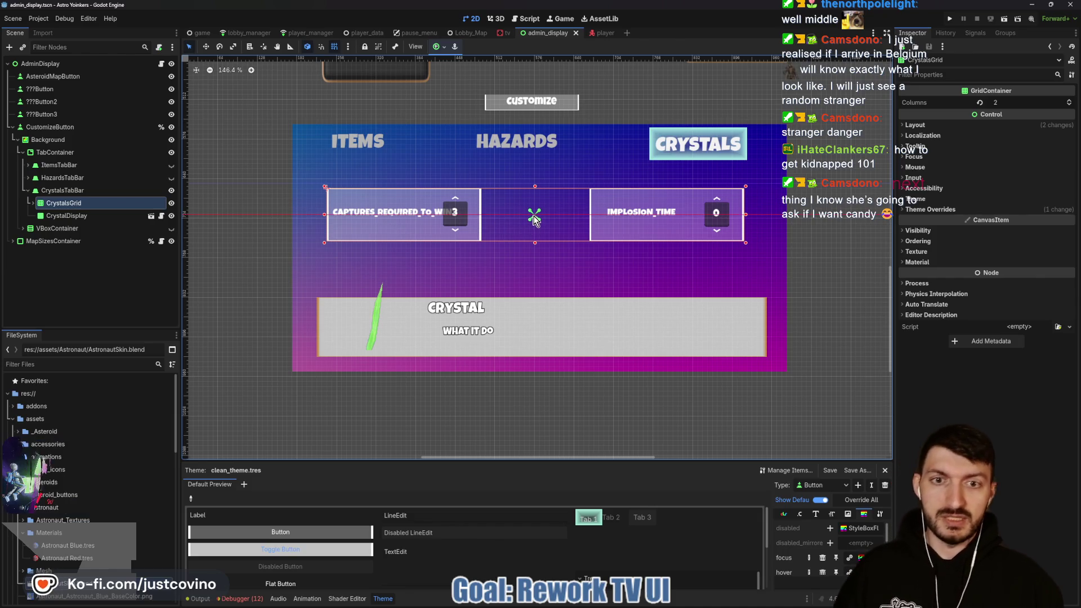
left_click_drag(521, 227, 505, 225)
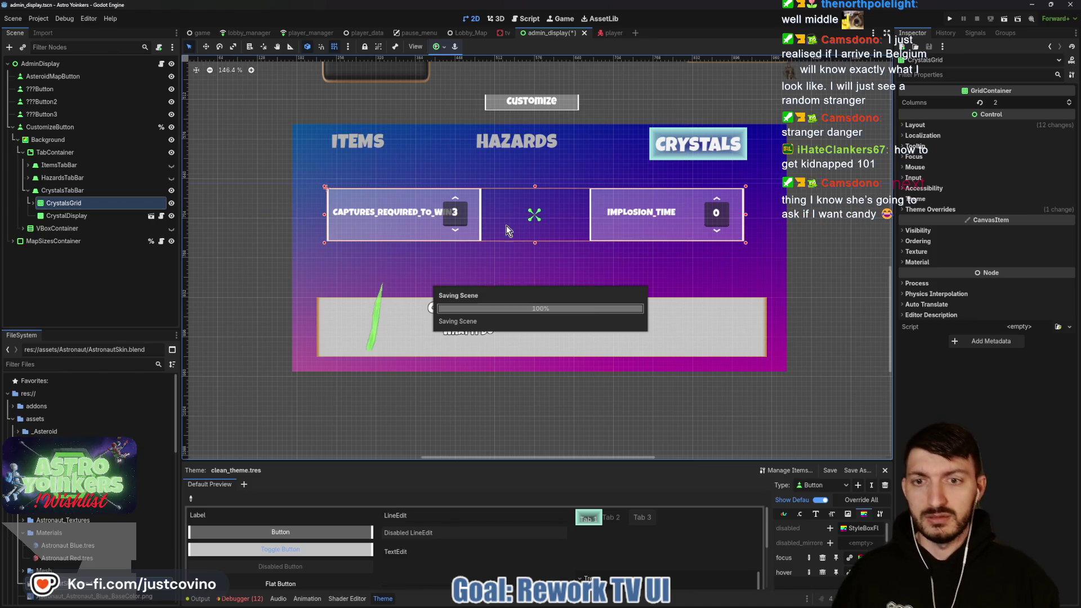
Collapse CrystalsTabBar, make the Items tab visible, and save the scene.
left_click(28, 191)
key("ctrl+s")
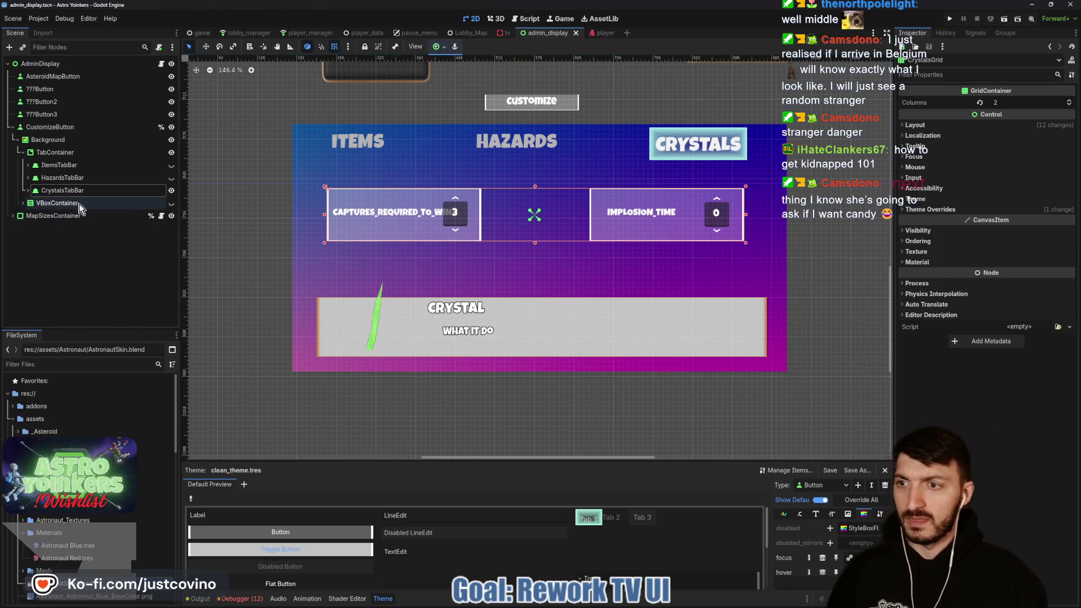
left_click(172, 167)
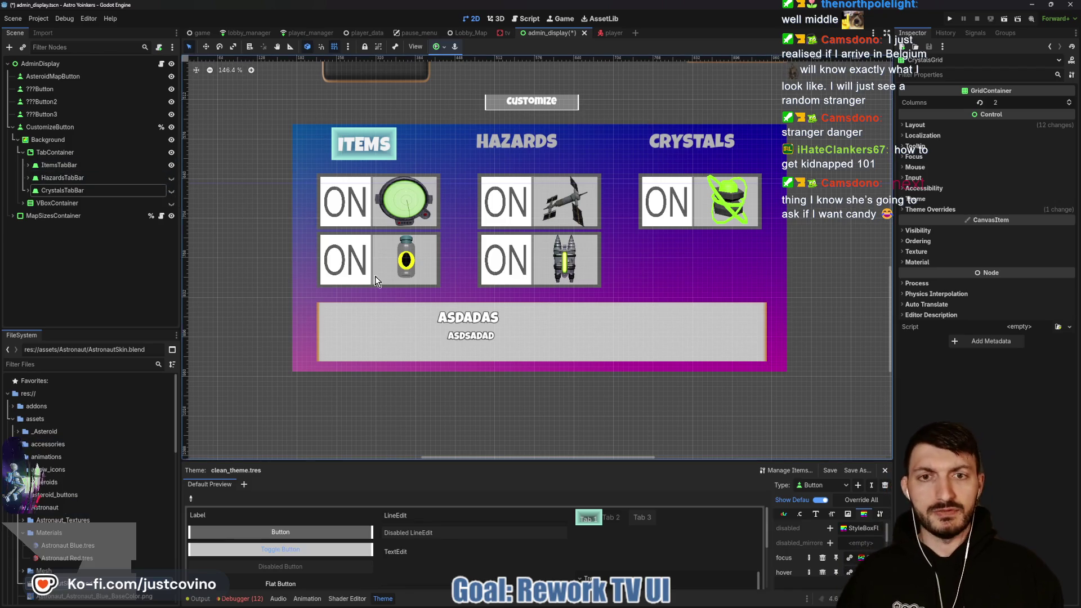
key("ctrl+s")
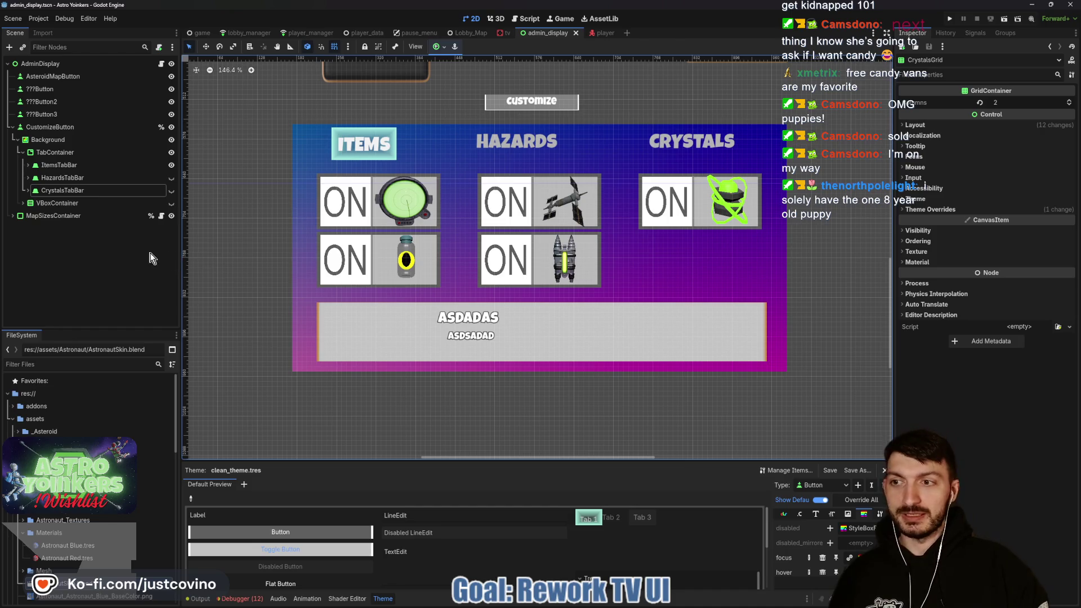
Inspect the old VBoxContainer by toggling its visibility and expanding its children.
left_click(40, 205)
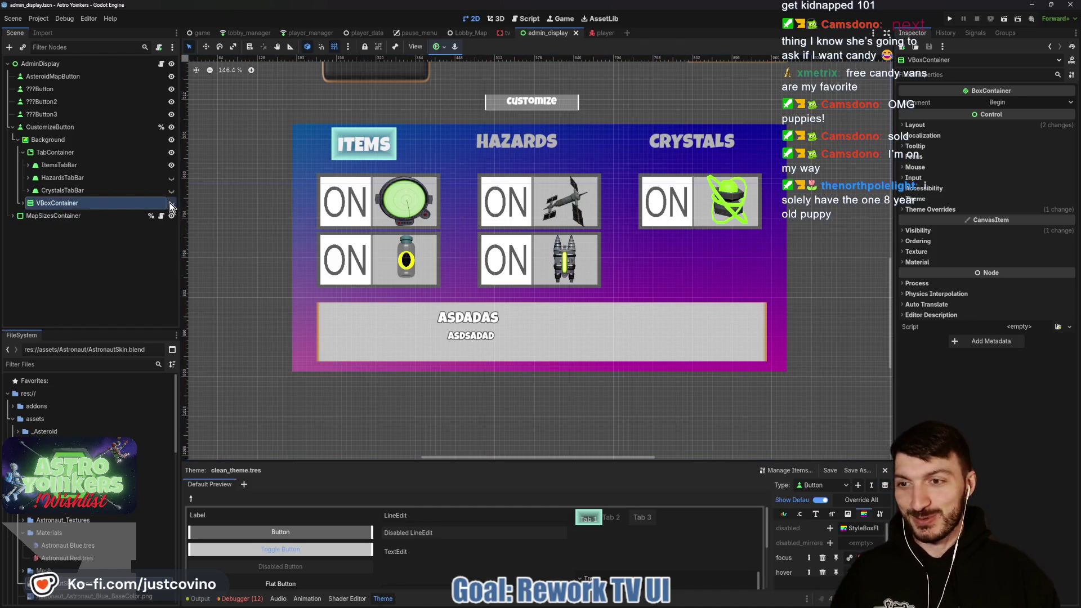
left_click(170, 203)
left_click(170, 203)
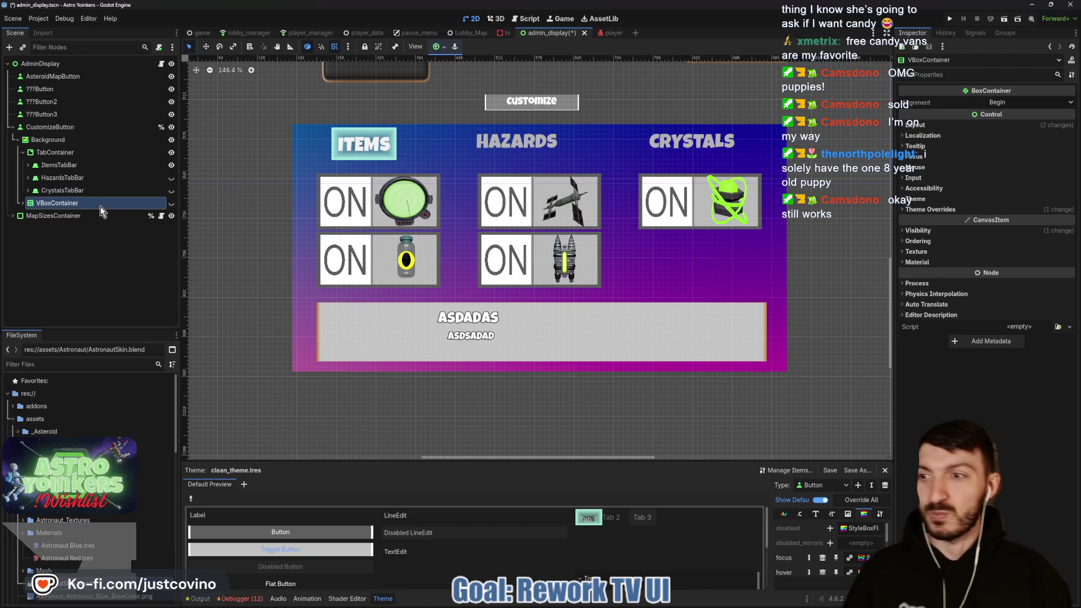
left_click(55, 202)
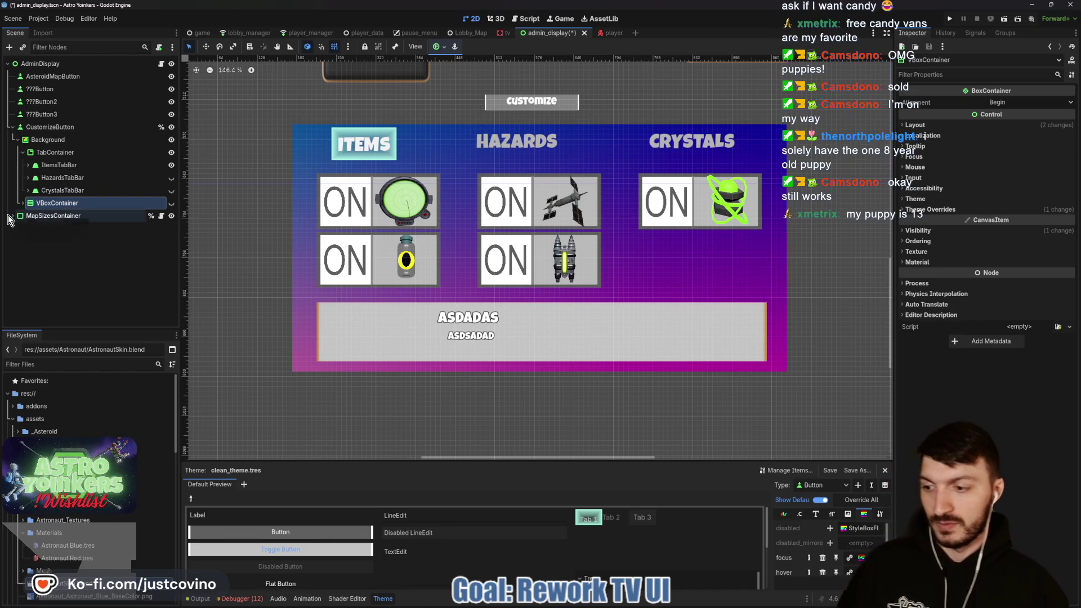
left_click(10, 217)
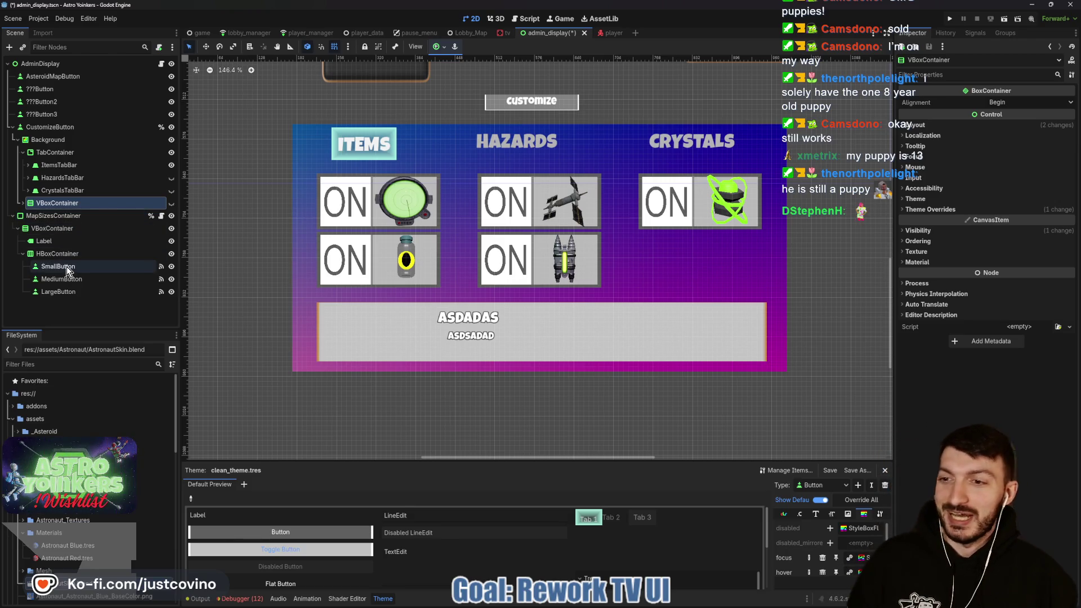
left_click(12, 215)
left_click(22, 203)
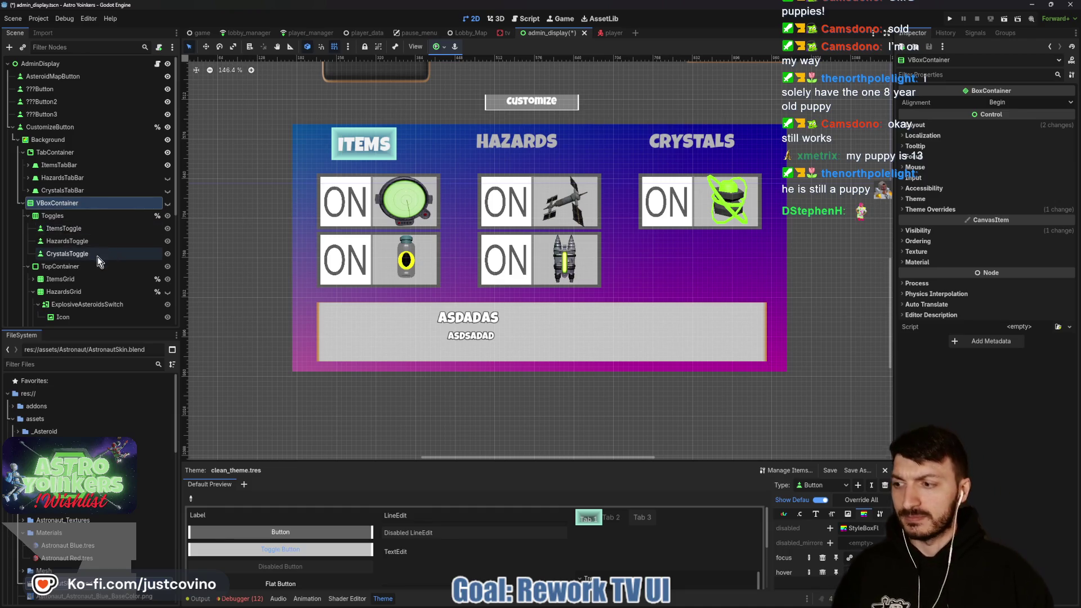
scroll(98, 257, "down", 5)
scroll(31, 230, "up", 5)
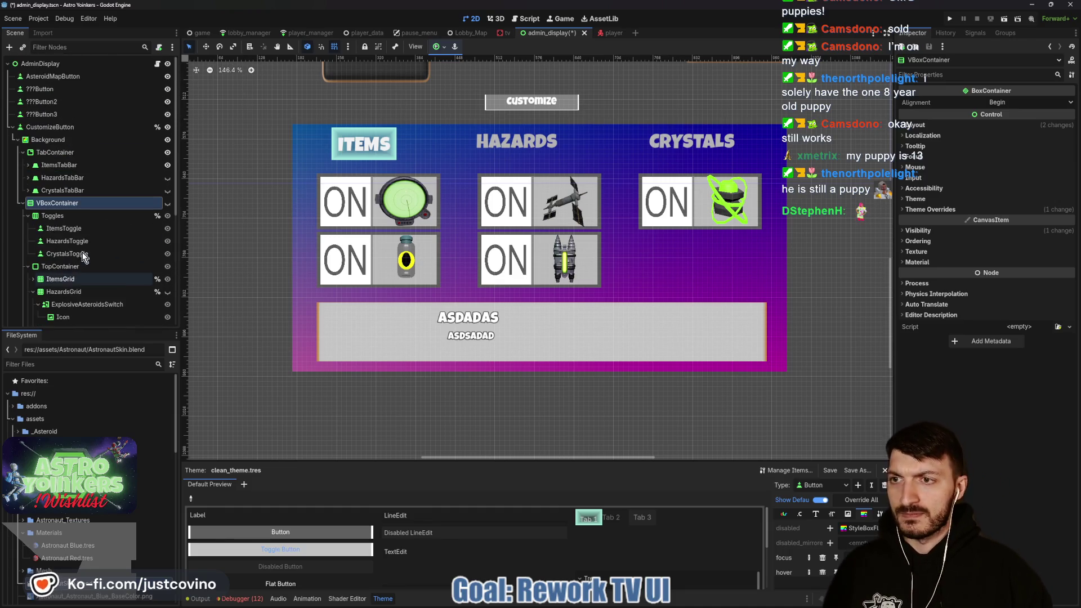
left_click(22, 203)
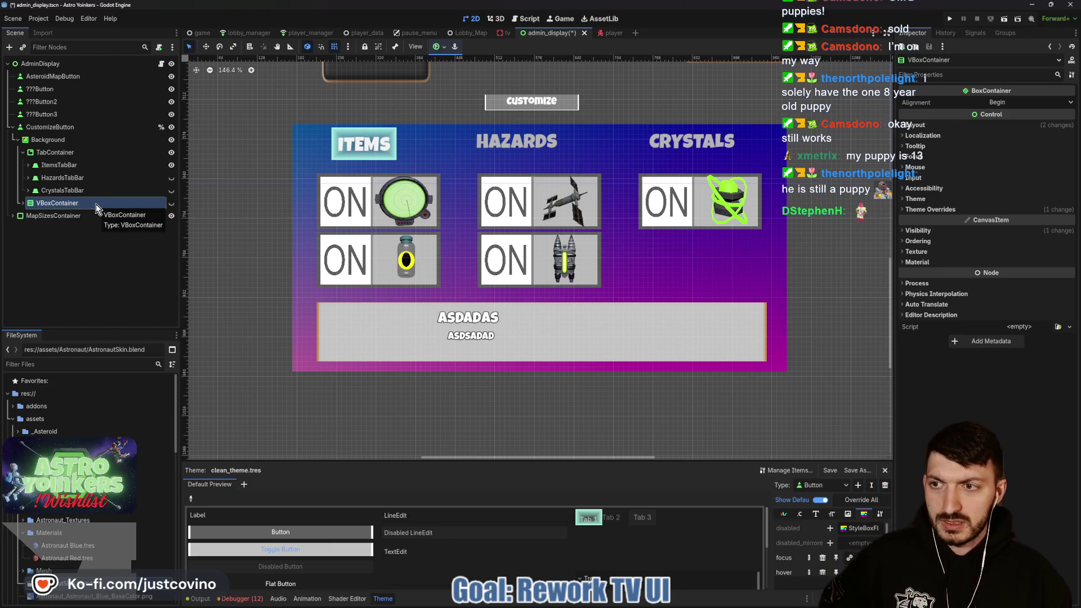
Delete the VBoxContainer with all its children and save the scene.
key("Delete")
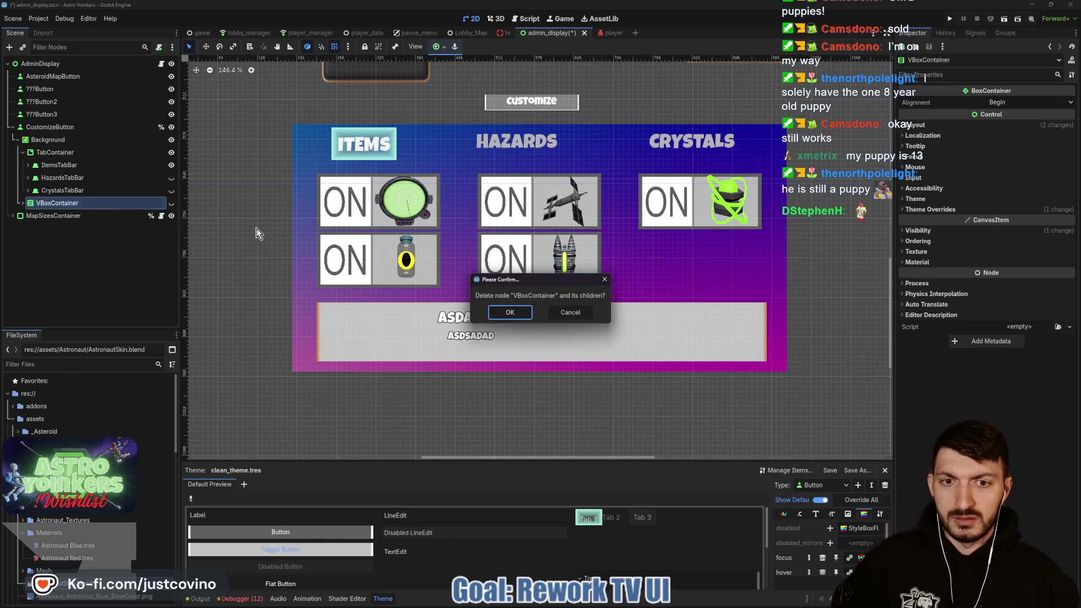
left_click(515, 311)
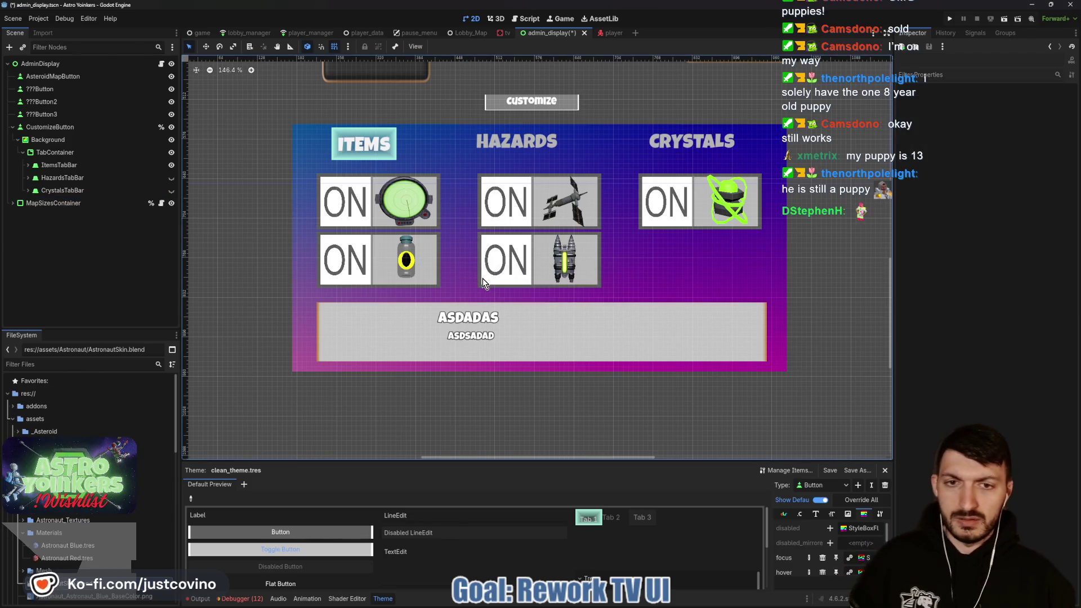
key("ctrl+s")
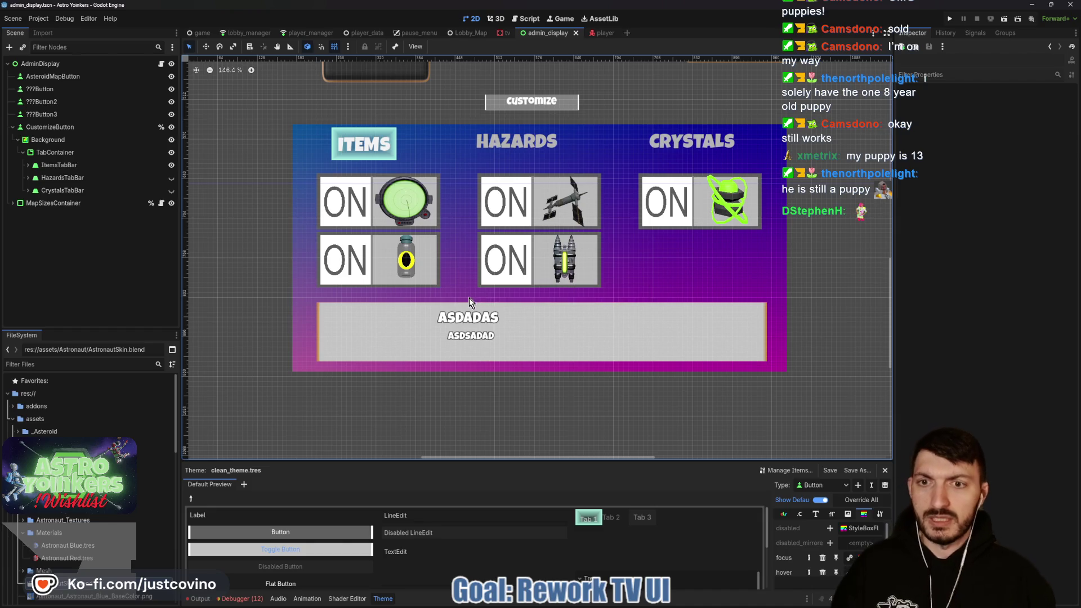
left_click(171, 177)
Switch the display back to the Items tab and inspect the Hazards tab's ExplosiveAsteroidsSwitch.
left_click(172, 192)
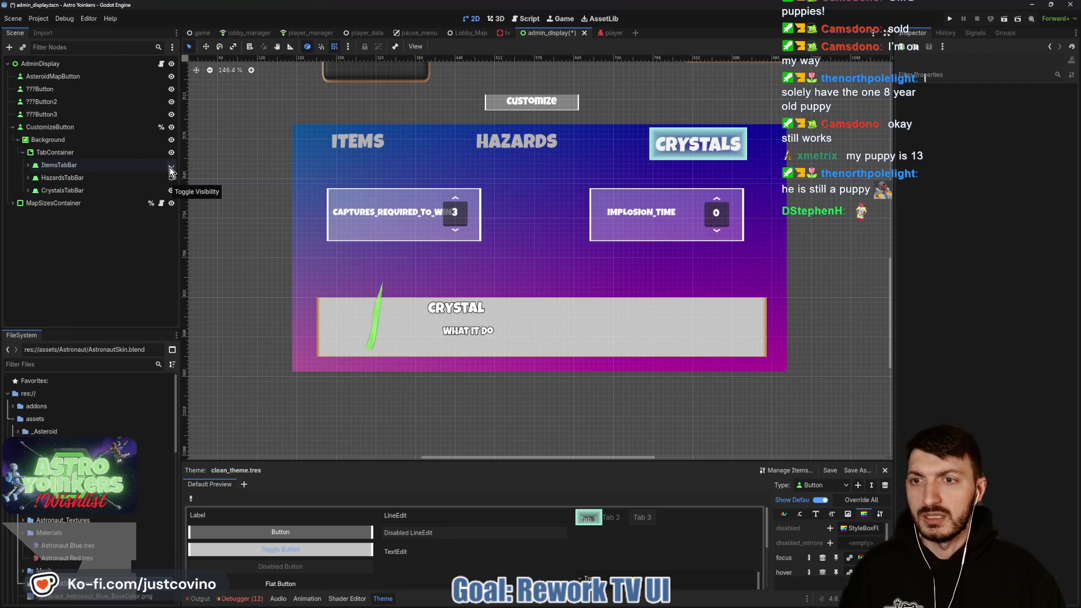
left_click(171, 166)
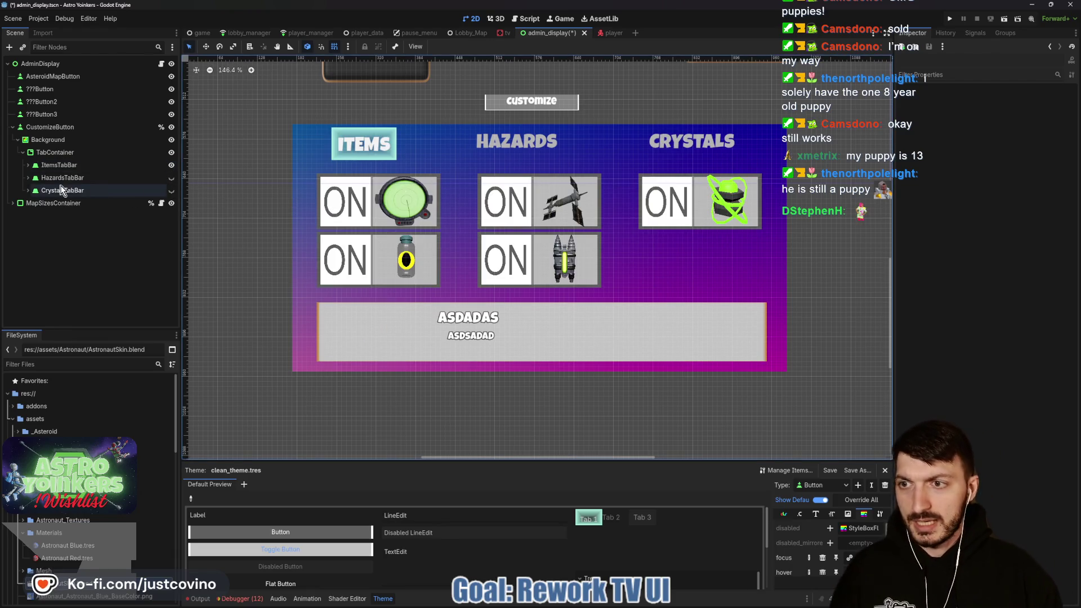
left_click(29, 177)
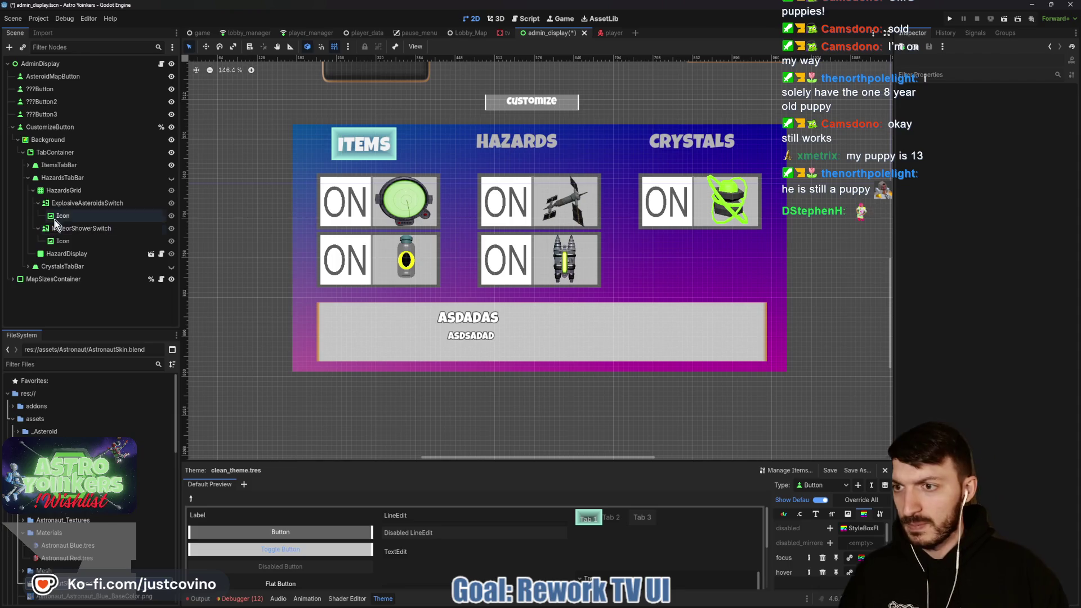
left_click(65, 203)
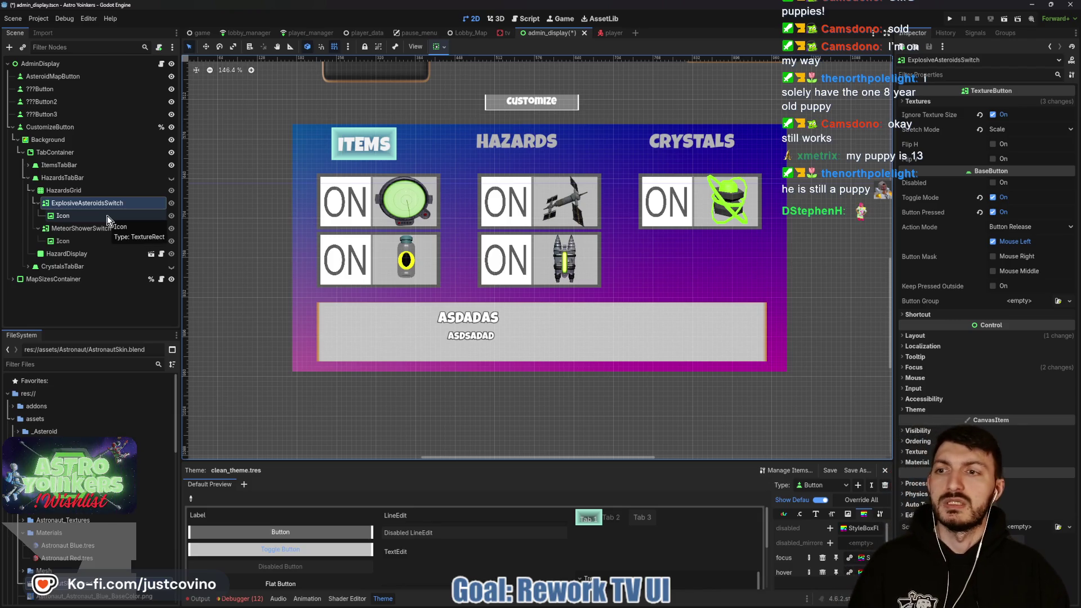
left_click(29, 190)
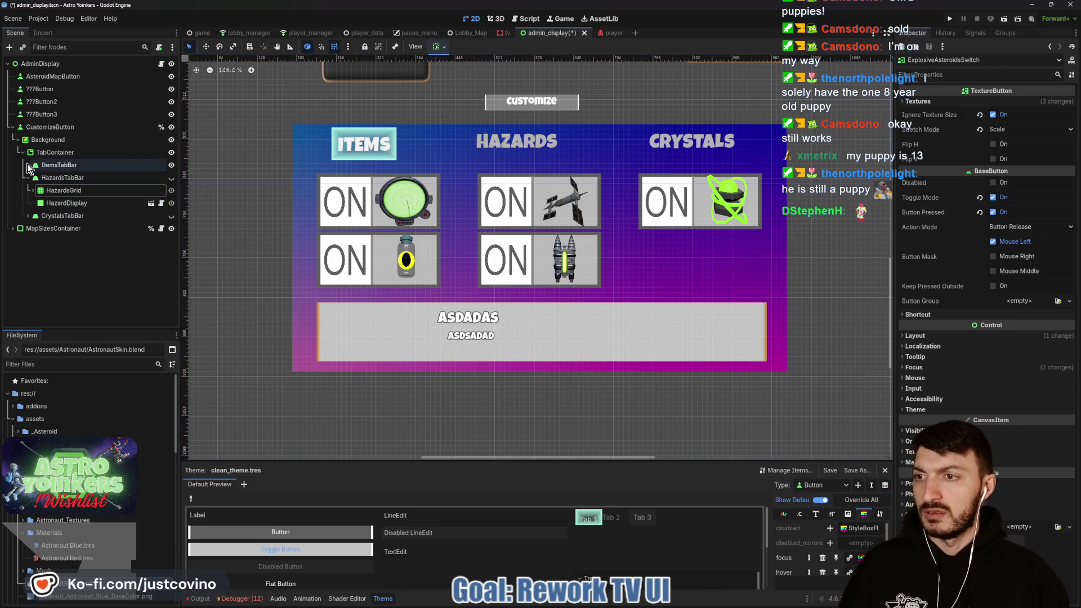
Select PositionScramblerSwitch under ItemsTabBar and expand its Textures section.
left_click(28, 165)
left_click(65, 191)
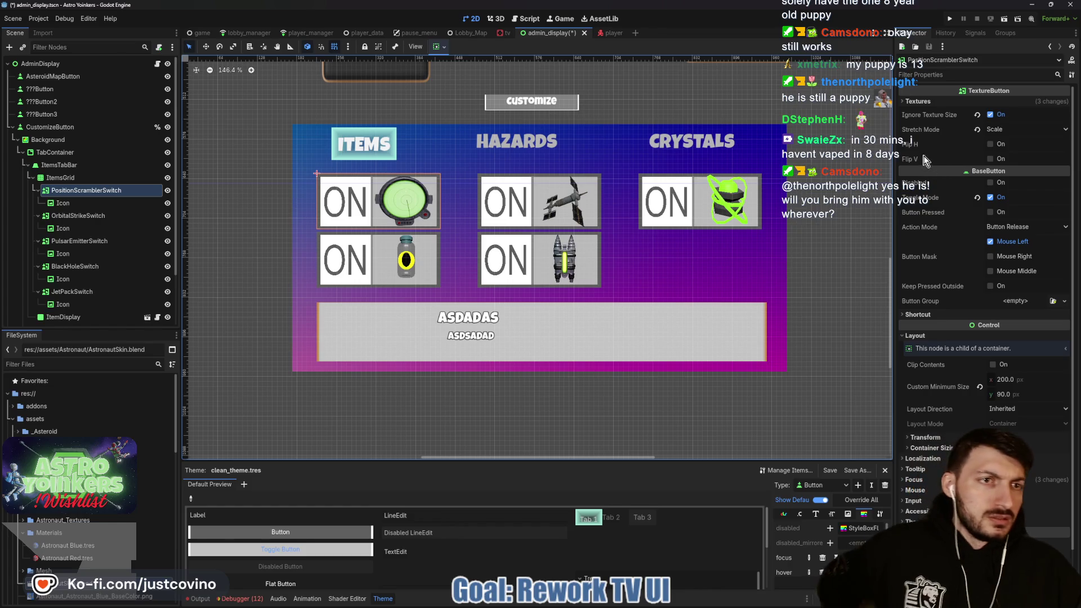
left_click(918, 102)
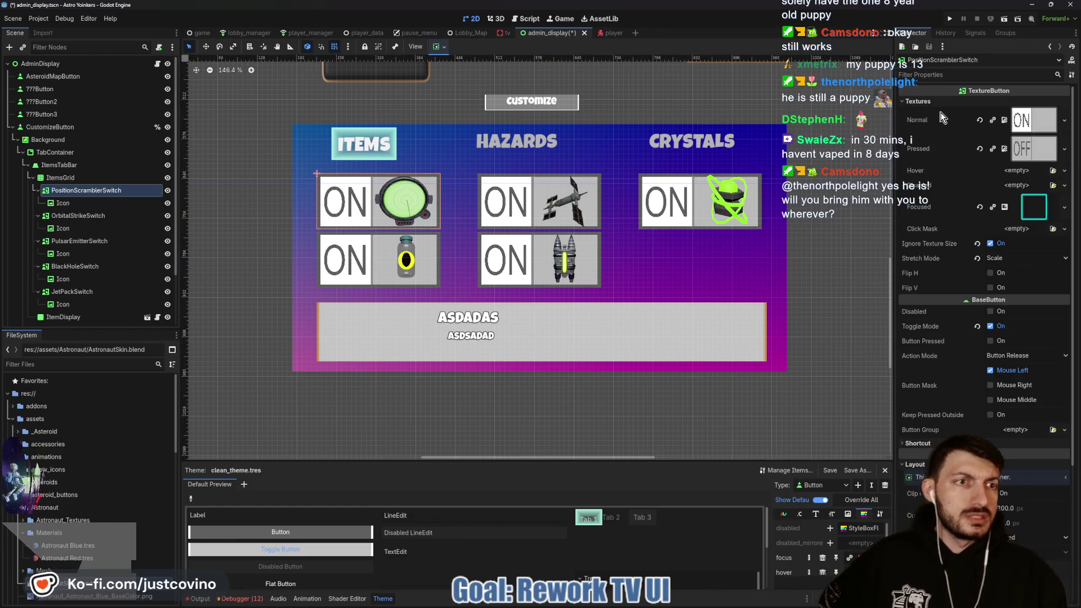
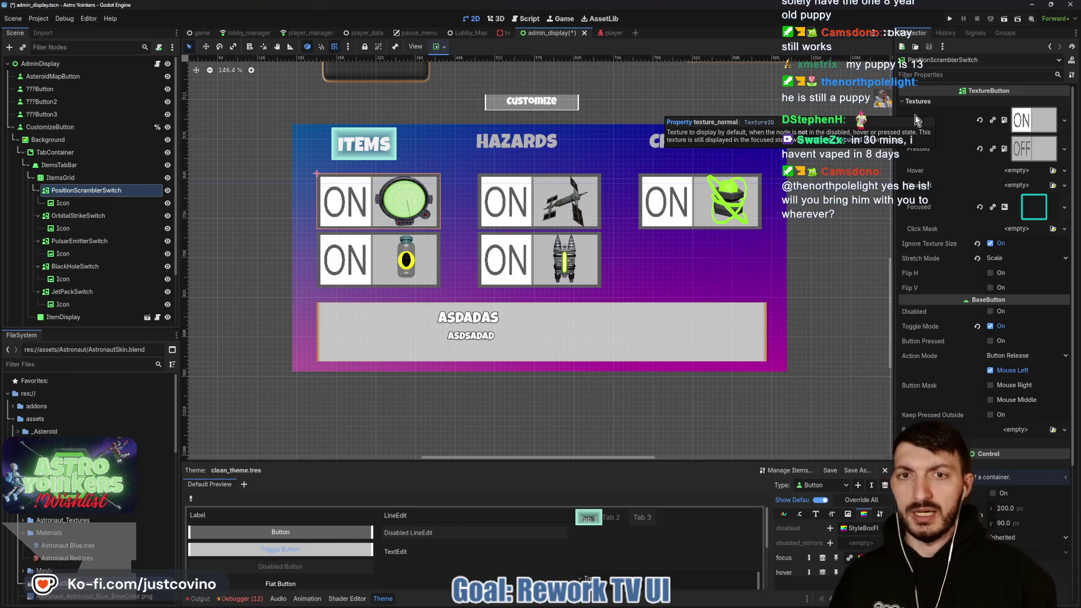
Save the scene, collapse Background, and hide MapSizesContainer in the Scene dock.
key("ctrl+s")
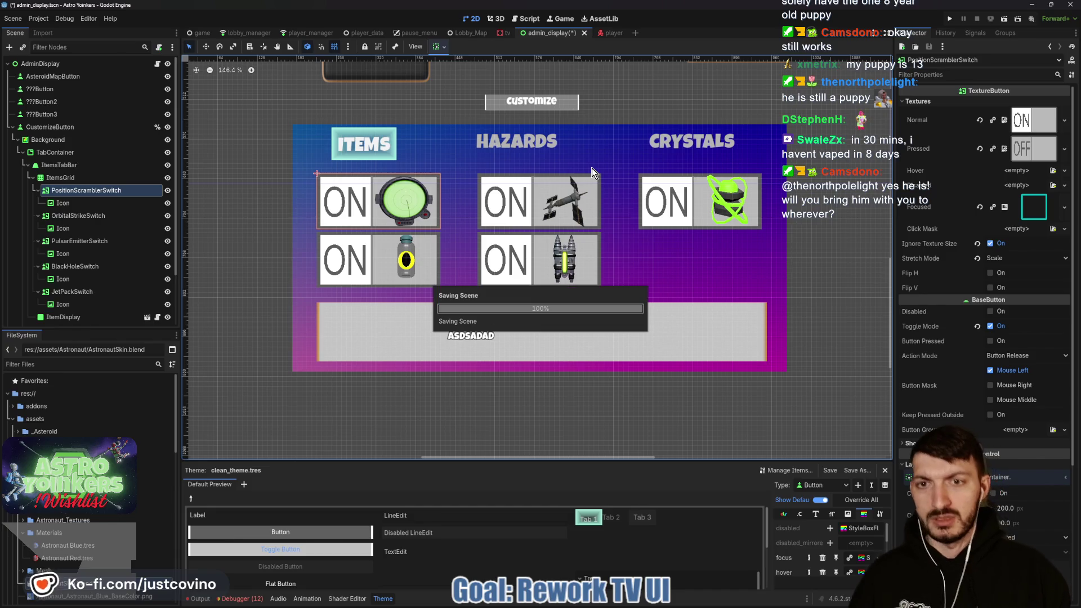
scroll(586, 163, "up", 5)
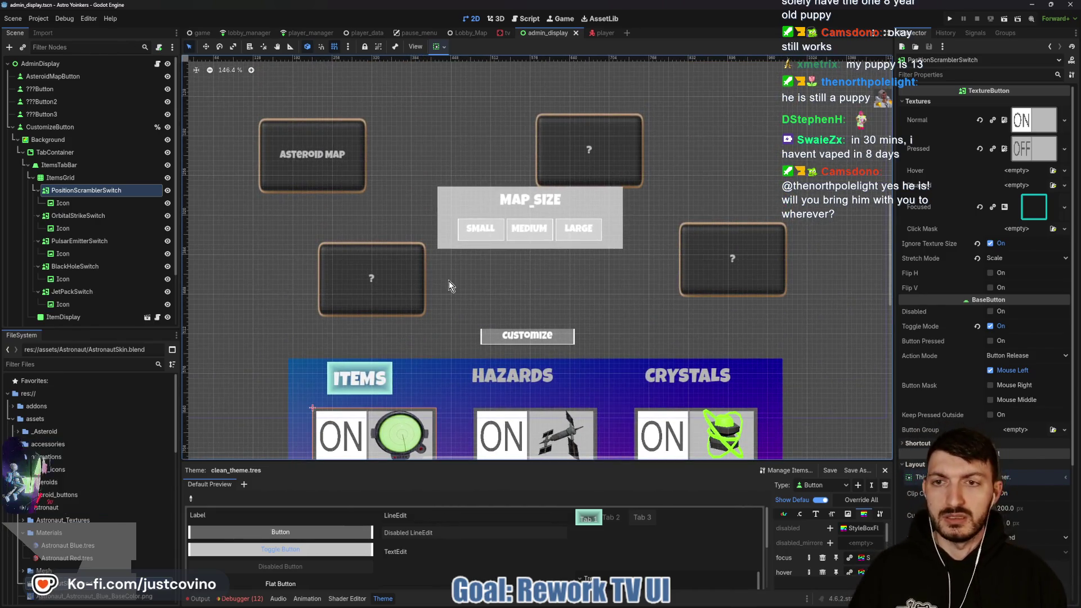
left_click(16, 141)
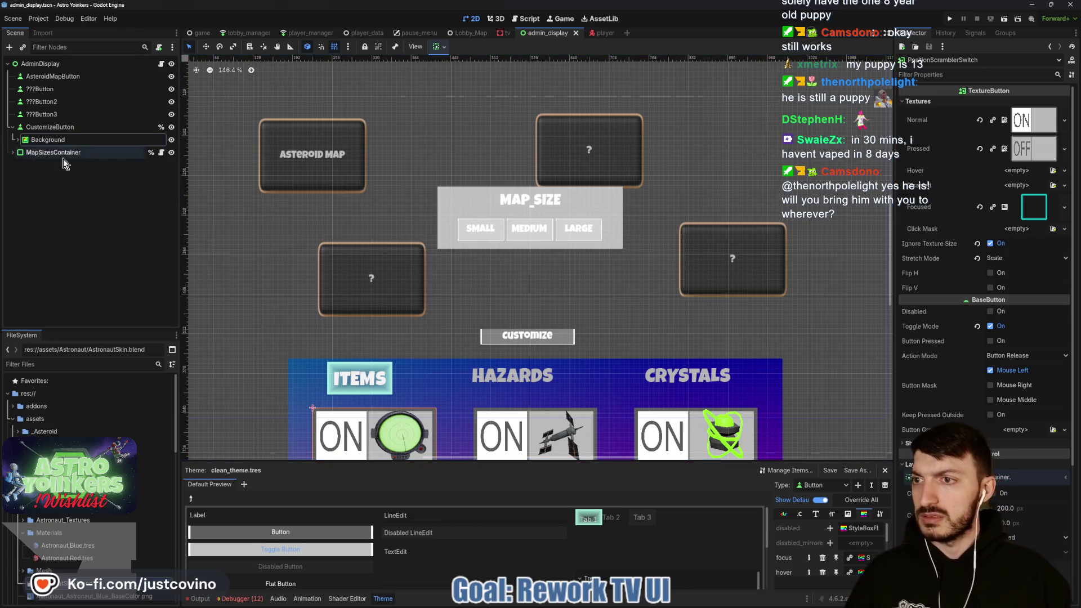
left_click(171, 152)
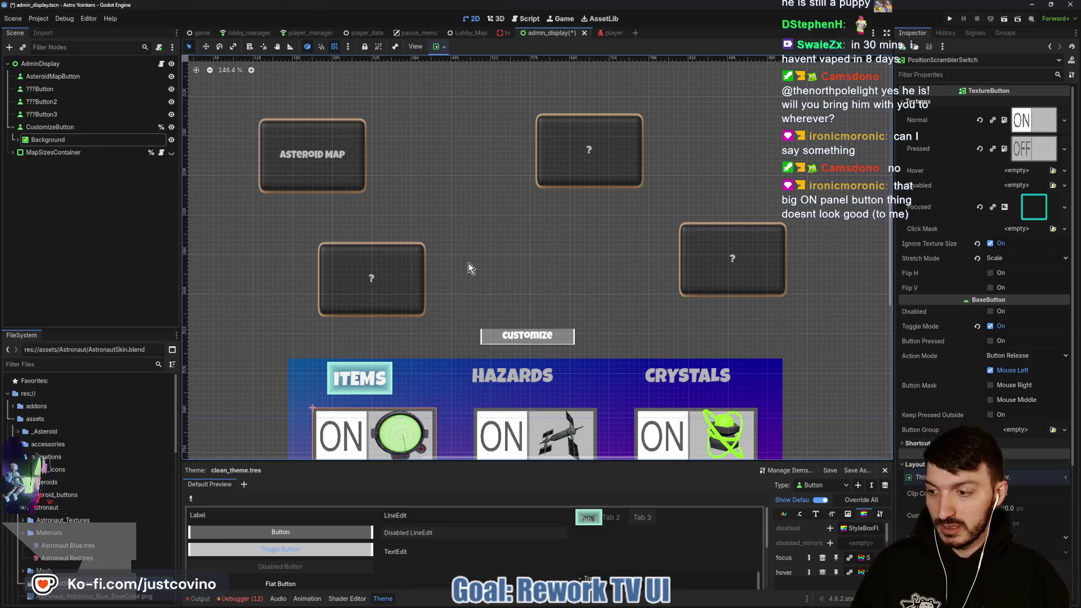
left_click_drag(468, 262, 465, 133)
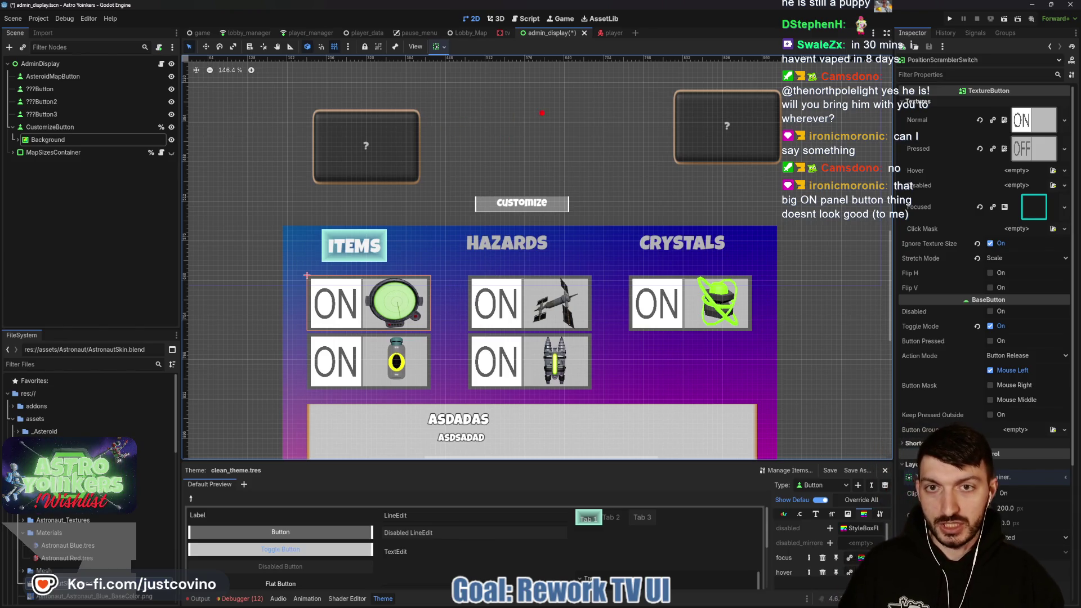
mouse_move(401, 109)
left_mouse_down()
mouse_move(639, 157)
mouse_move(732, 195)
left_mouse_up()
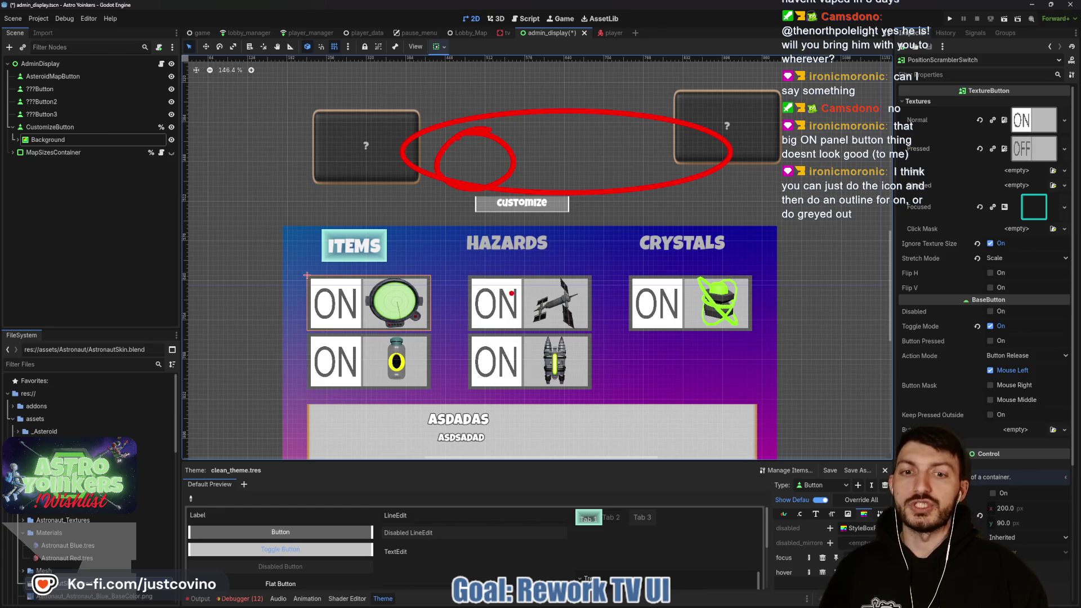
key("Escape")
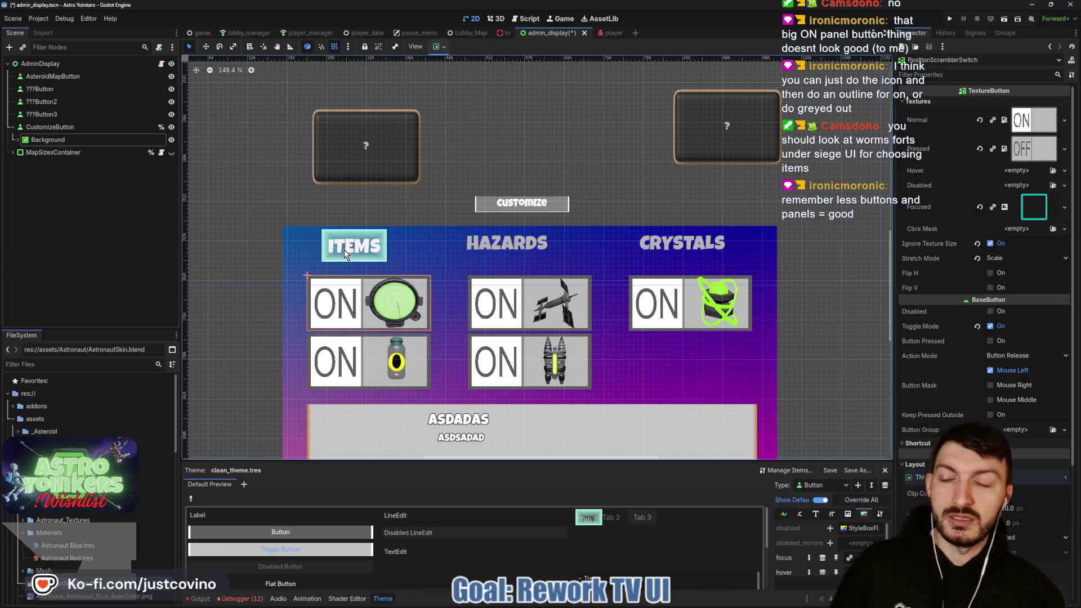
Collapse the ItemsTabBar and HazardsTabBar branches and save the admin display scene.
left_click(17, 140)
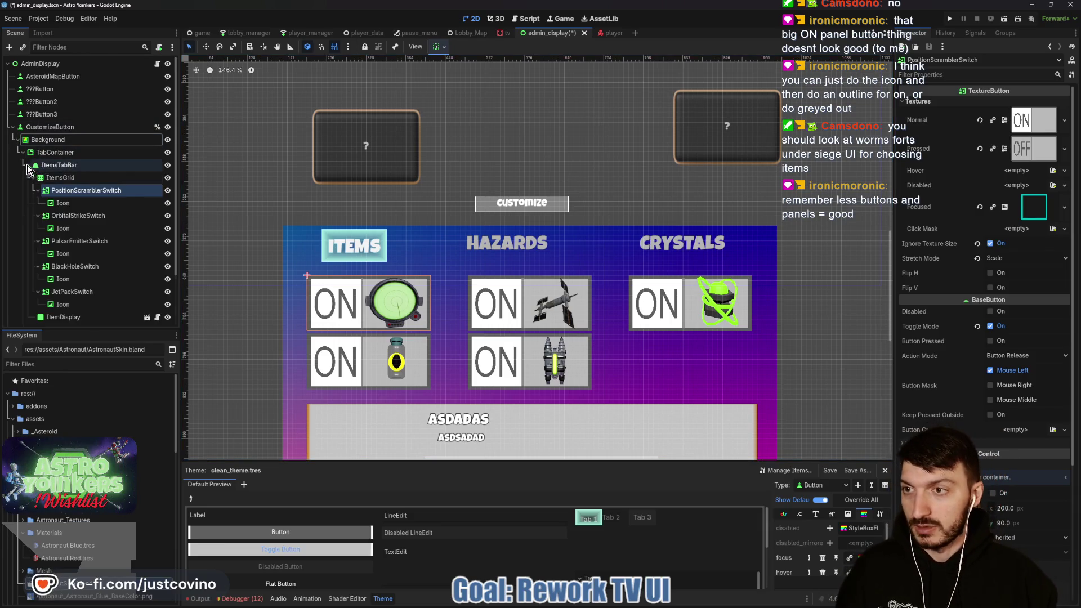
left_click(27, 164)
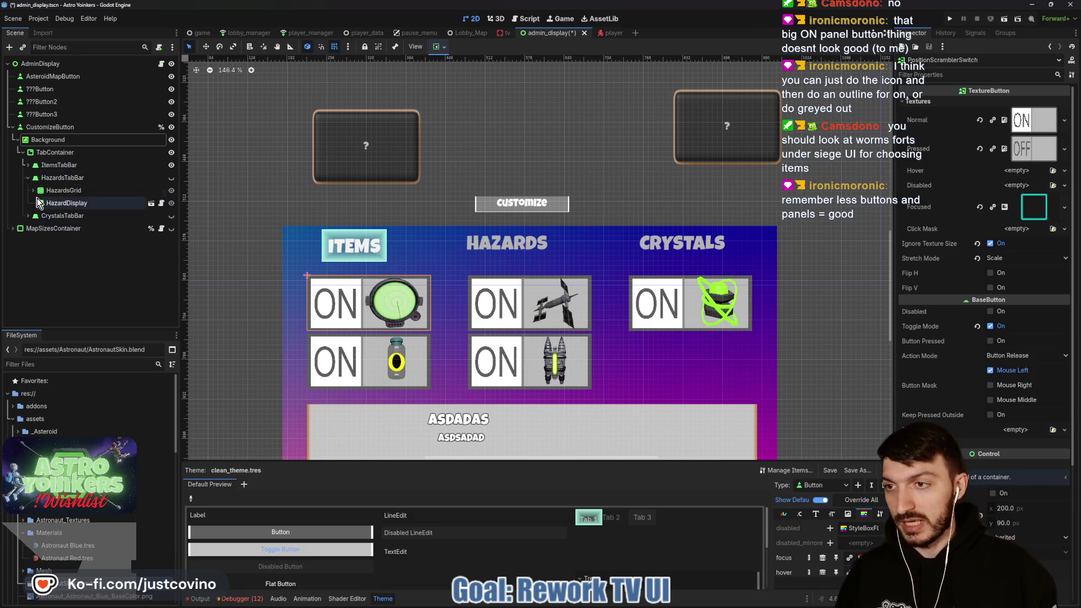
left_click(28, 177)
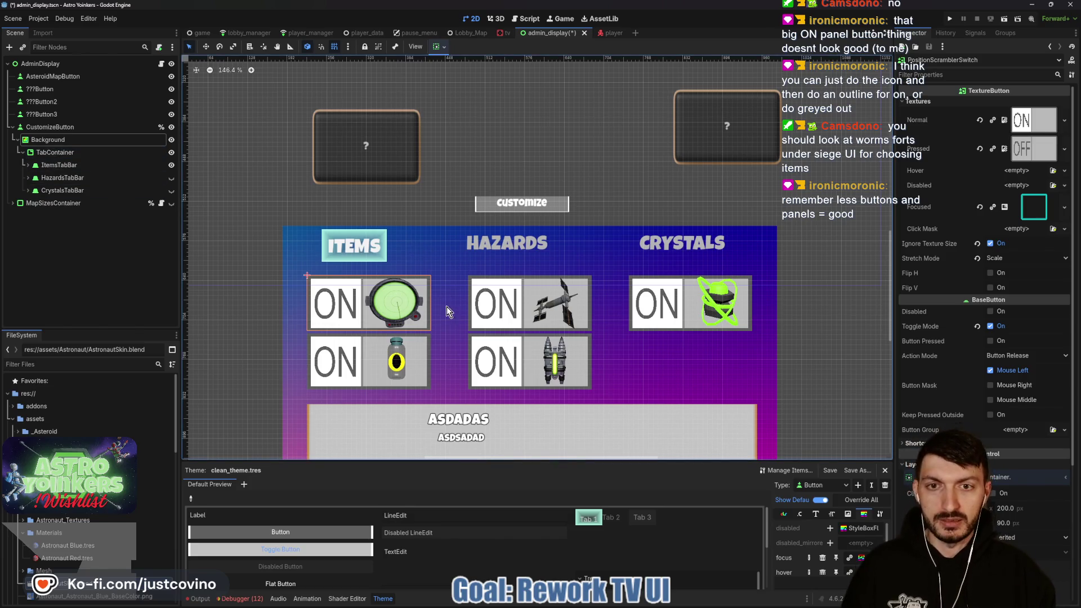
key("ctrl+s")
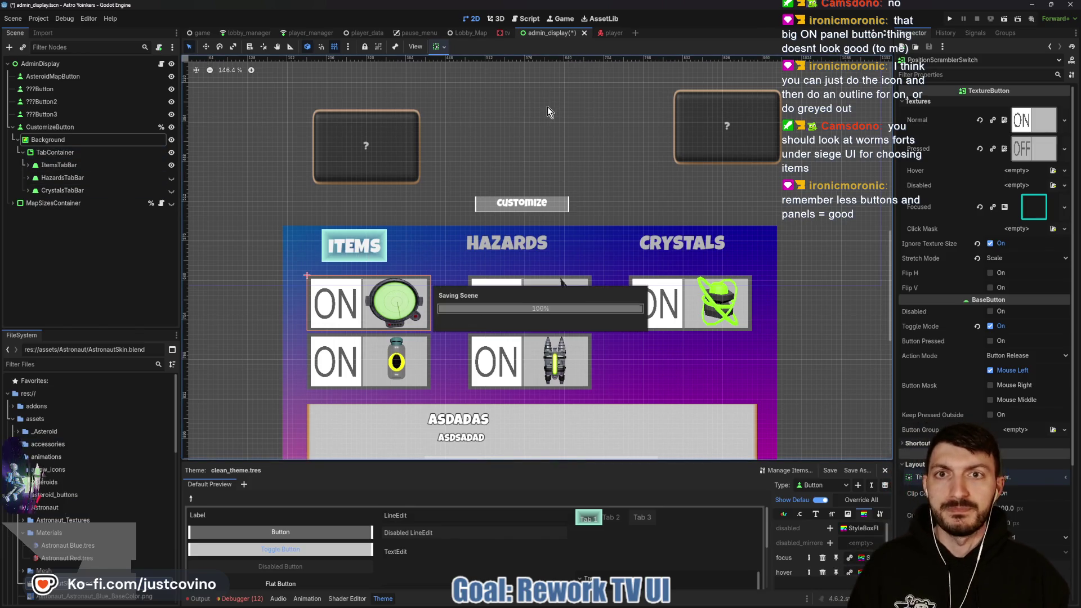
Check the layout on the tv scene, then return to admin_display and recentre the canvas.
left_click(504, 32)
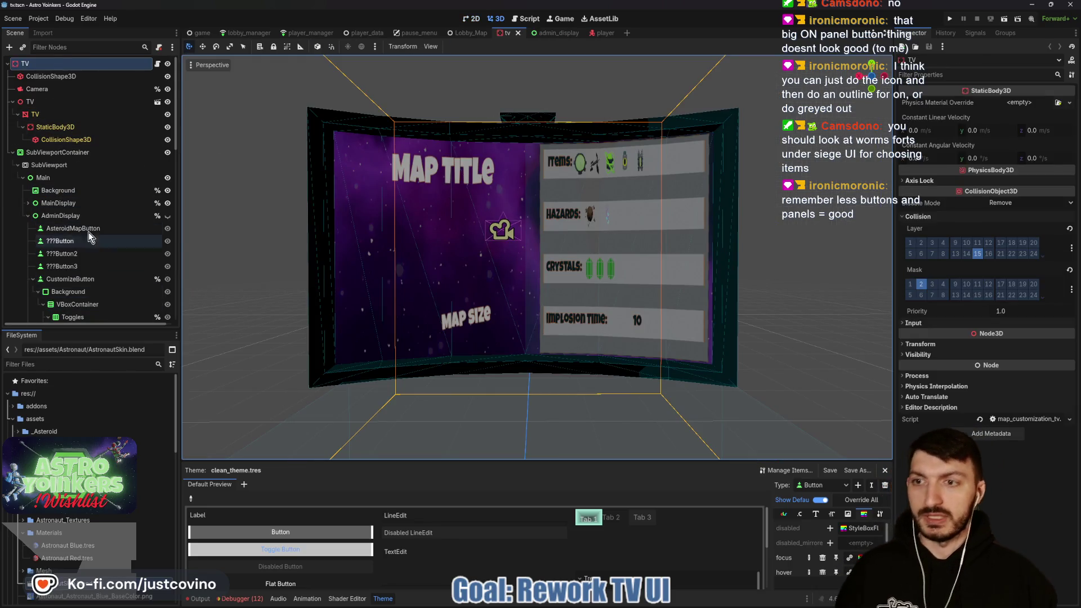
left_click(551, 33)
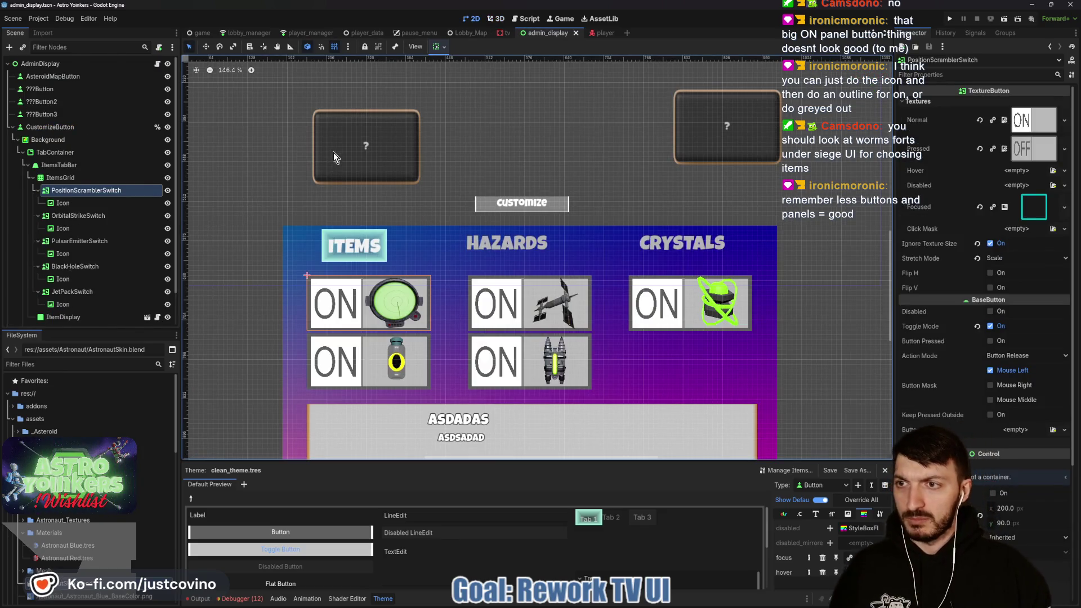
left_click_drag(334, 153, 333, 266)
scroll(333, 266, "down", 3)
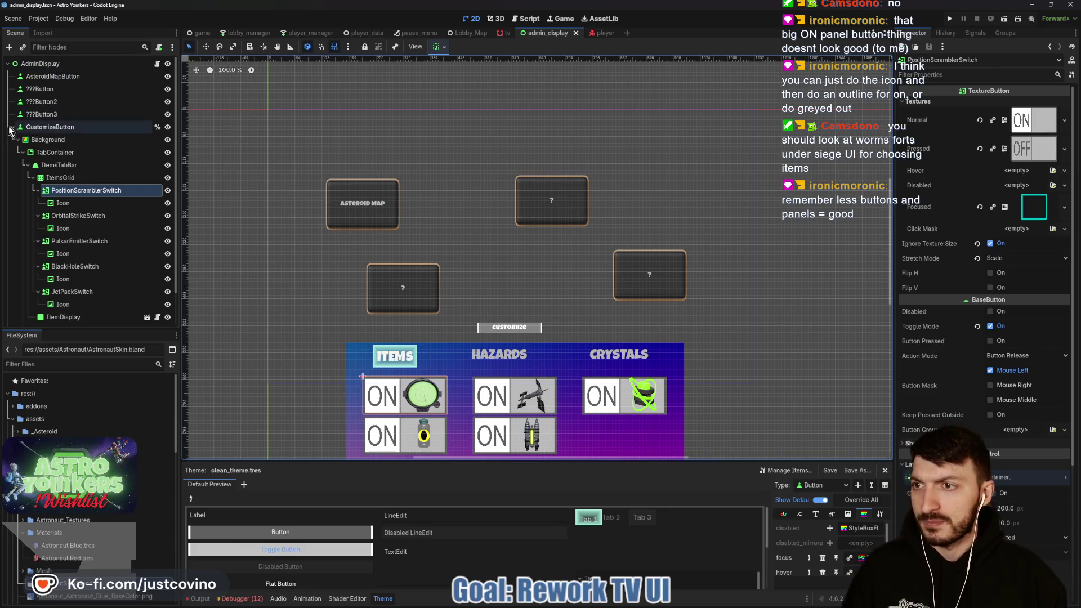
left_click(18, 140)
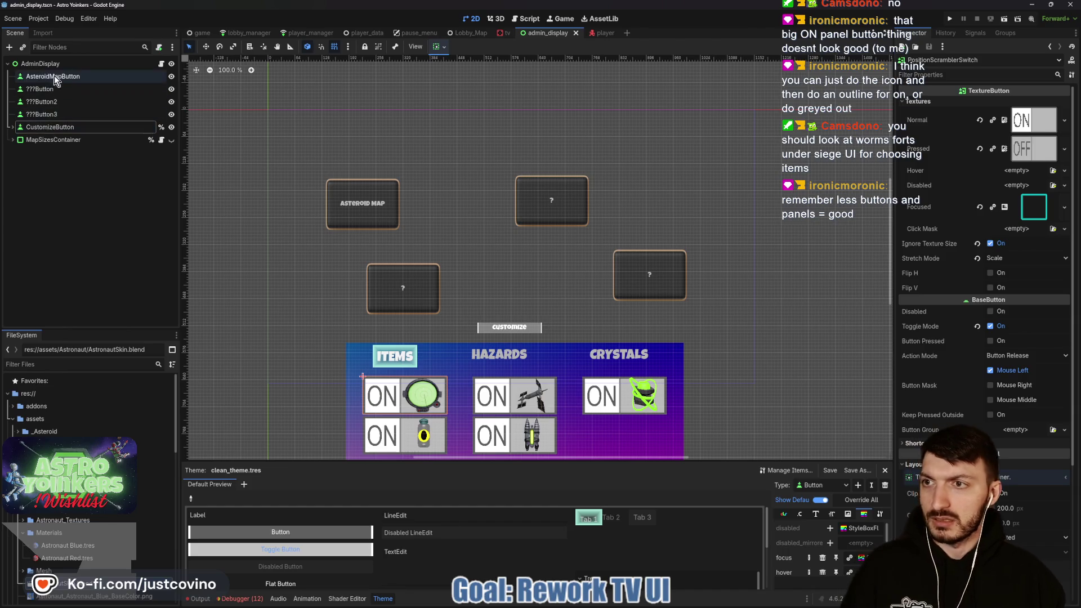
Add a TextureRect child to AdminDisplay and give it the Full Rect anchor preset.
left_click(46, 65)
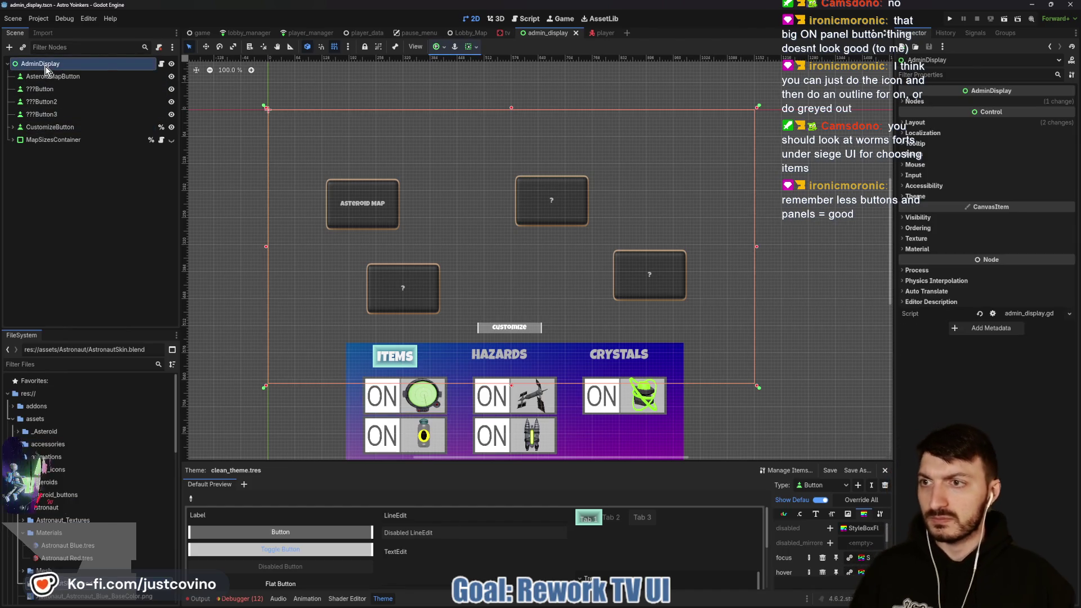
key("ctrl+a")
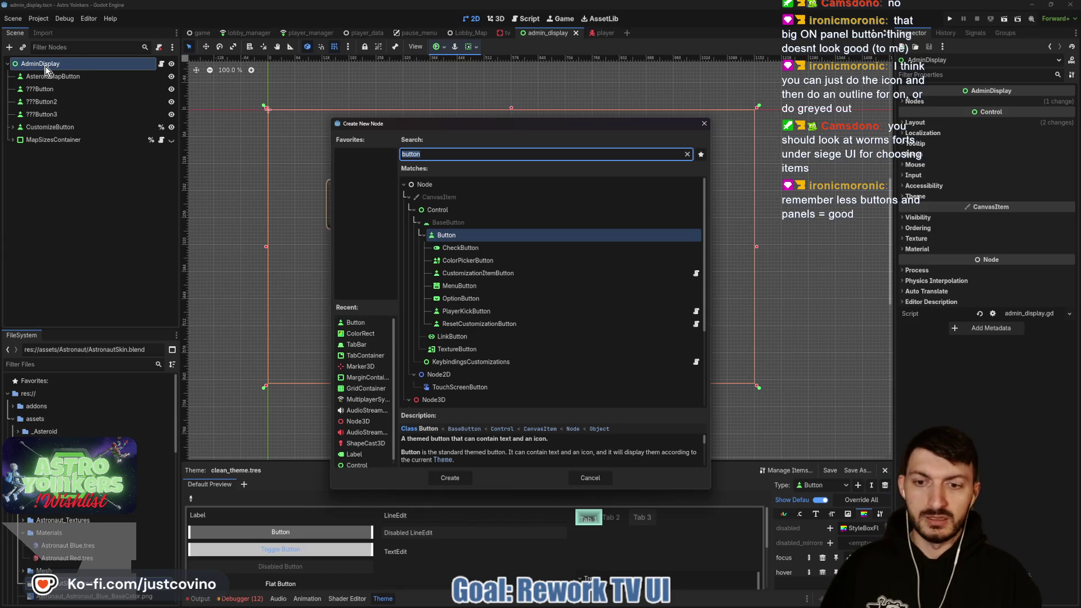
type("tex")
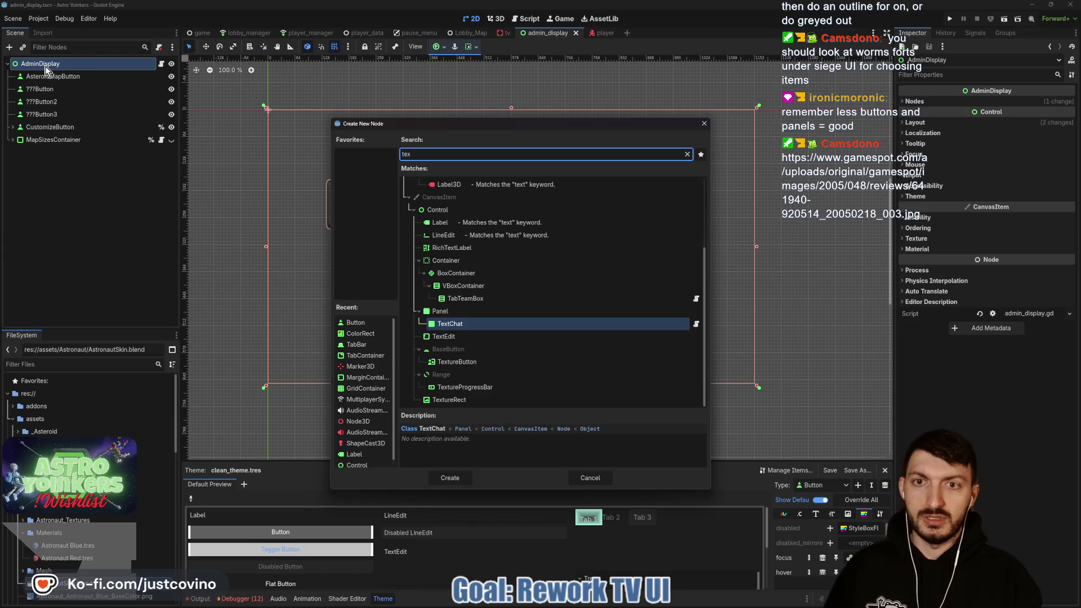
type("turerect")
key("Return")
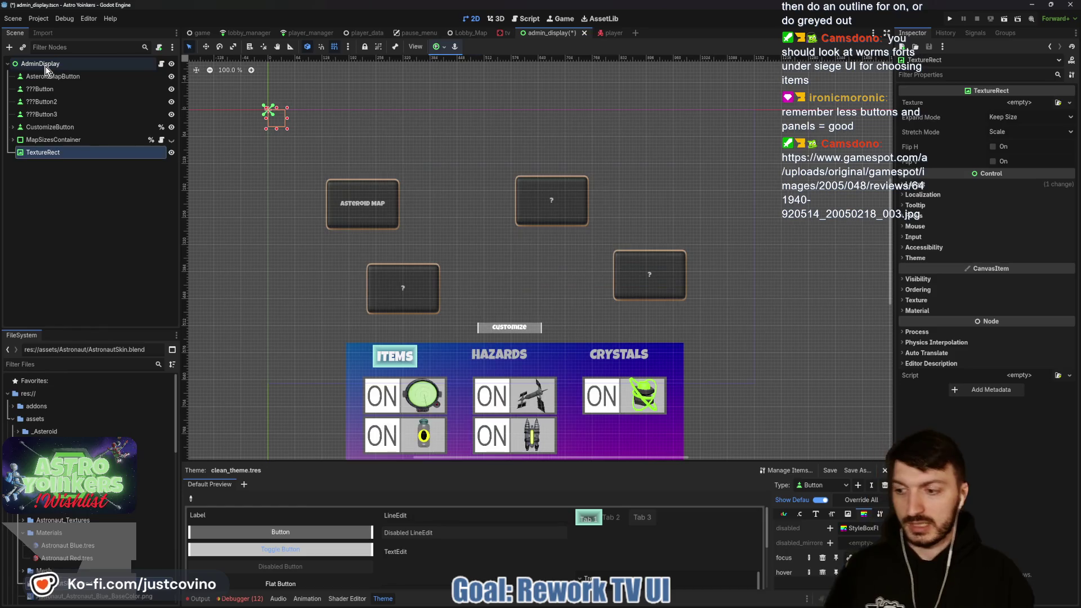
left_click(443, 48)
left_click(488, 125)
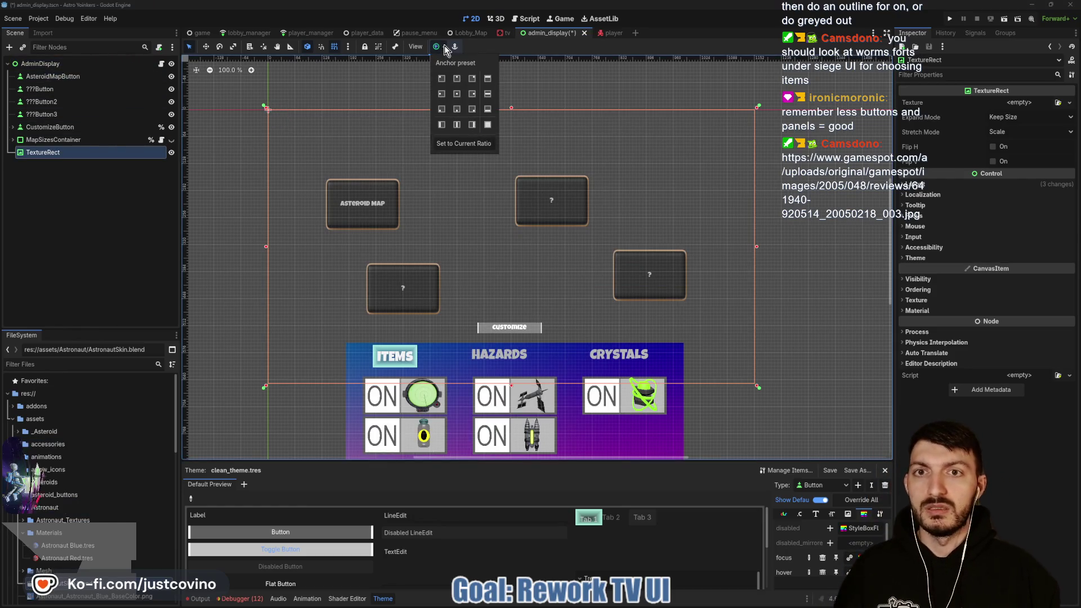
Rename it SpaceBackground, make it AdminDisplay's first child, and view the weapon options reference.
left_click(122, 157)
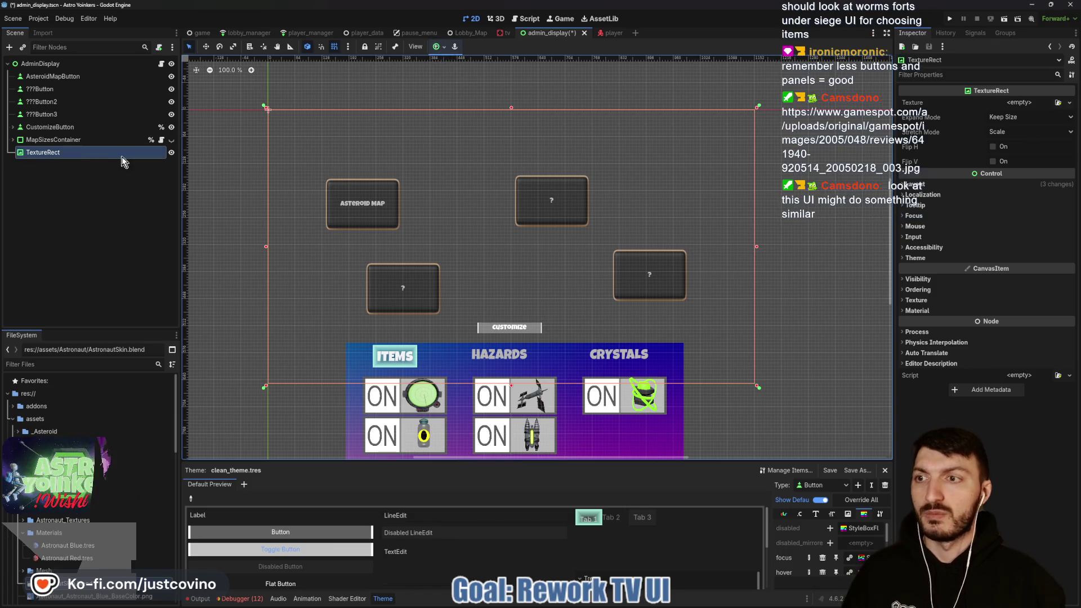
double_click(54, 156)
type("SpaceBackgro")
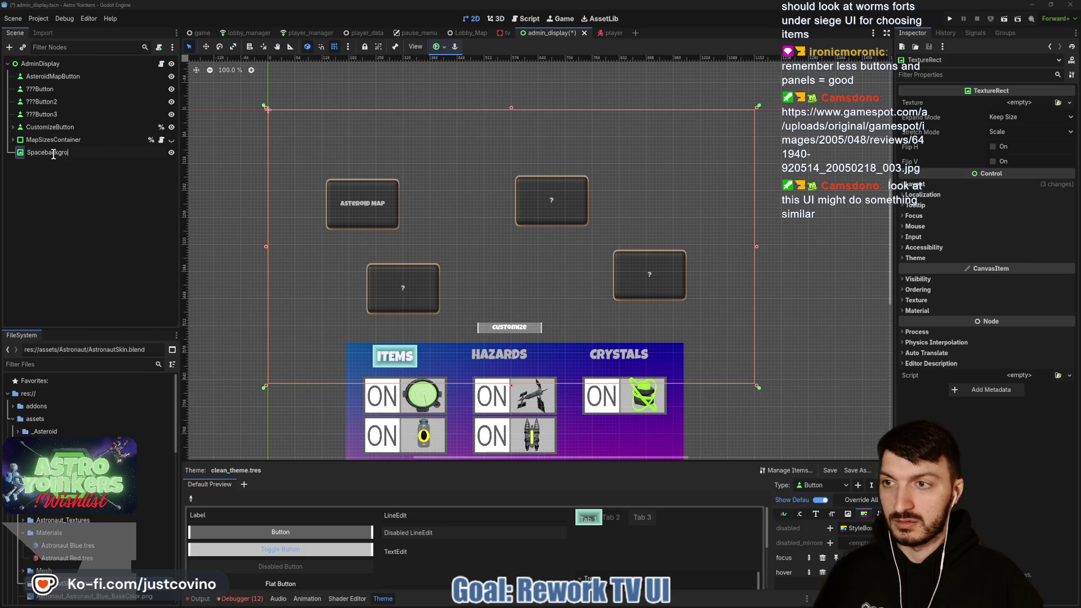
type("und")
key("Return")
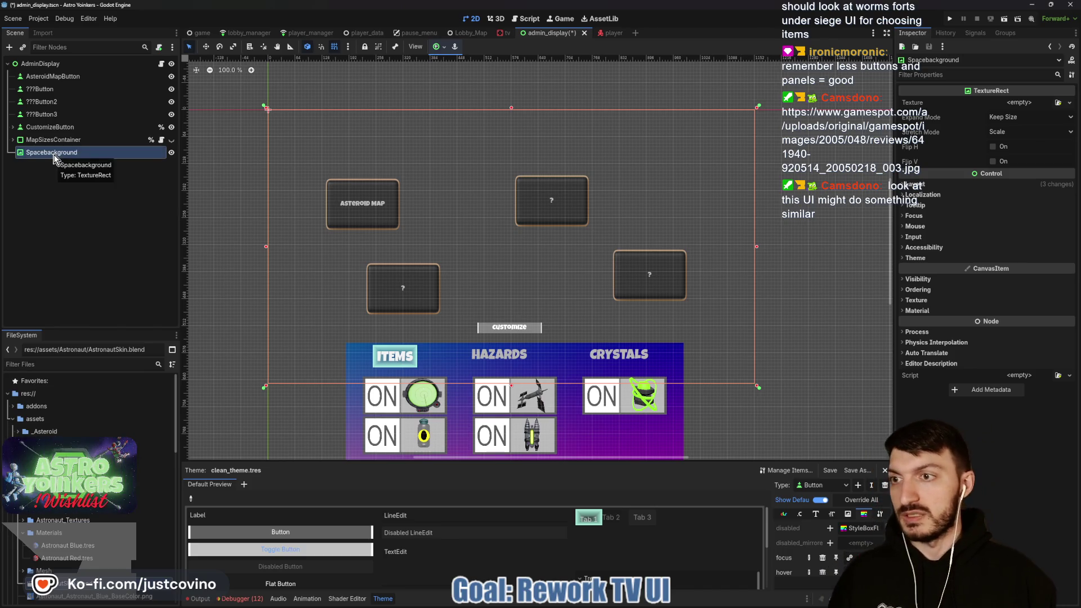
key("BackSpace")
key("Return")
left_click_drag(39, 152, 39, 77)
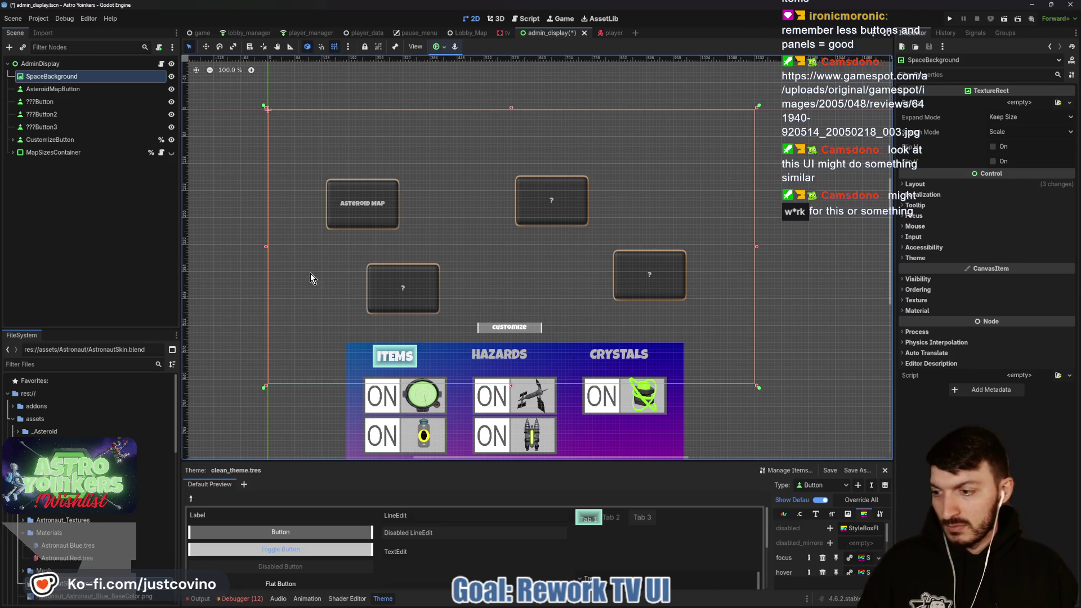
key("F6")
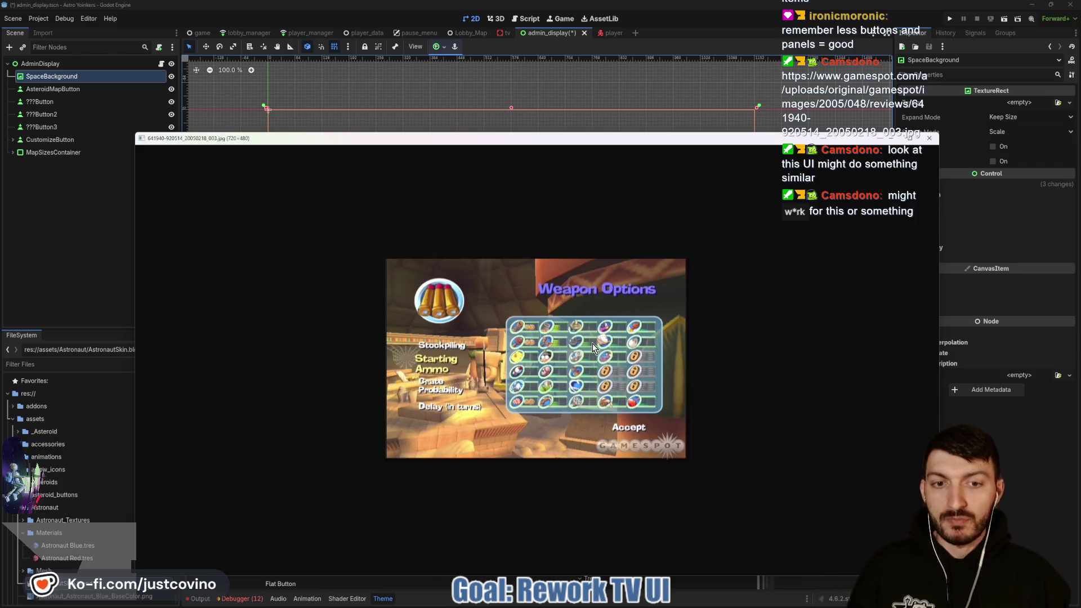
Load the purple space sky texture on SpaceBackground, set Expand Mode to Ignore Size, and save.
left_click(933, 142)
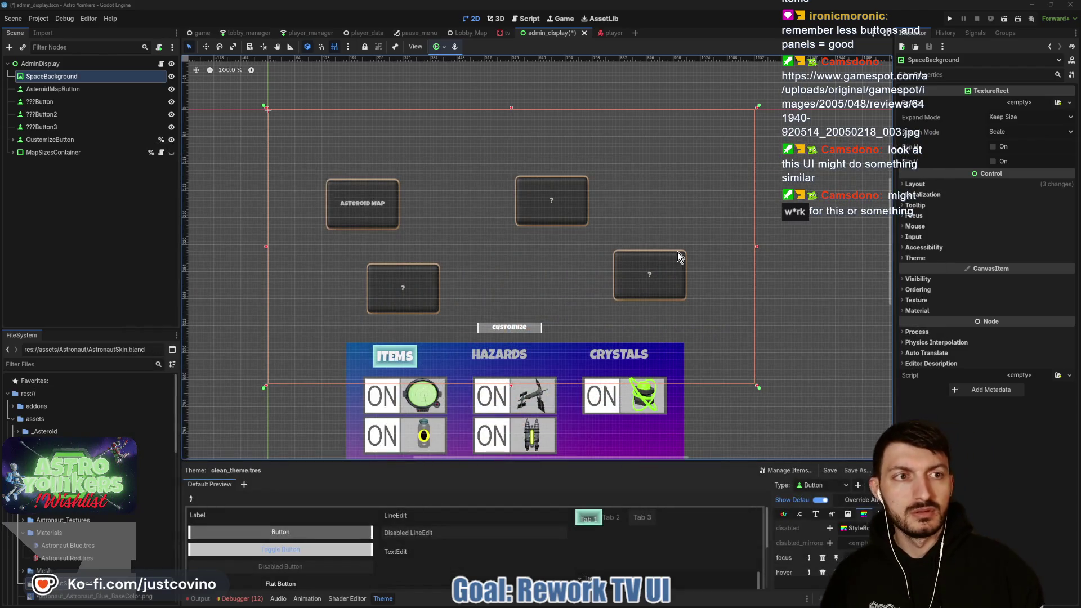
left_click(1016, 103)
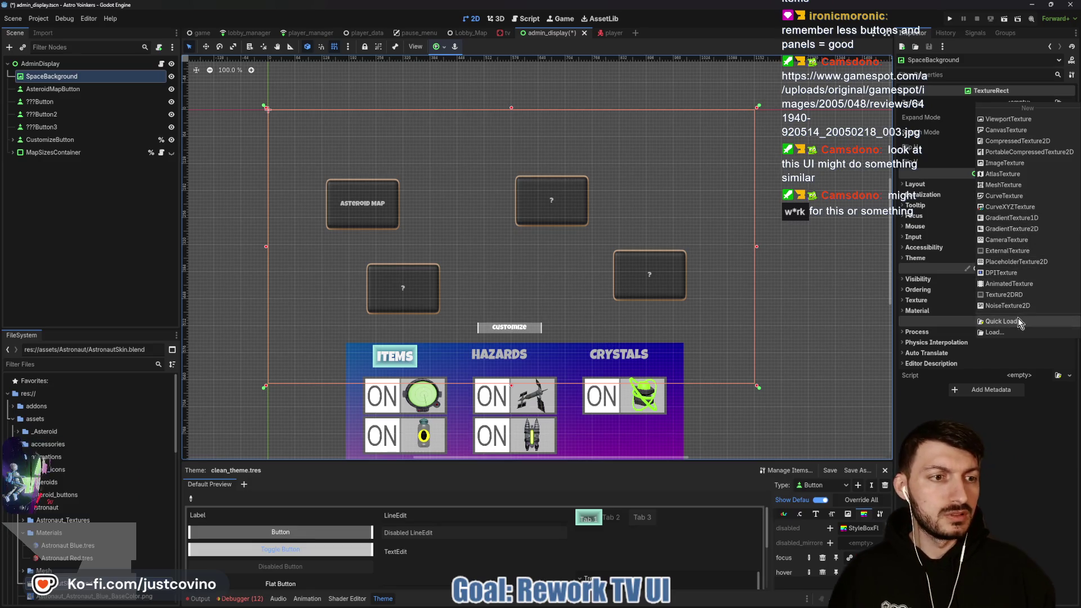
left_click(1003, 321)
double_click(552, 209)
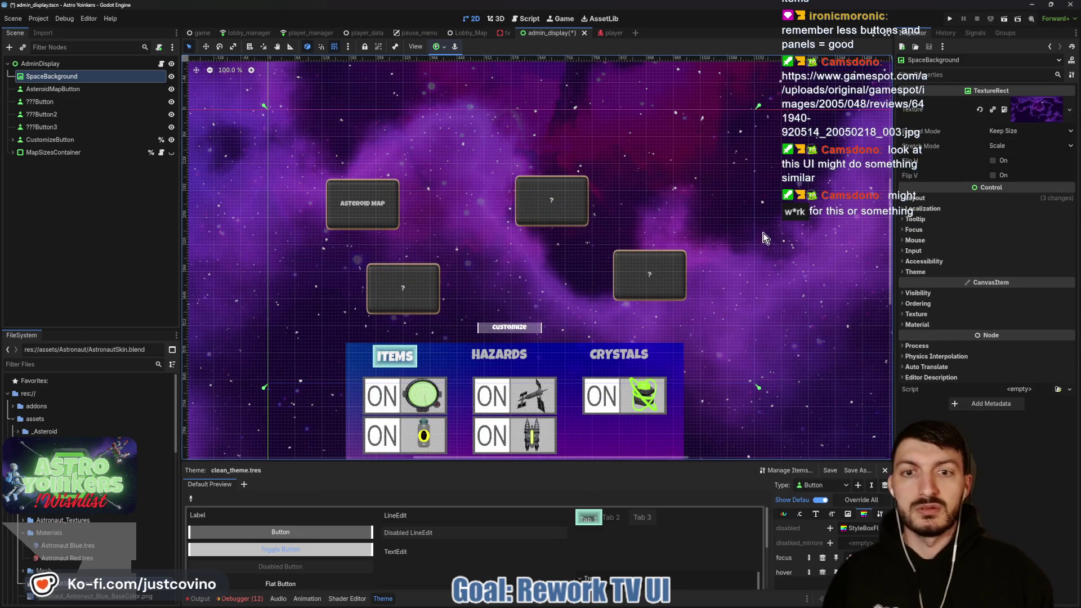
left_click(1024, 130)
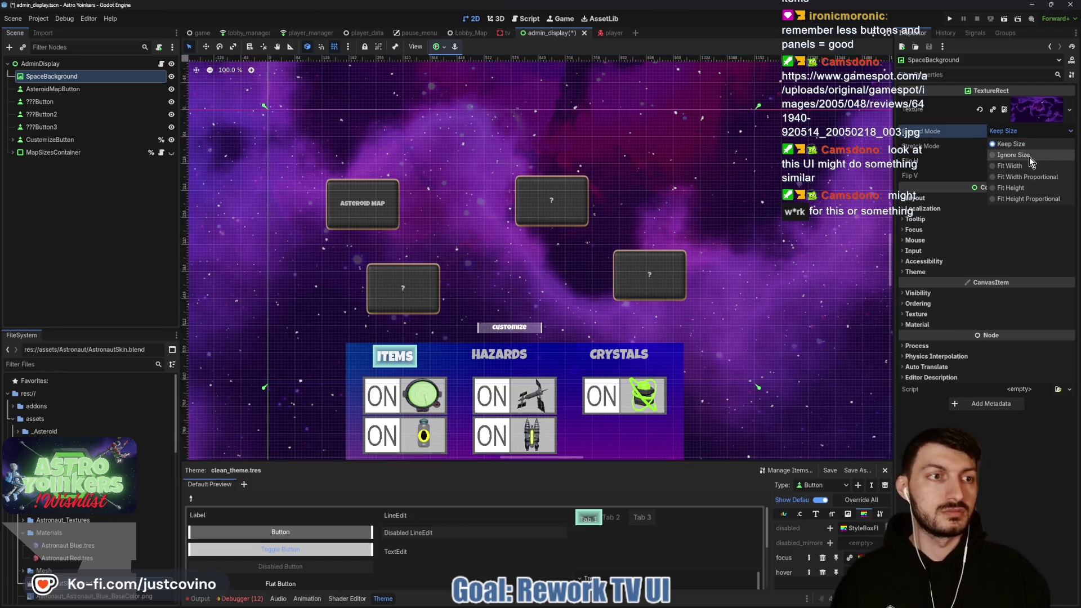
left_click(1029, 157)
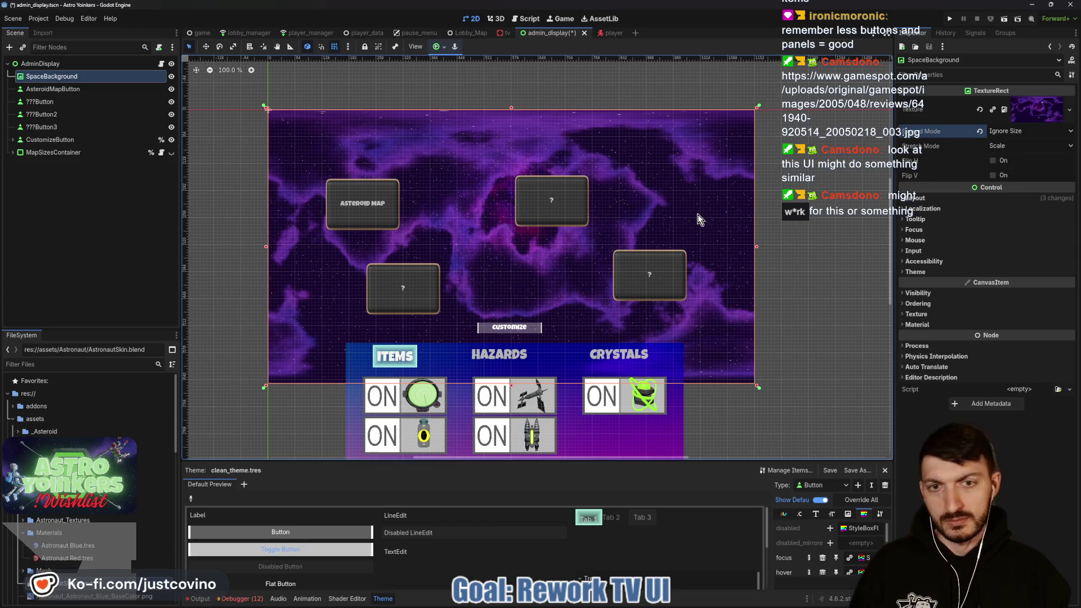
key("ctrl+s")
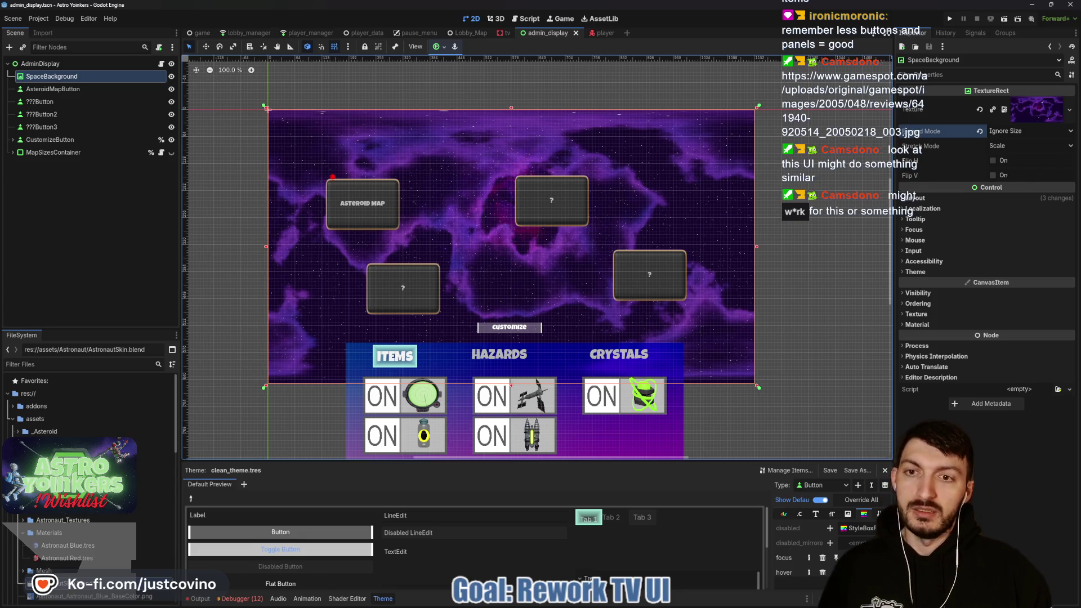
Switch SpaceBackground's Expand Mode back to Keep Size.
mouse_move(320, 183)
left_mouse_down()
mouse_move(322, 214)
mouse_move(349, 228)
mouse_move(404, 217)
mouse_move(382, 171)
left_mouse_up()
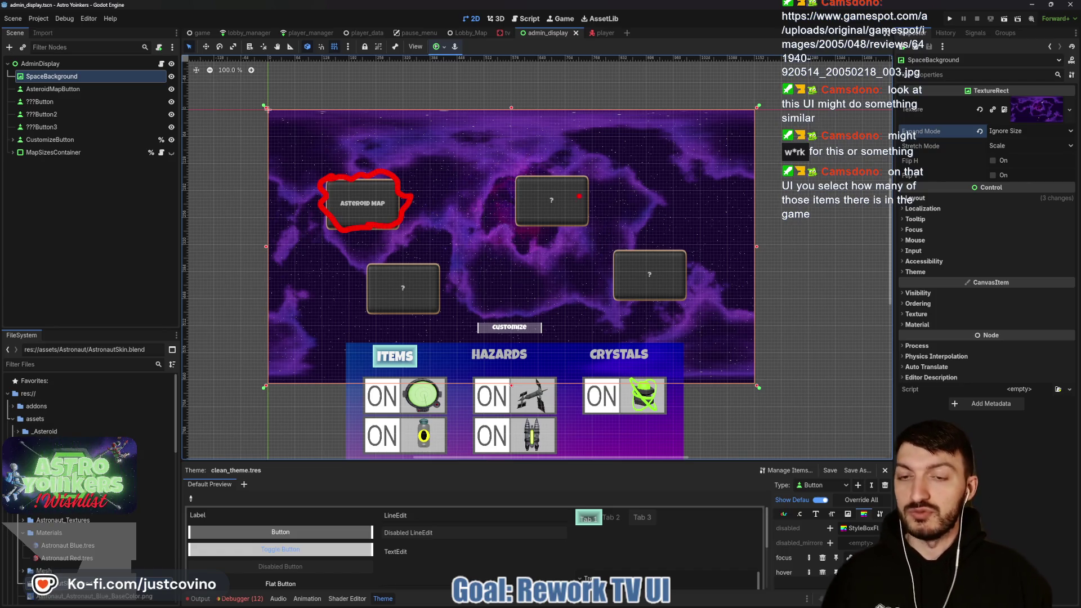
key("Escape")
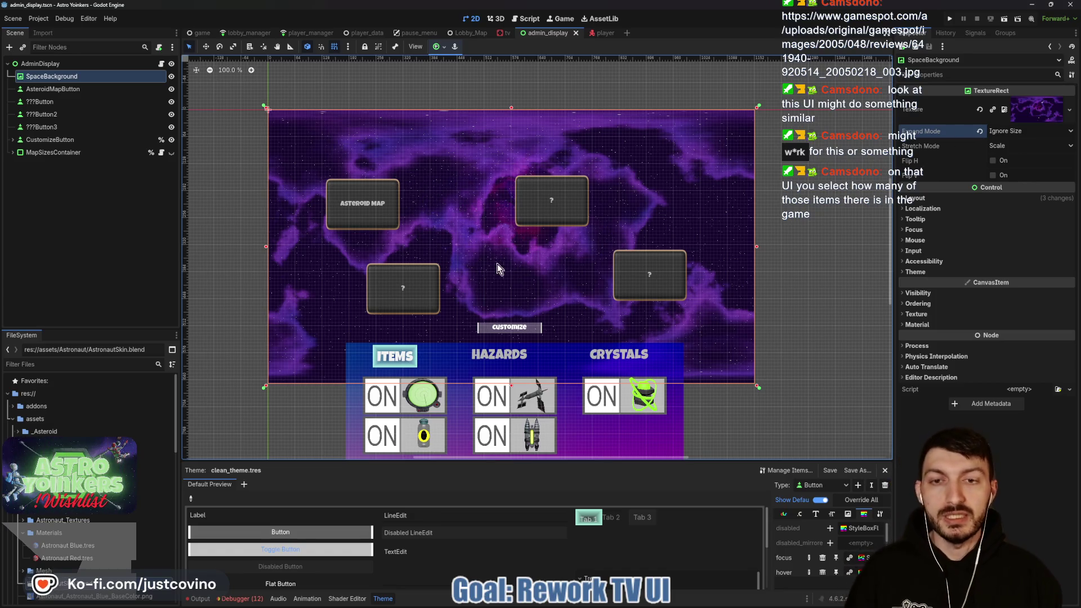
left_click(1019, 139)
left_click(1019, 145)
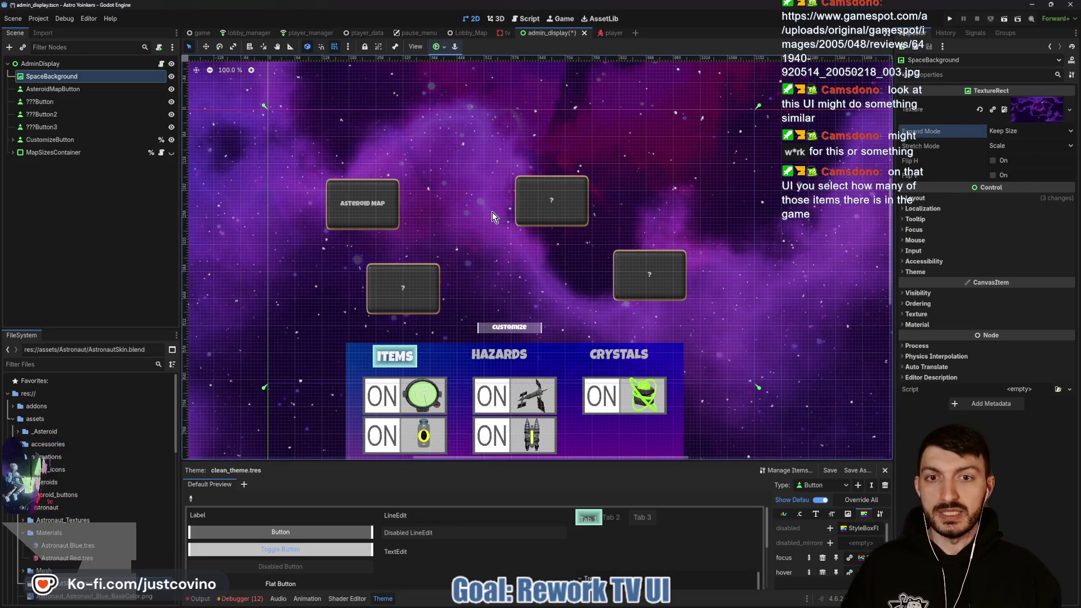
Shift the space background slightly down and right, then save the scene.
scroll(488, 211, "down", 1)
scroll(488, 211, "down", 10)
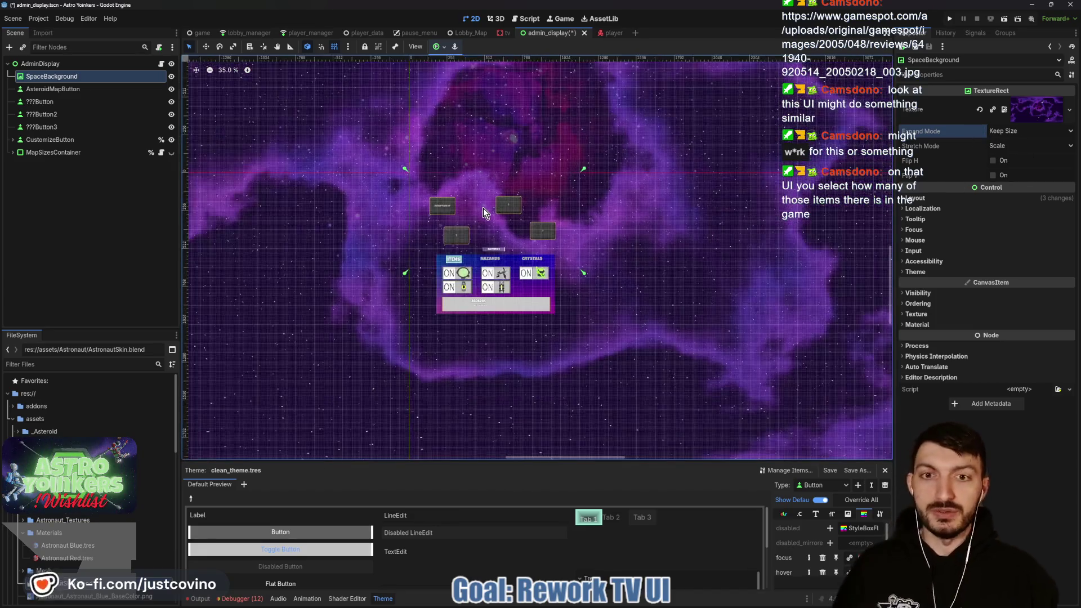
scroll(485, 157, "down", 10)
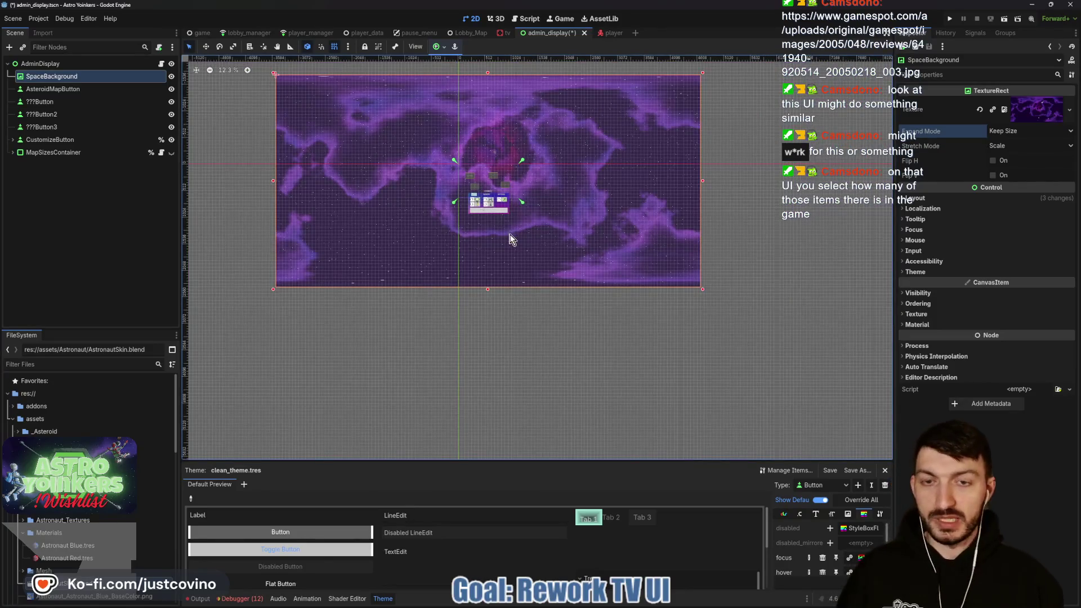
key("w")
mouse_move(487, 186)
left_mouse_down()
mouse_move(510, 207)
mouse_move(466, 176)
mouse_move(453, 225)
mouse_move(468, 222)
mouse_move(480, 193)
mouse_move(512, 222)
mouse_move(485, 202)
mouse_move(511, 212)
mouse_move(485, 205)
mouse_move(509, 222)
mouse_move(485, 234)
mouse_move(478, 193)
mouse_move(495, 212)
left_mouse_up()
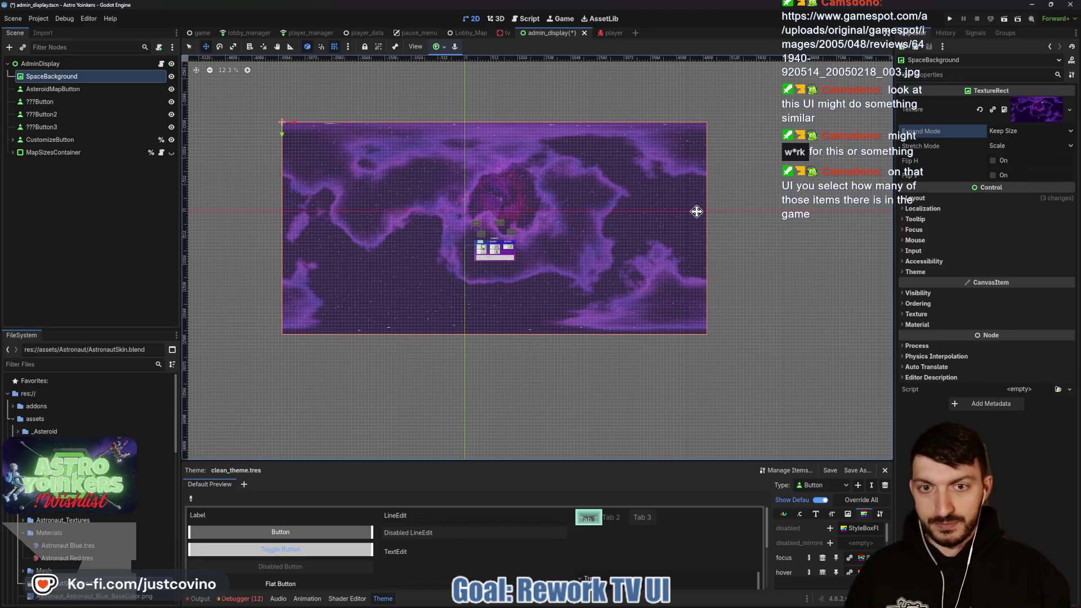
key("ctrl+s")
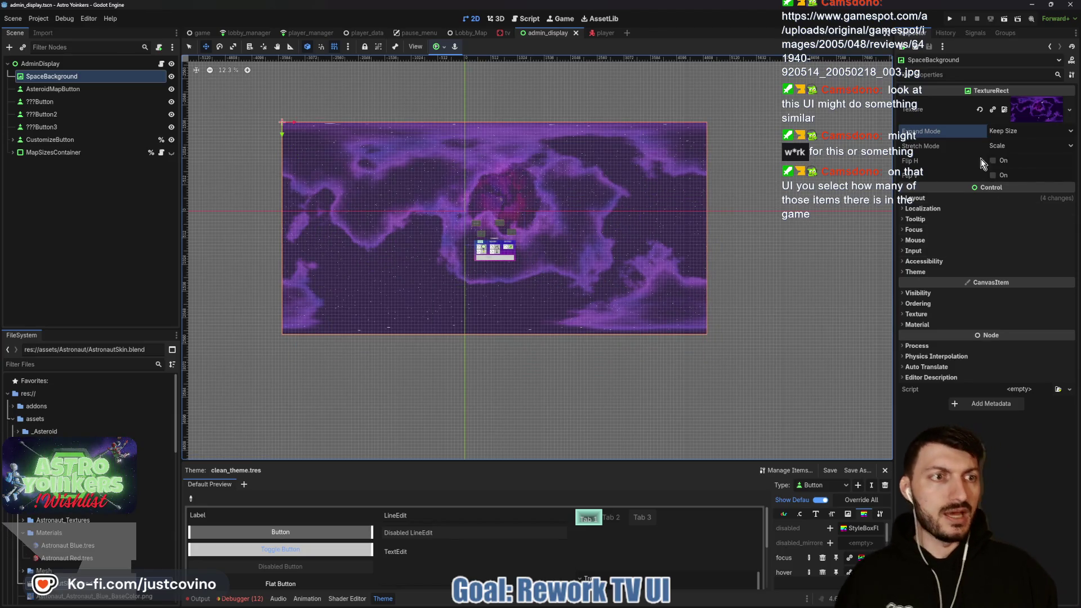
Set SpaceBackground's Expand Mode to Ignore Size, keep Stretch Mode as Scale, and save.
left_click(1007, 133)
left_click(1022, 157)
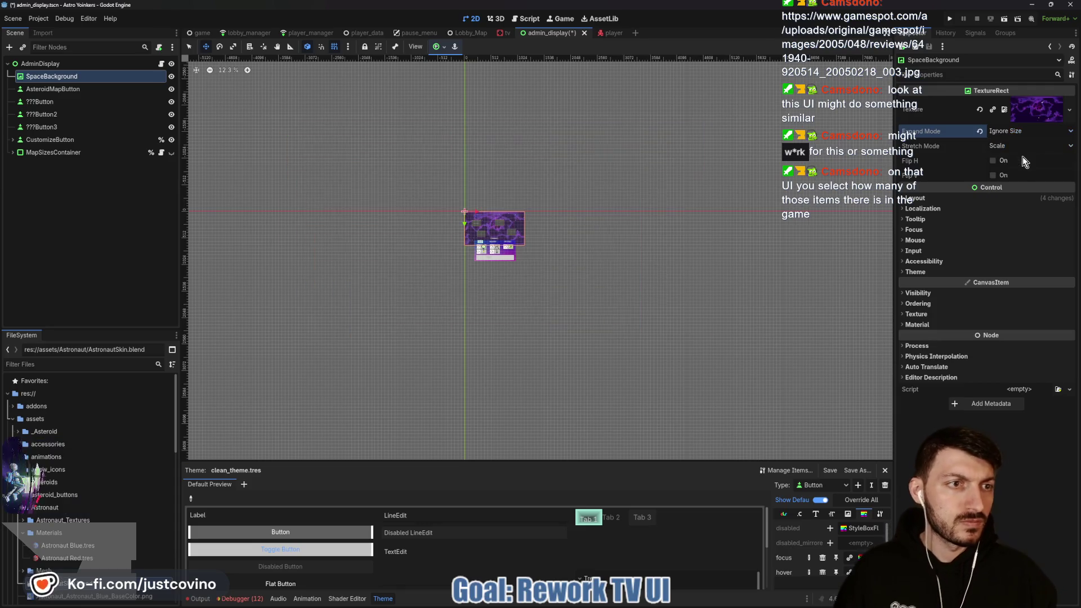
left_click(1003, 147)
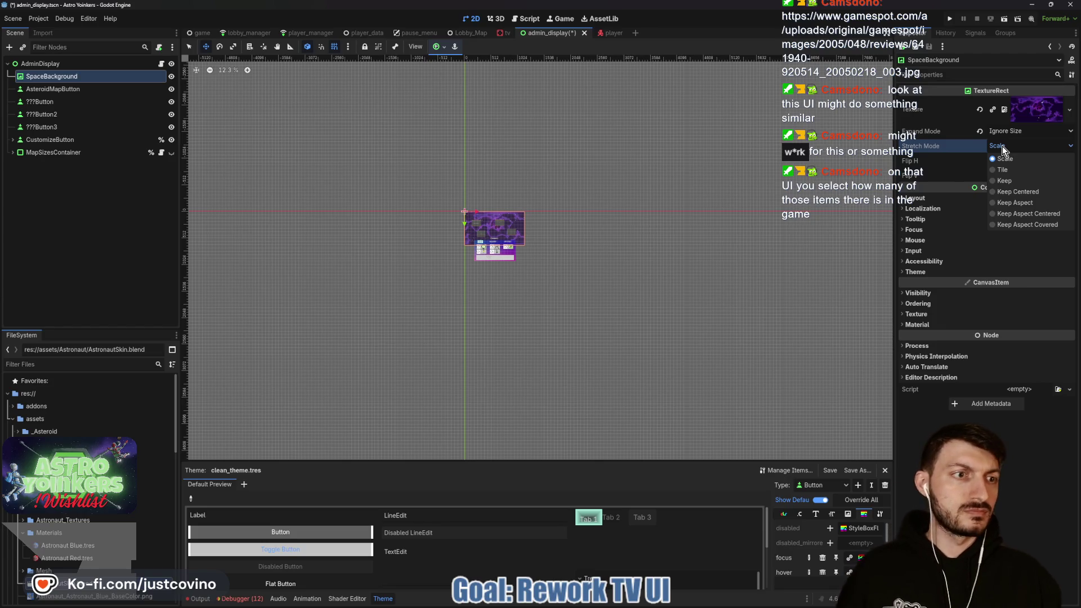
left_click(1002, 147)
scroll(506, 280, "up", 5)
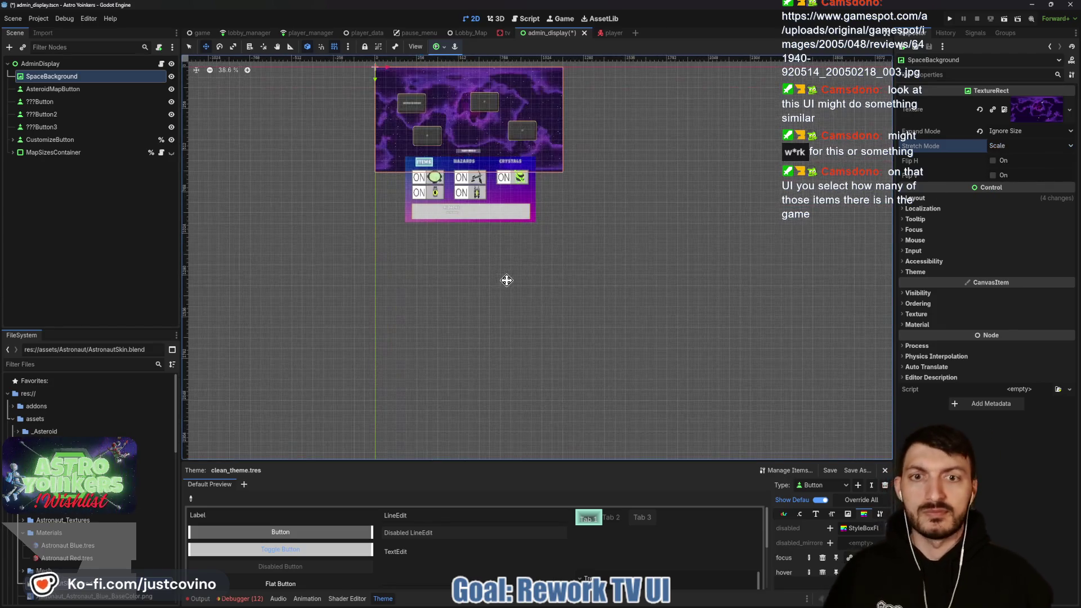
scroll(576, 311, "up", 4)
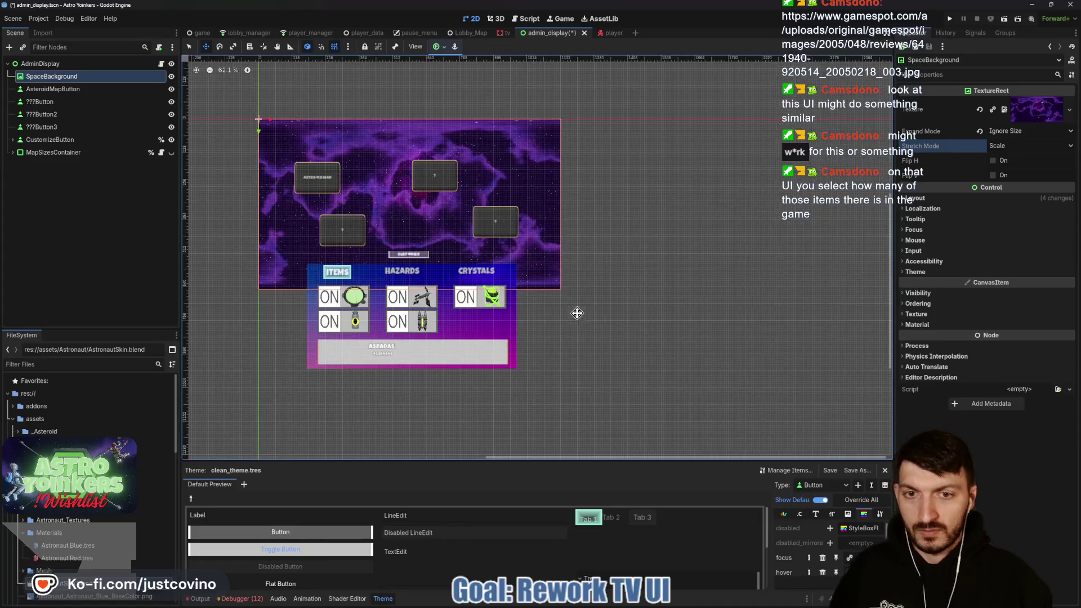
mouse_move(635, 303)
left_mouse_down()
mouse_move(700, 319)
mouse_move(717, 346)
left_mouse_up()
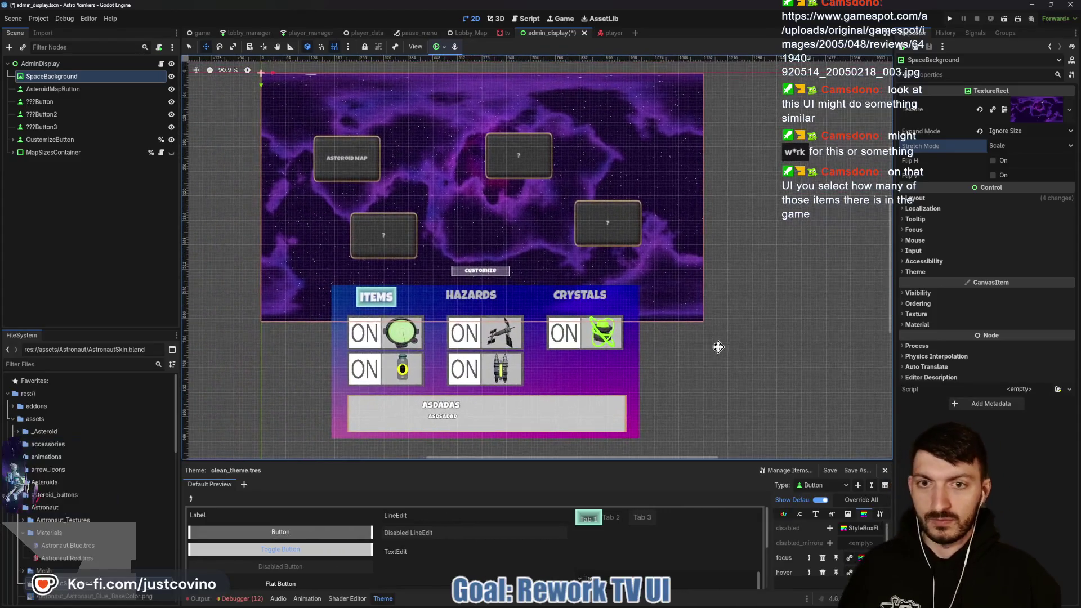
key("ctrl+s")
key("q")
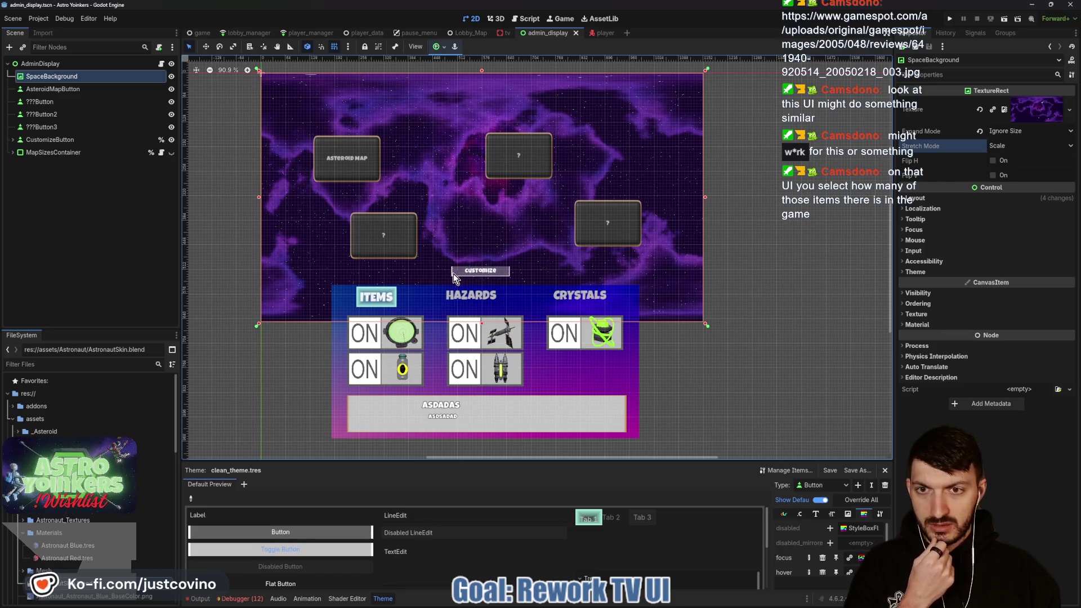
Move CustomizeButton's Background item panel about 82 px lower.
scroll(467, 276, "up", 3)
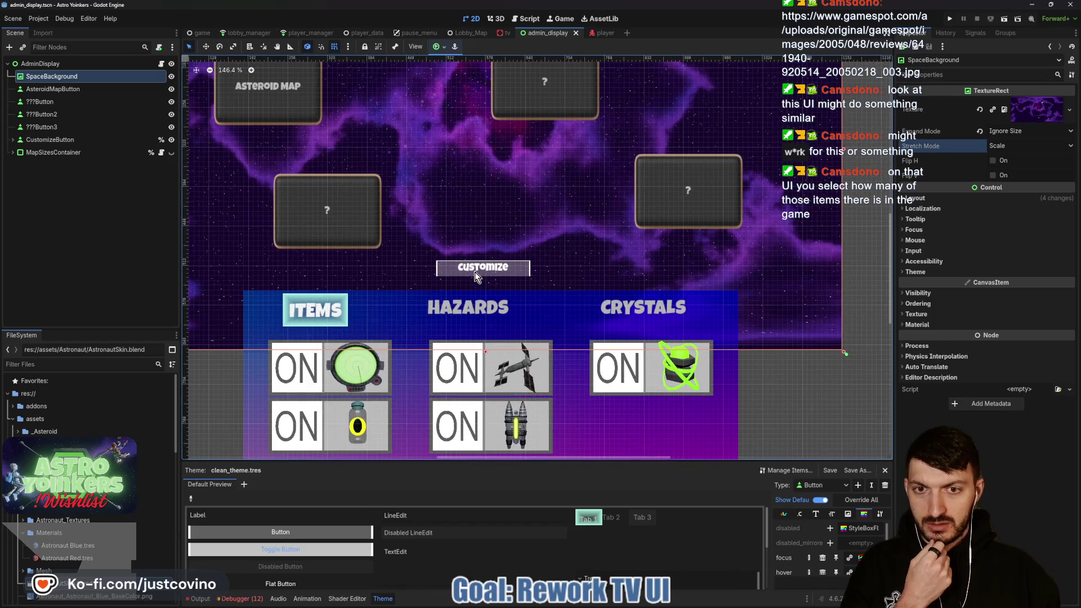
scroll(474, 265, "up", 2)
scroll(474, 257, "down", 5)
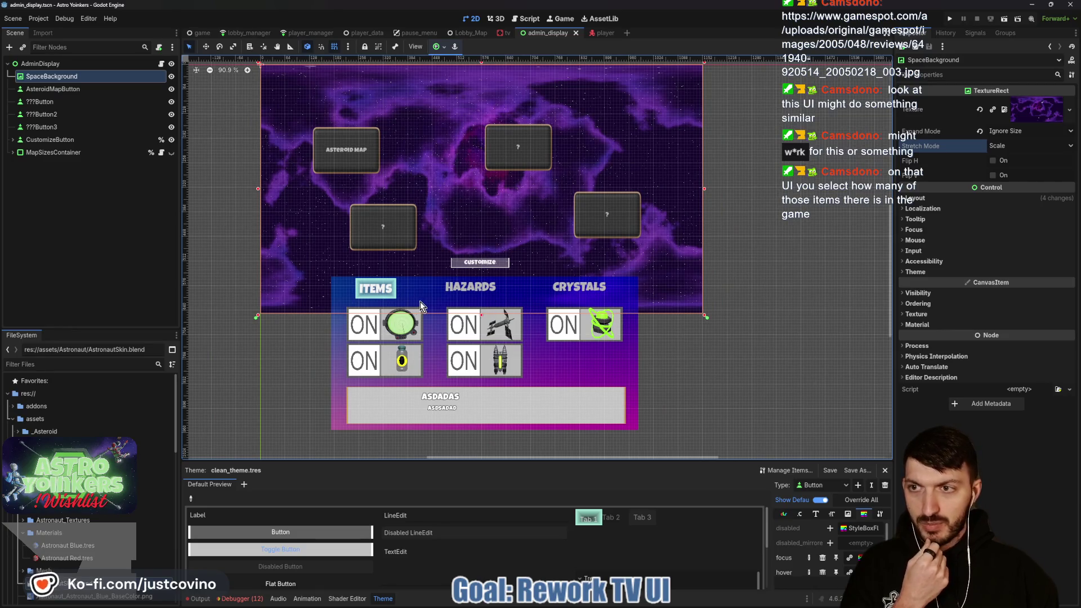
left_click(13, 140)
left_click(66, 153)
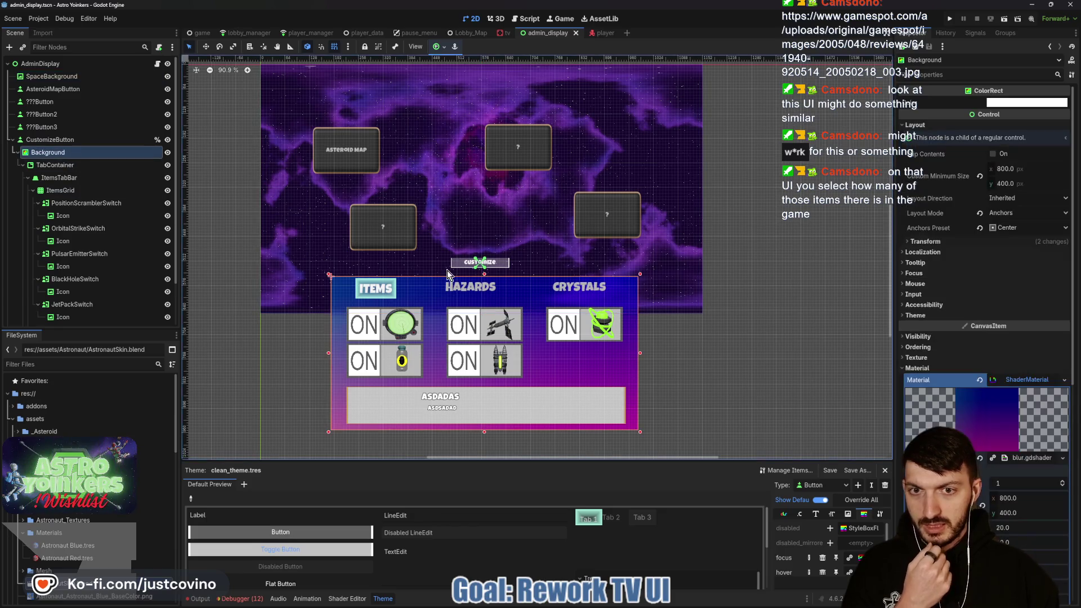
left_click_drag(476, 286, 508, 312)
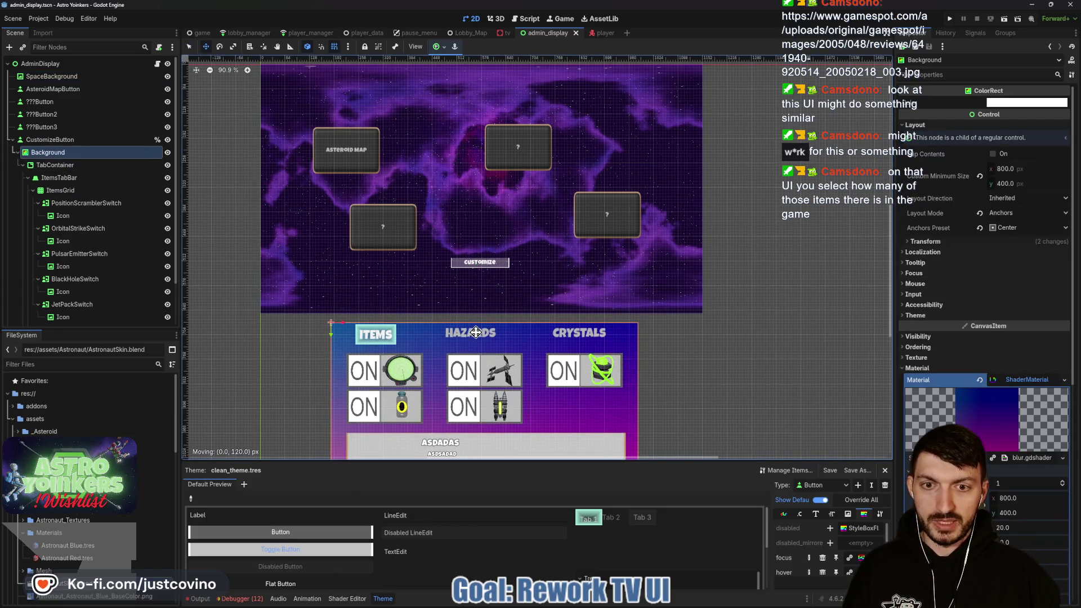
Nudge the CustomizeButton down slightly and save the admin display scene.
key("q")
left_click(480, 262)
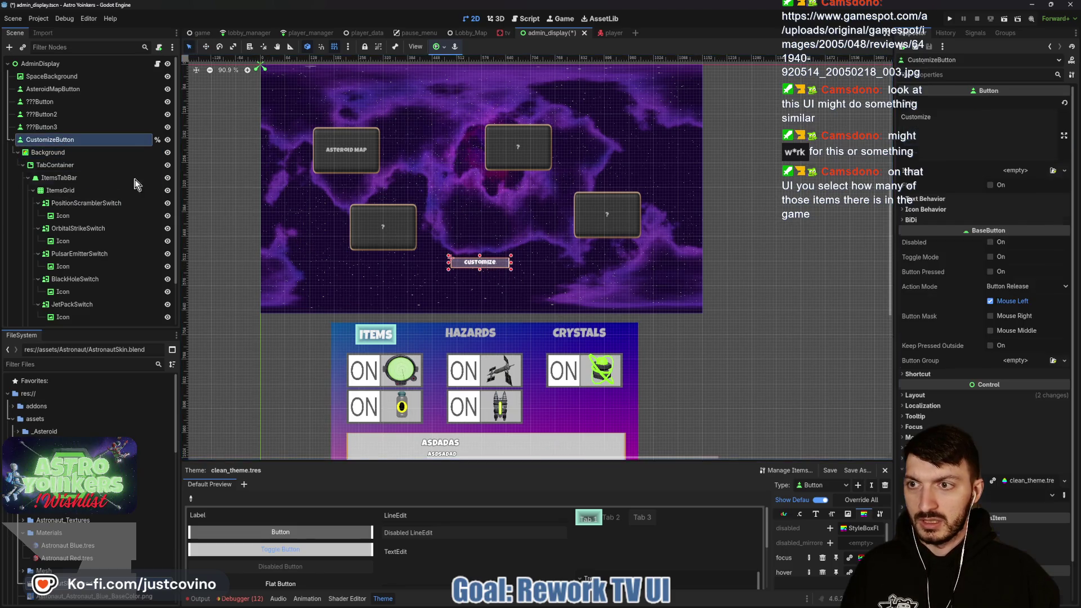
key("w")
mouse_move(480, 262)
left_mouse_down()
mouse_move(480, 282)
mouse_move(480, 271)
left_mouse_up()
key("q")
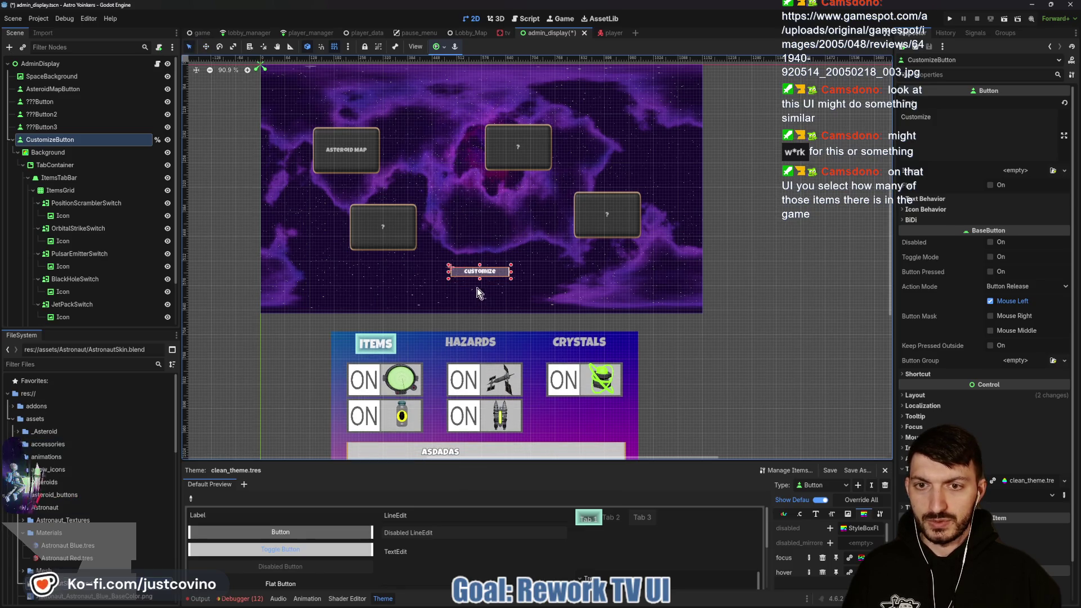
key("ctrl+s")
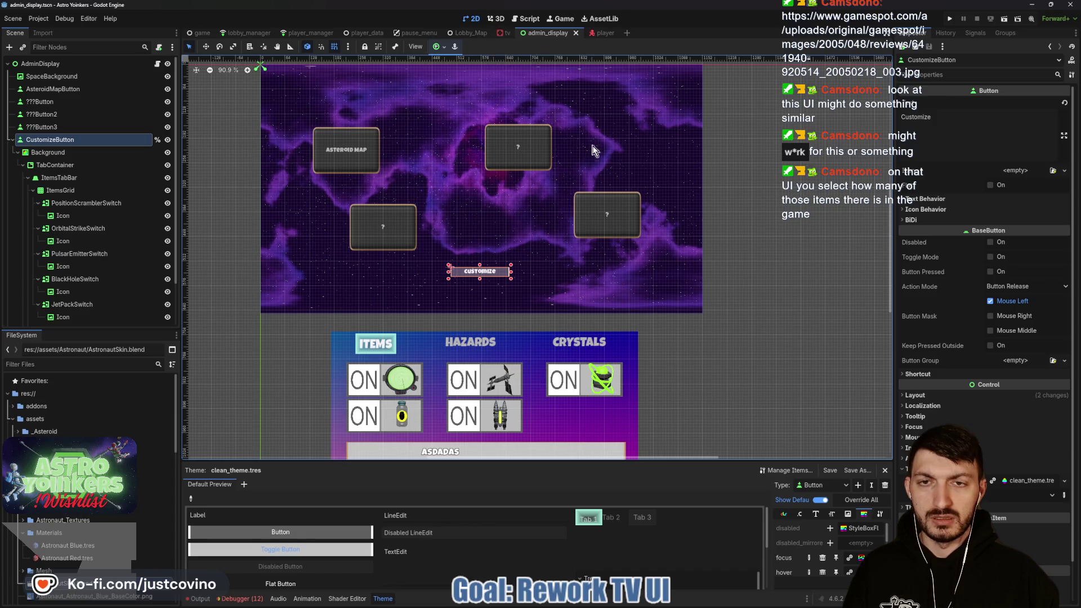
left_click_drag(451, 177, 462, 214)
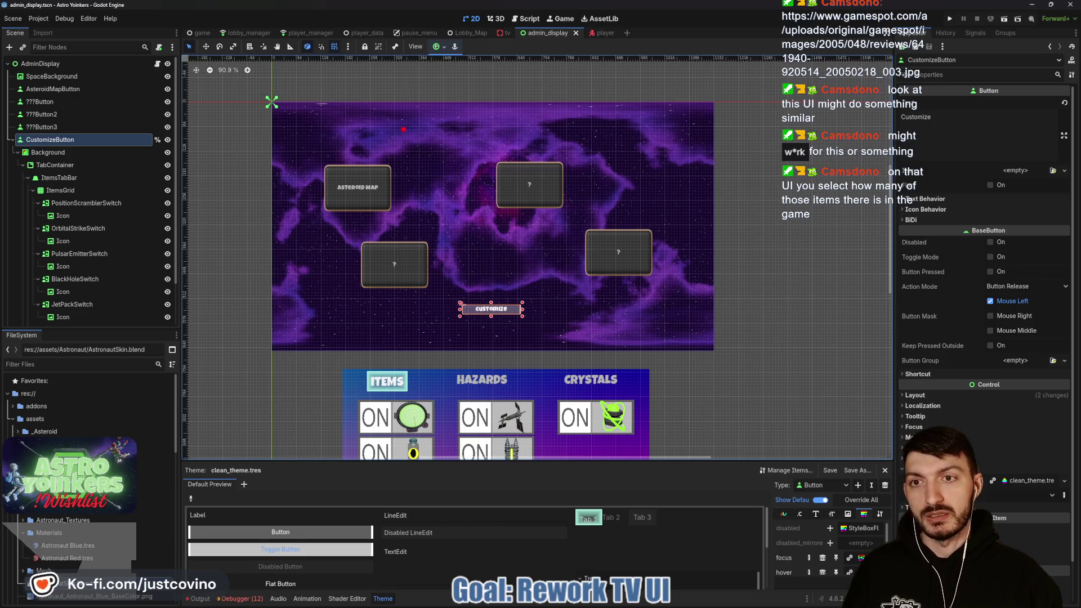
mouse_move(275, 106)
left_mouse_down()
mouse_move(330, 154)
mouse_move(709, 345)
left_mouse_up()
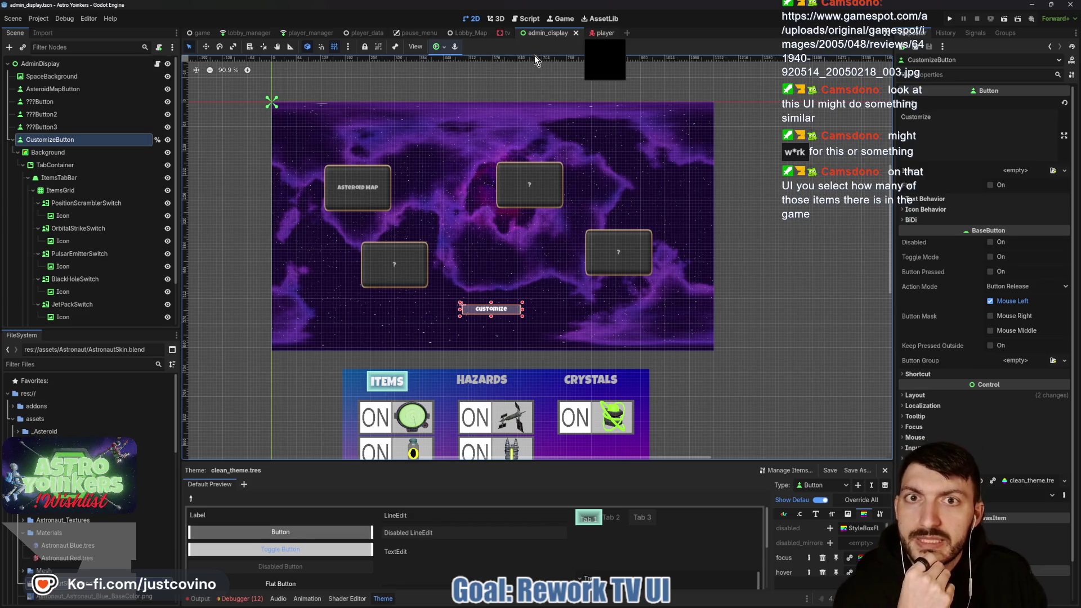
Switch to the player scene and open the Player node's script, player.gd.
key("ctrl+Tab")
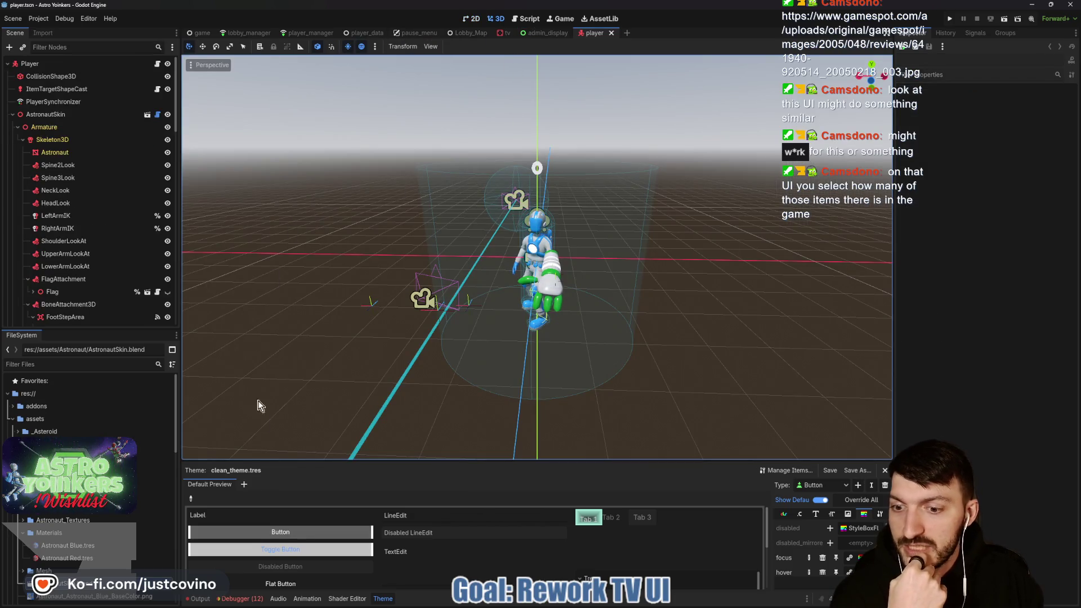
left_click(200, 599)
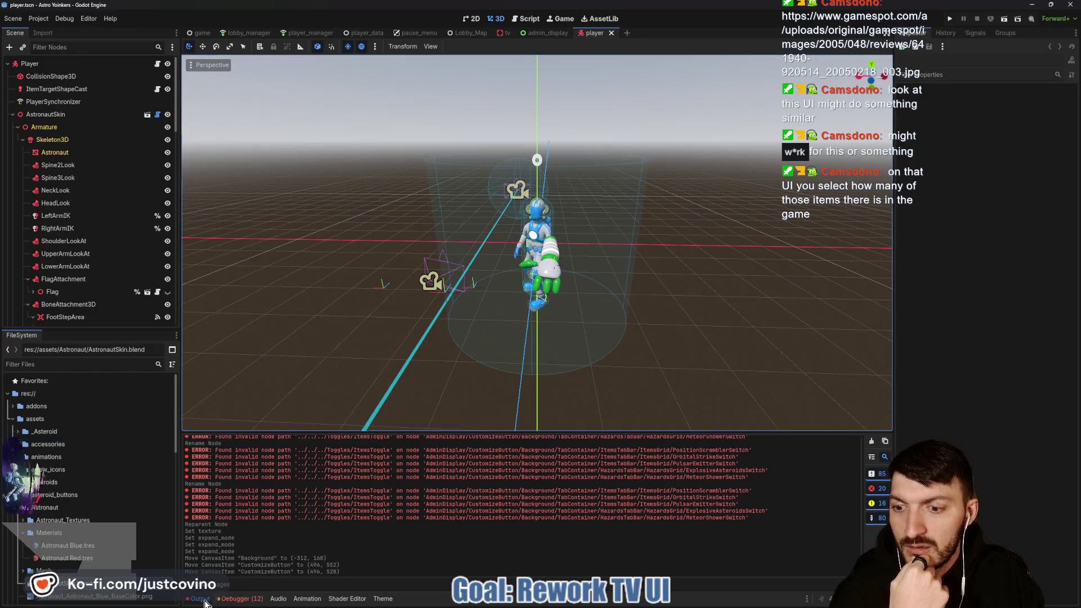
left_click(200, 599)
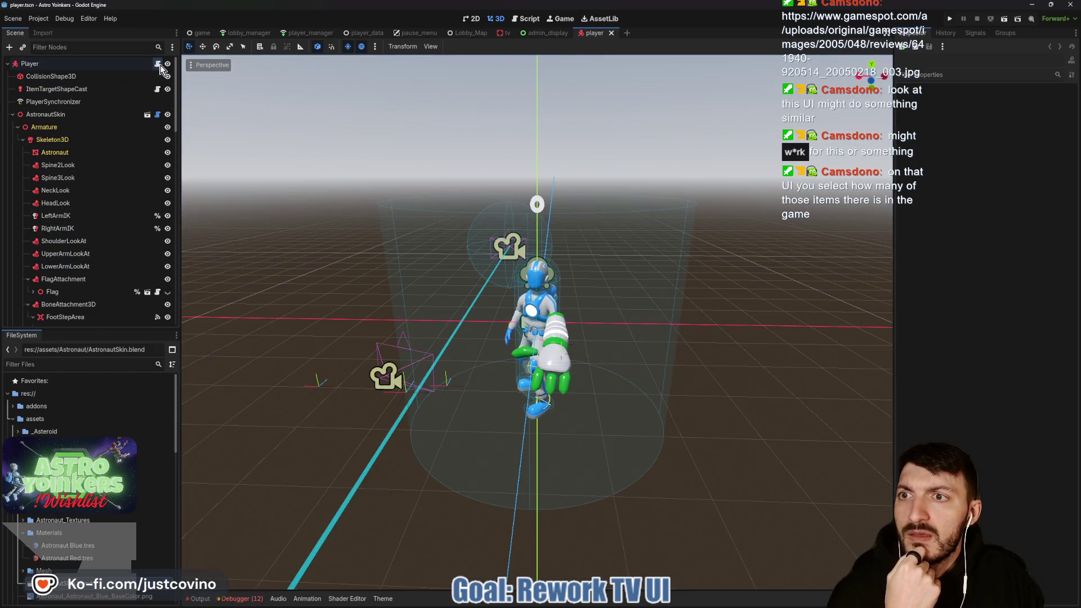
left_click(158, 64)
Delete the leftover tab indentation on blank line 581.
left_click(431, 262)
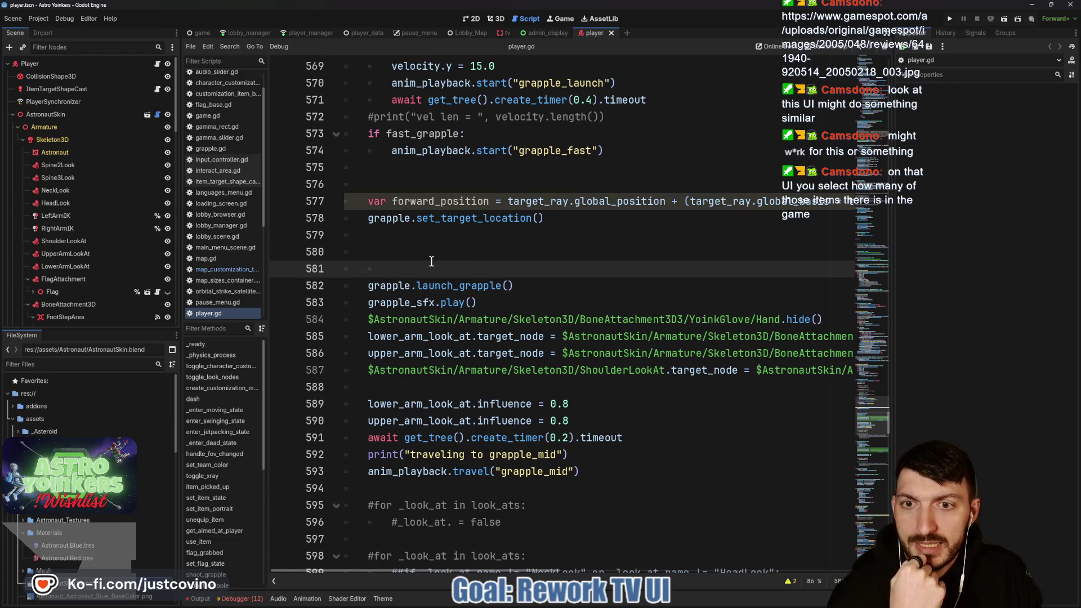
key("BackSpace")
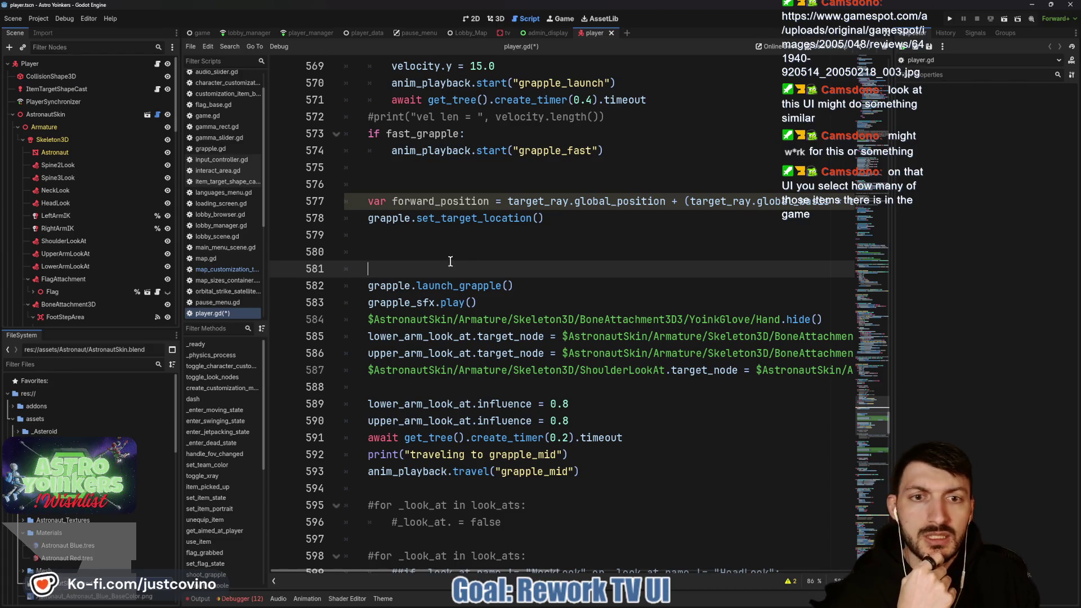
scroll(474, 262, "up", 1)
scroll(475, 262, "up", 1)
mouse_move(547, 602)
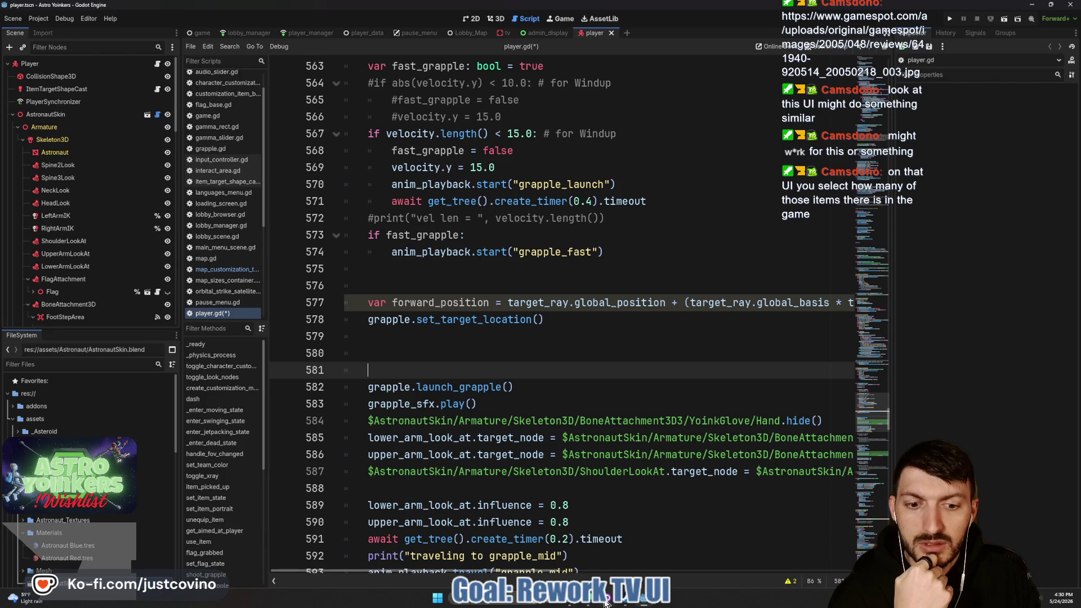
left_click(605, 603)
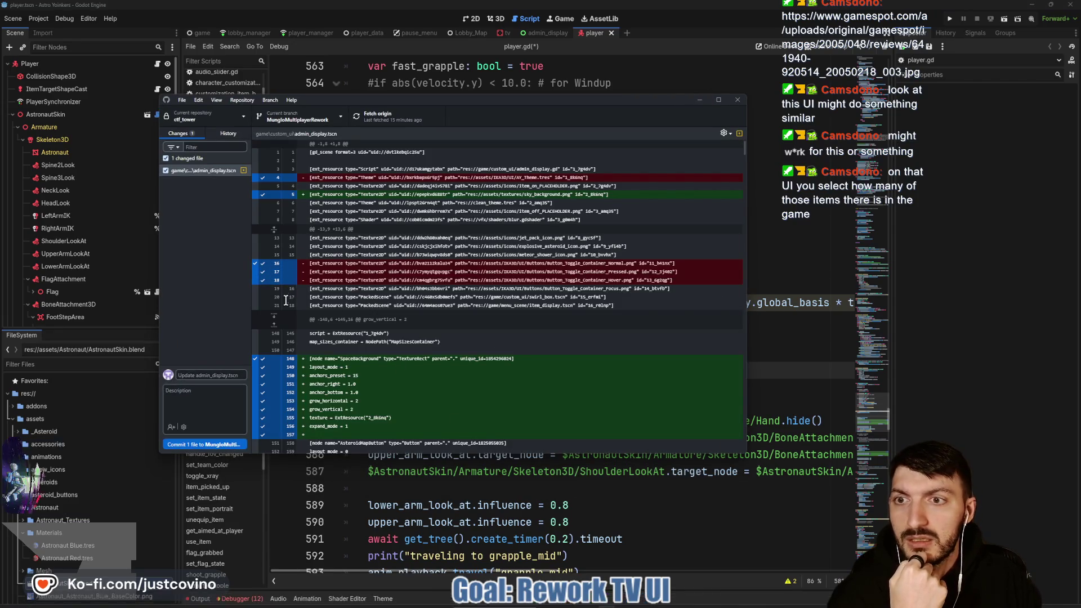
Commit admin_display.tscn as 'more admin display work' to MungloMultiplayerRework and push to origin.
left_click(207, 375)
type("more admin dis")
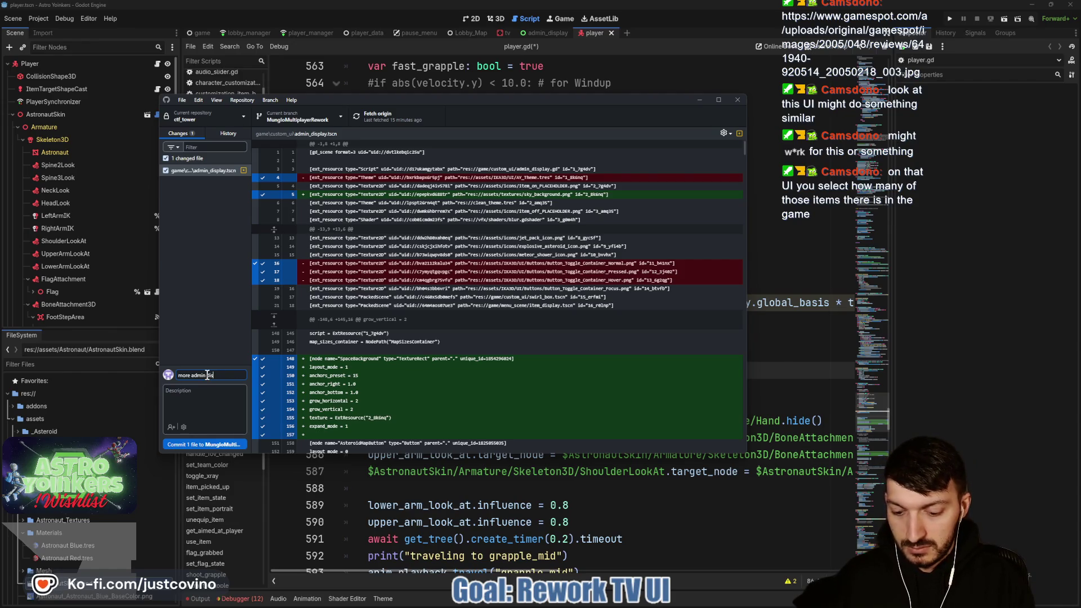
type("play work")
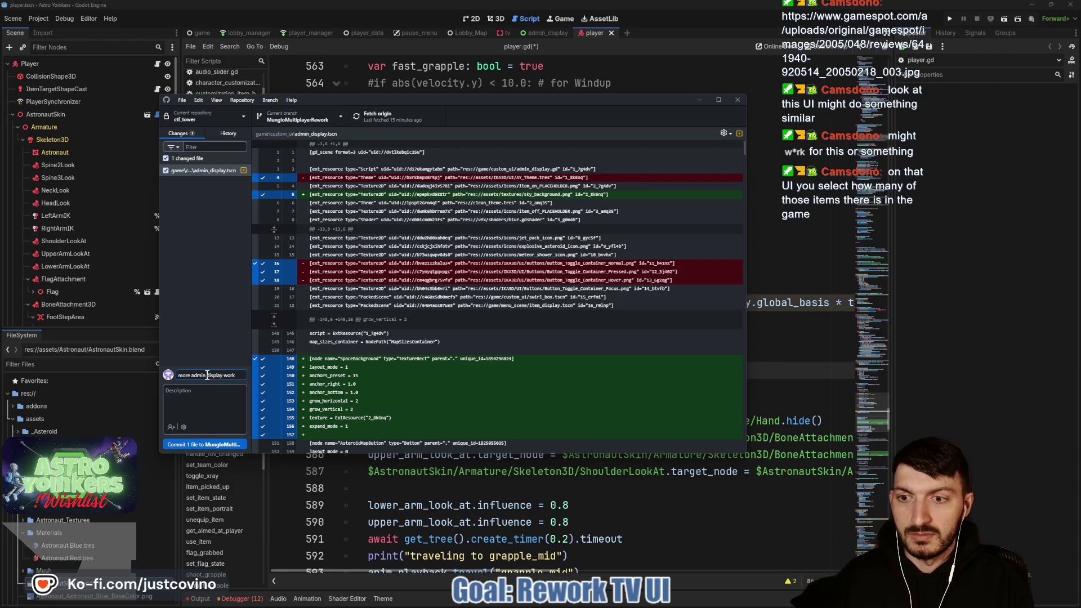
left_click(217, 445)
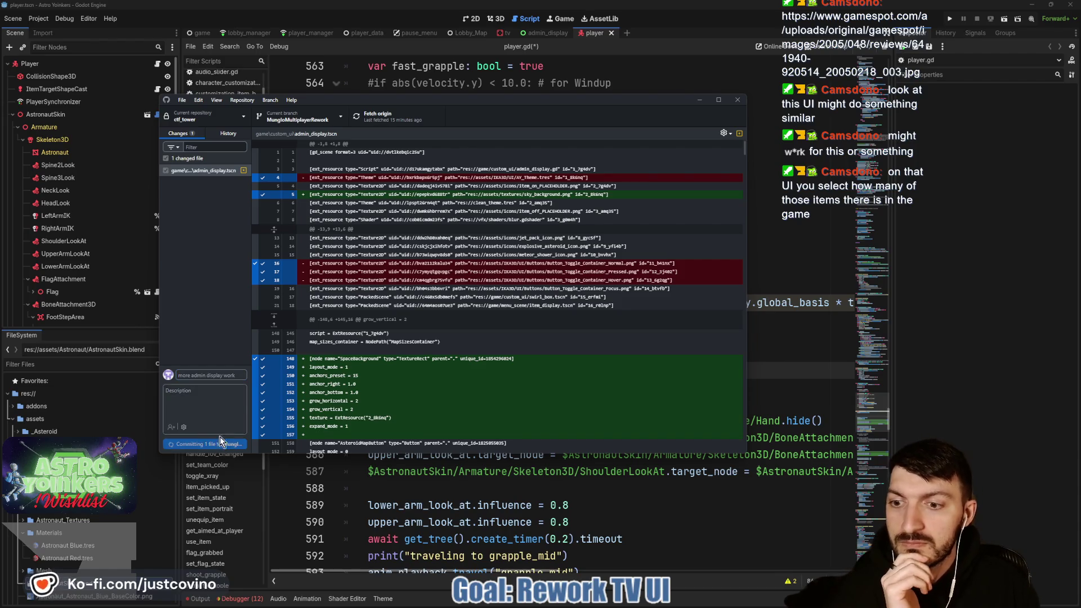
left_click(599, 214)
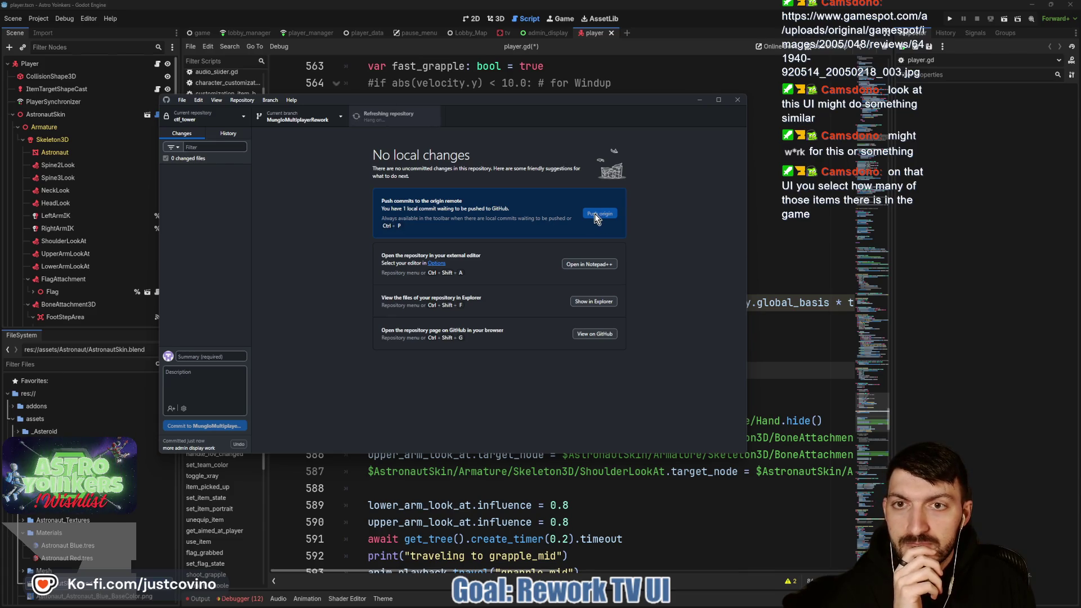
left_click(774, 231)
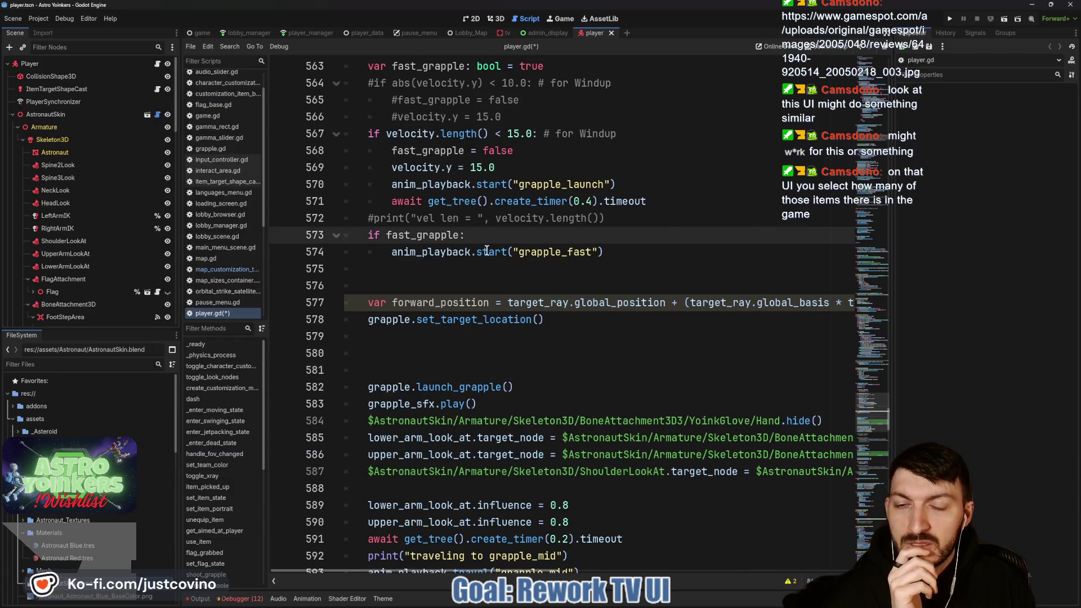
Select the player's AnimationTree, enlarge its state-machine panel, and inspect the grapple_fast state.
scroll(480, 262, "up", 2)
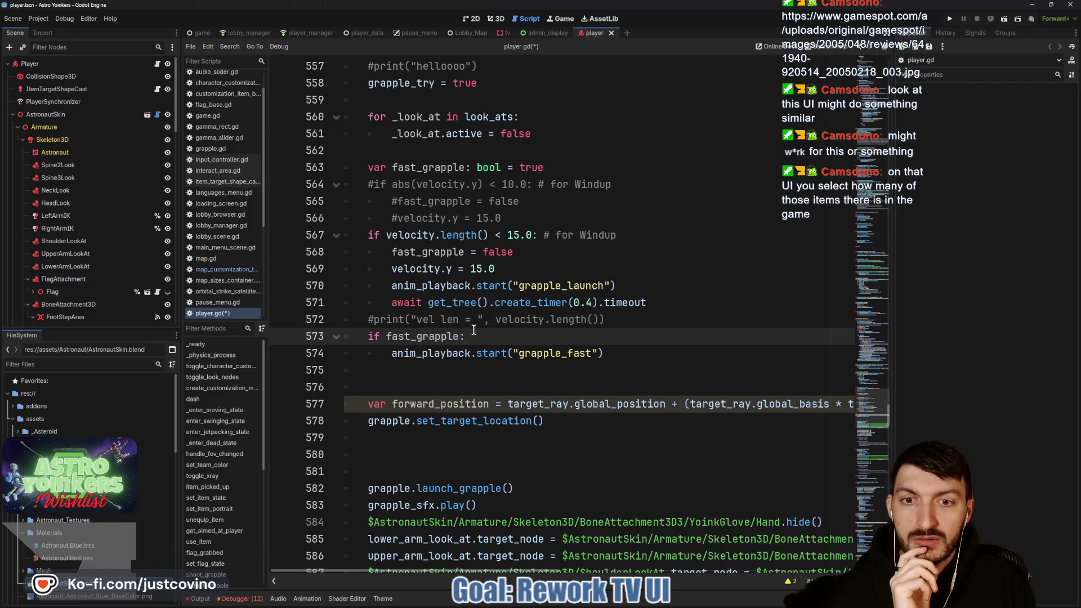
scroll(78, 274, "down", 5)
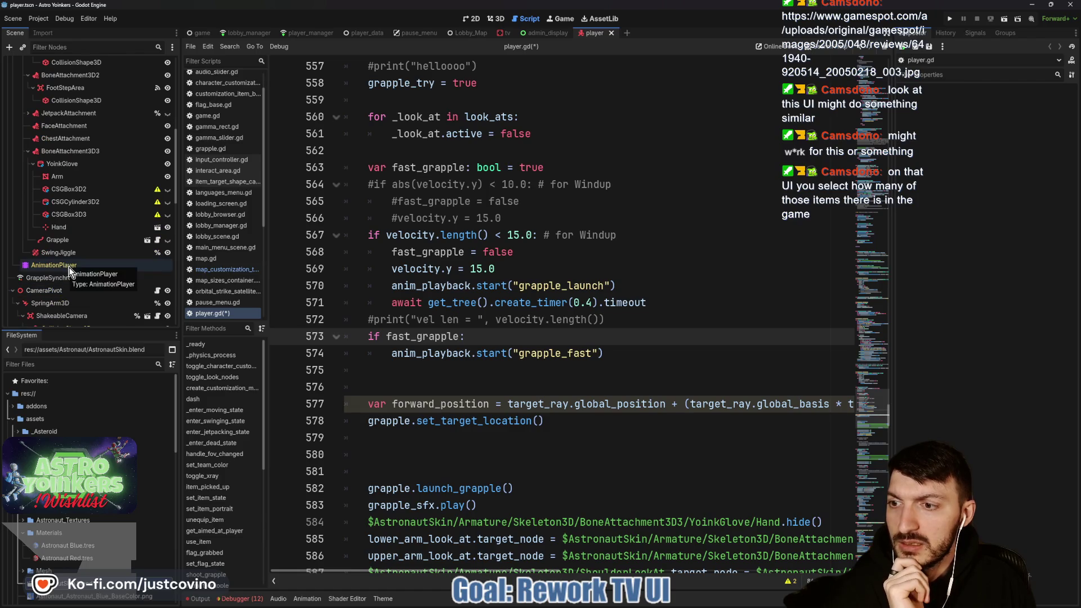
scroll(71, 273, "down", 5)
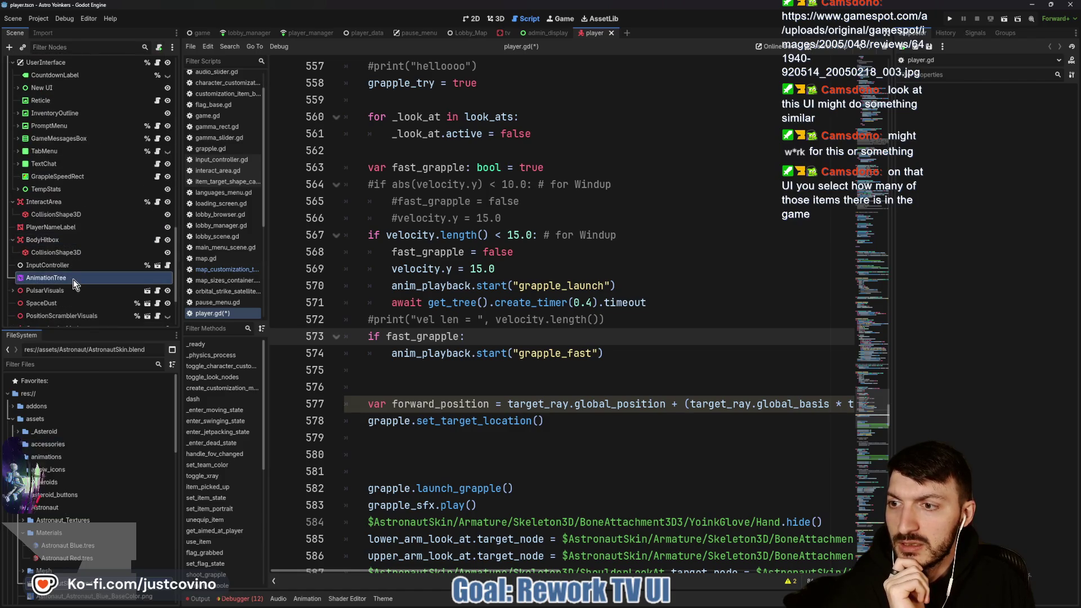
left_click(73, 278)
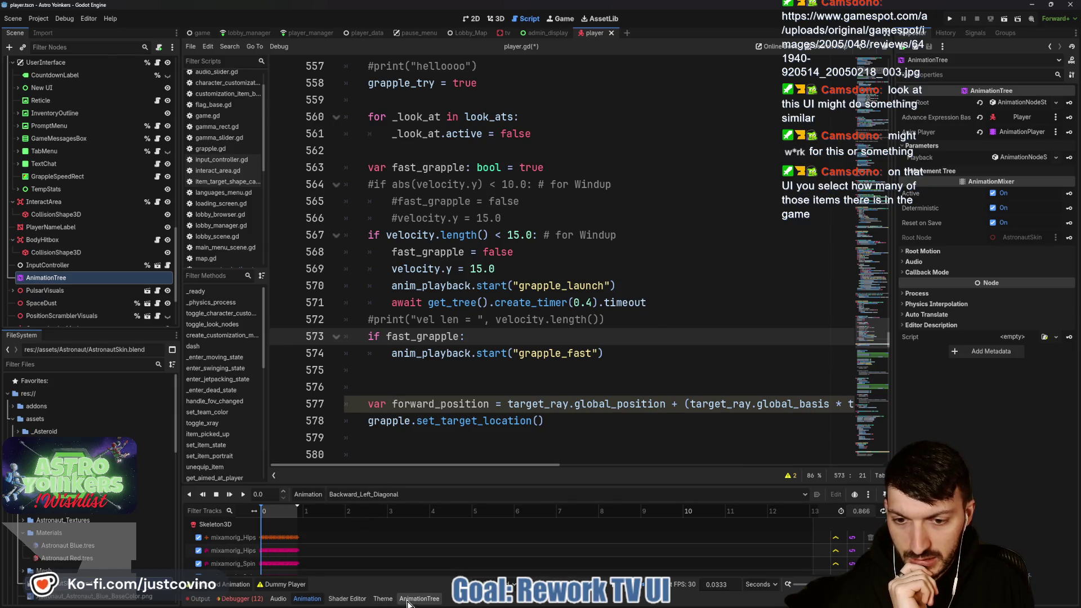
left_click(414, 599)
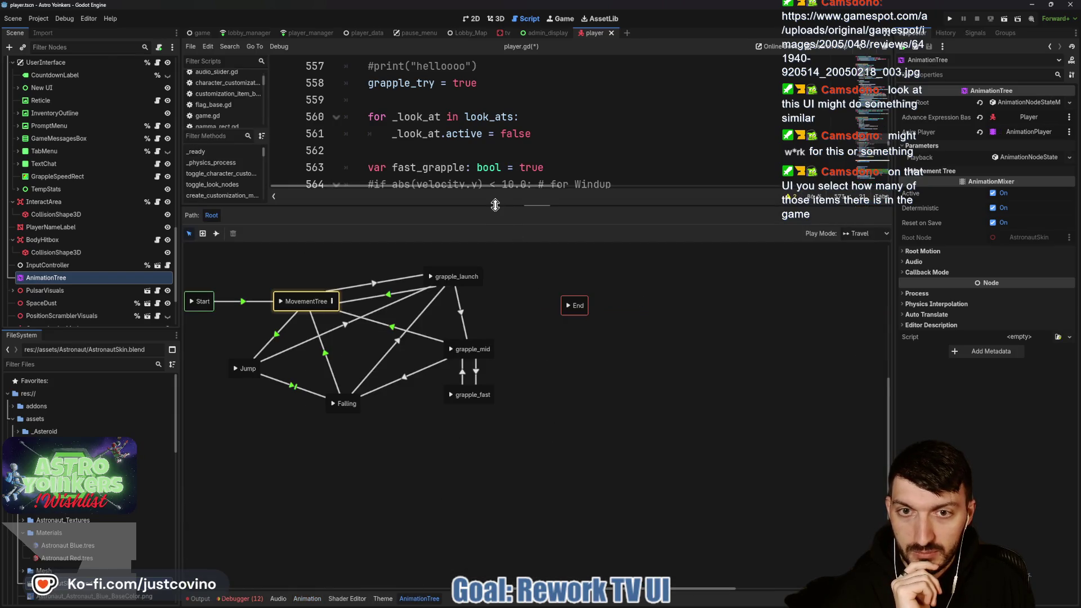
left_click_drag(495, 205, 495, 138)
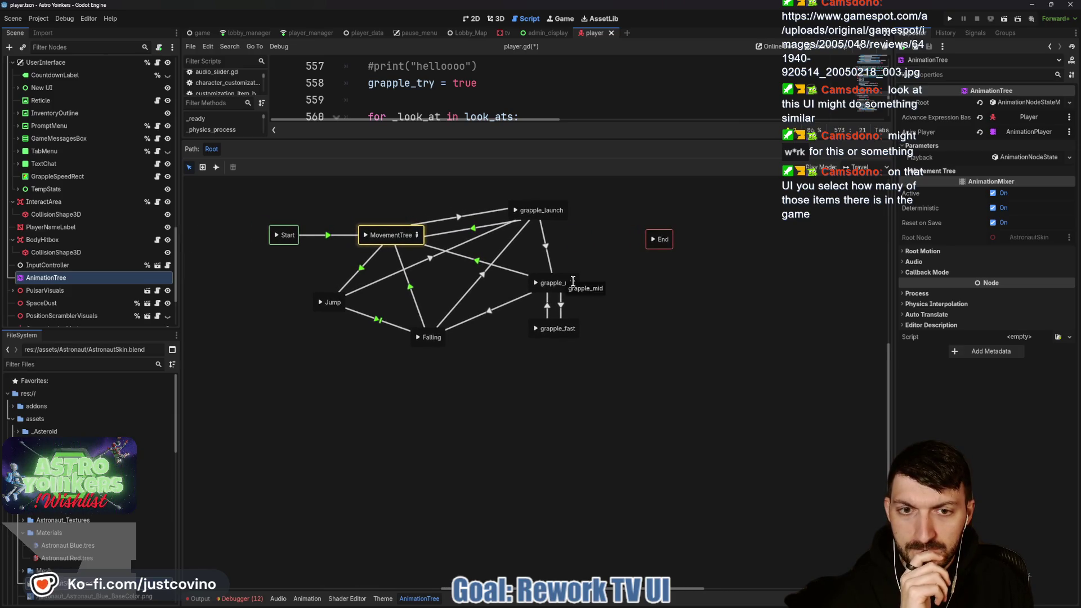
left_click(557, 327)
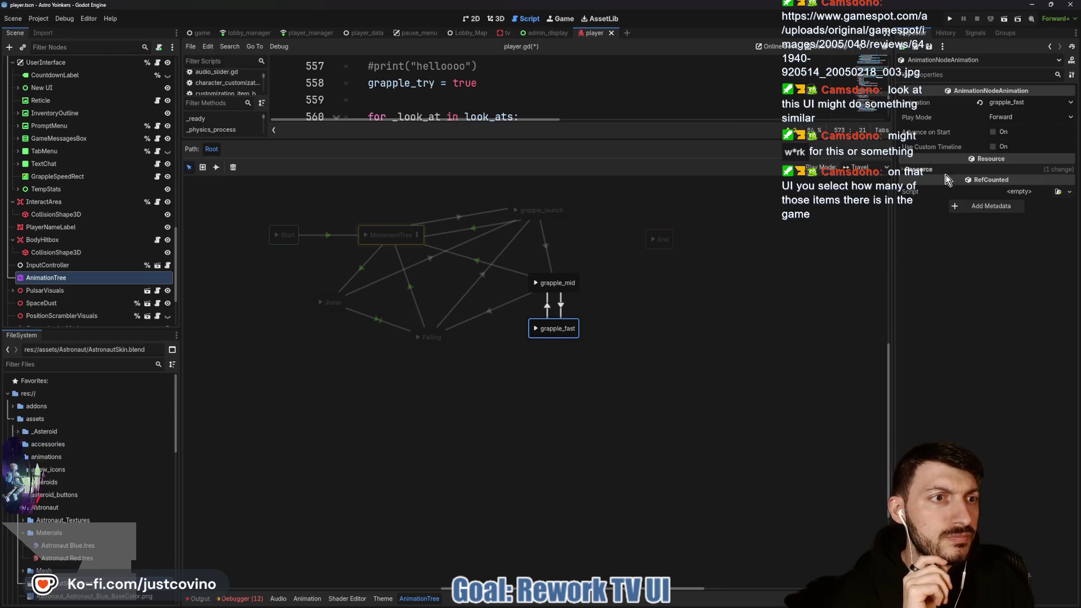
mouse_move(927, 147)
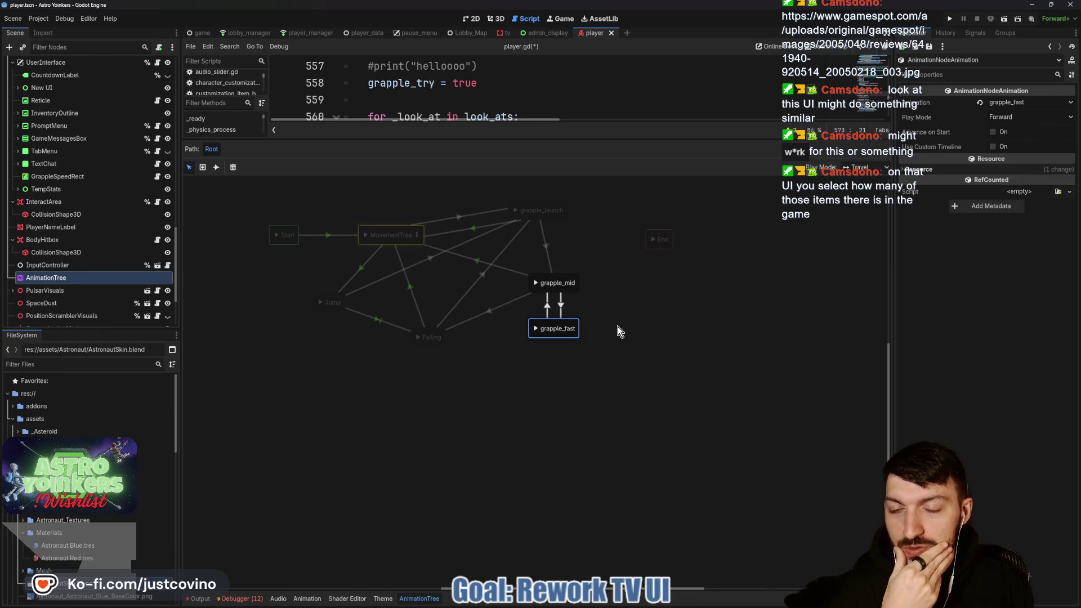
left_click(544, 362)
Add a BlendSpace1D state, then return to Root and delete it.
right_click(546, 359)
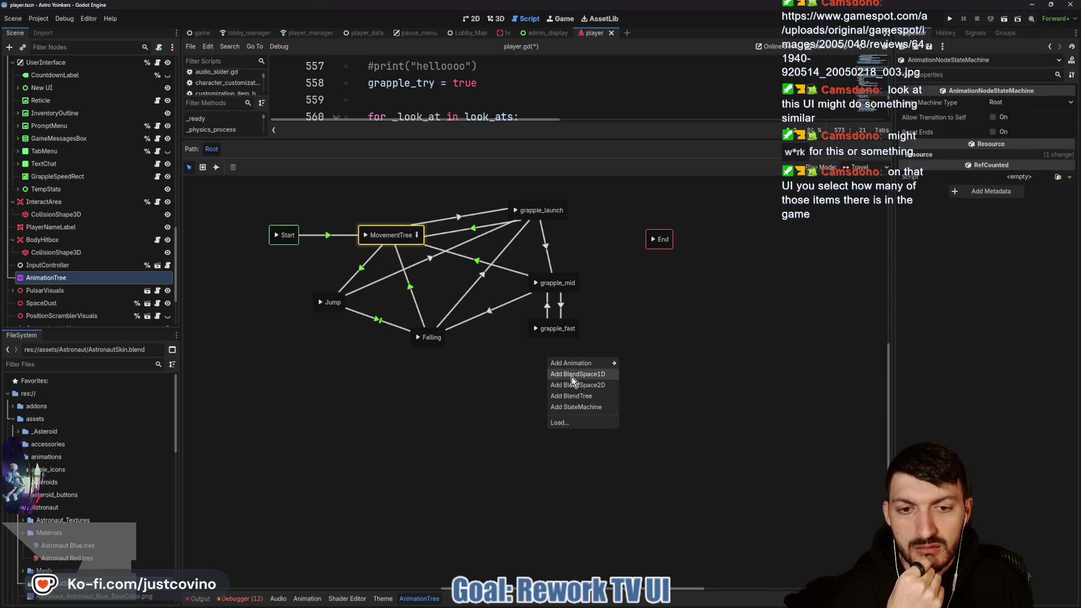
left_click(572, 374)
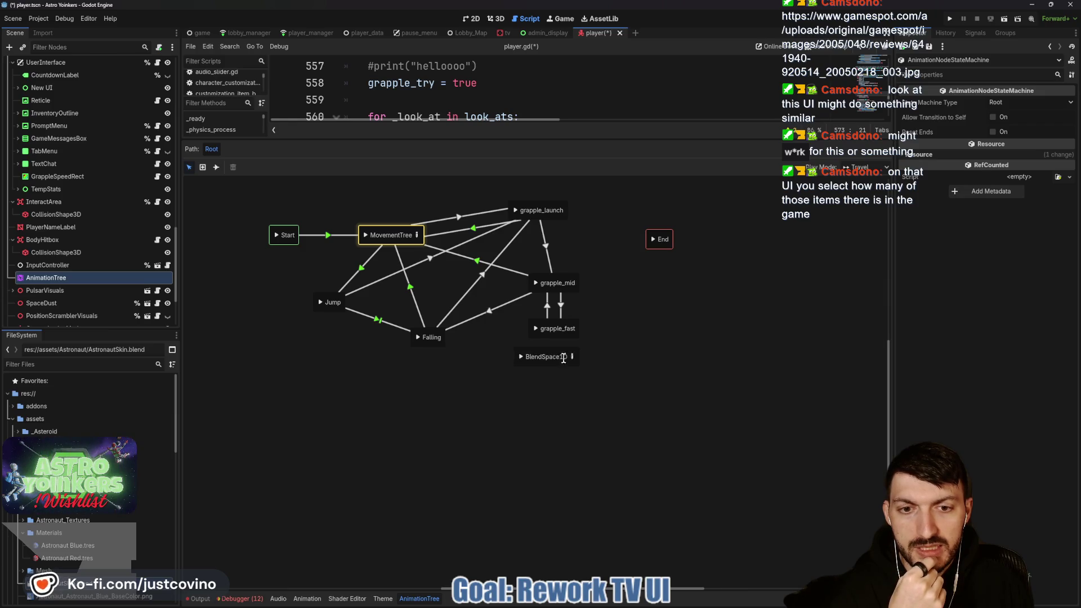
left_click(572, 358)
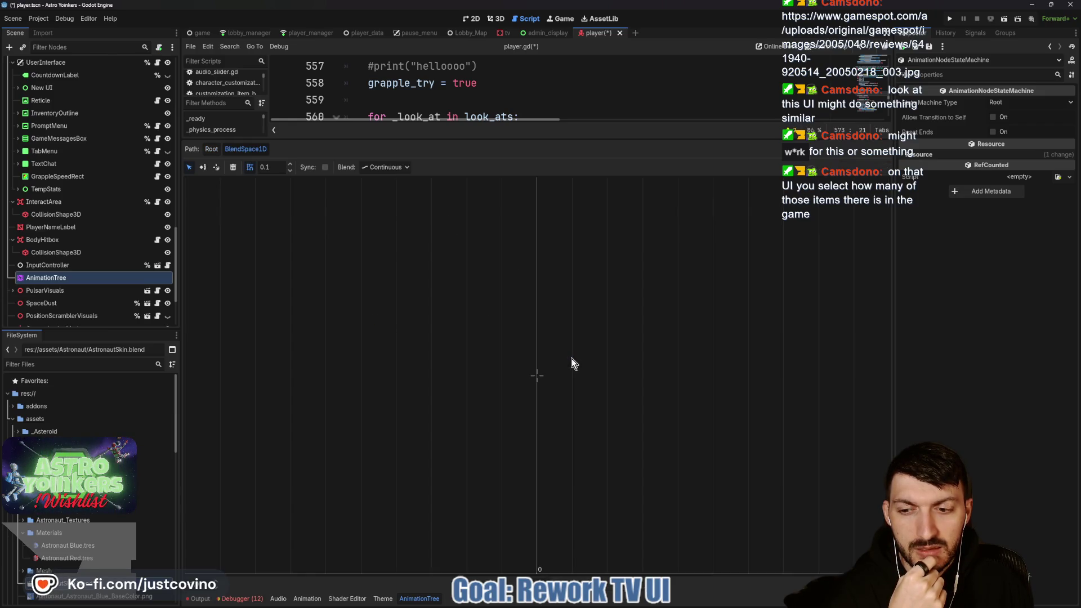
left_click(211, 150)
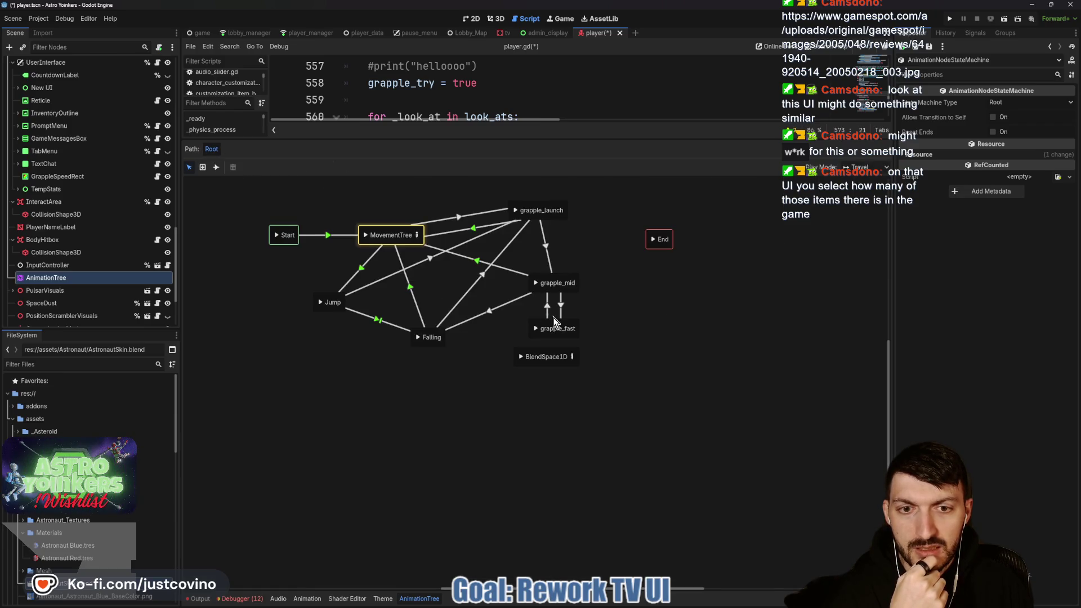
left_click(527, 352)
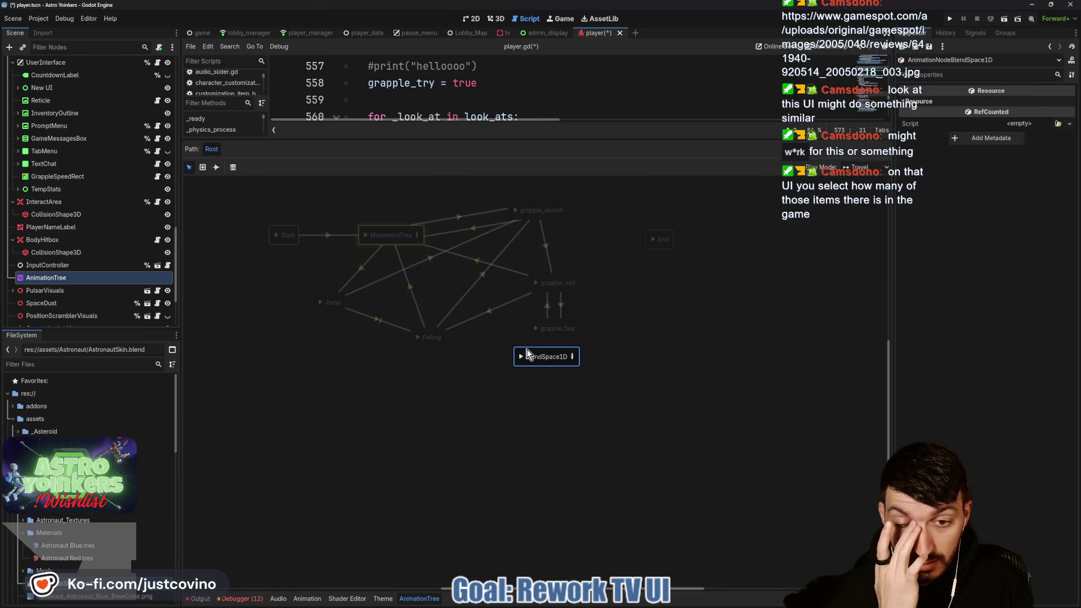
key("Delete")
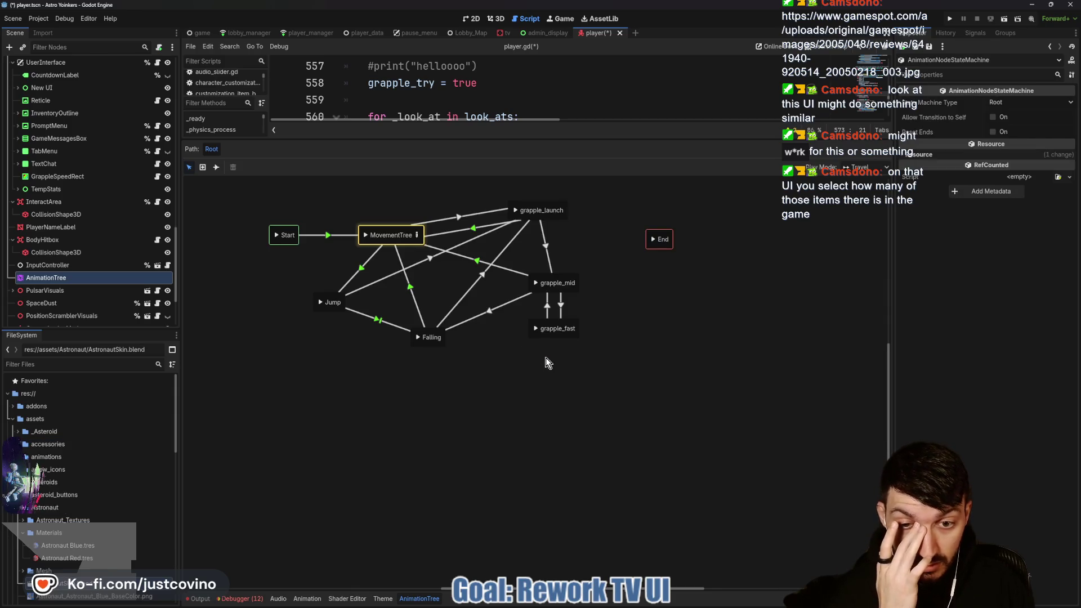
Add a BlendTree state below grapple_fast and open its Output-only graph.
right_click(546, 358)
left_click(571, 396)
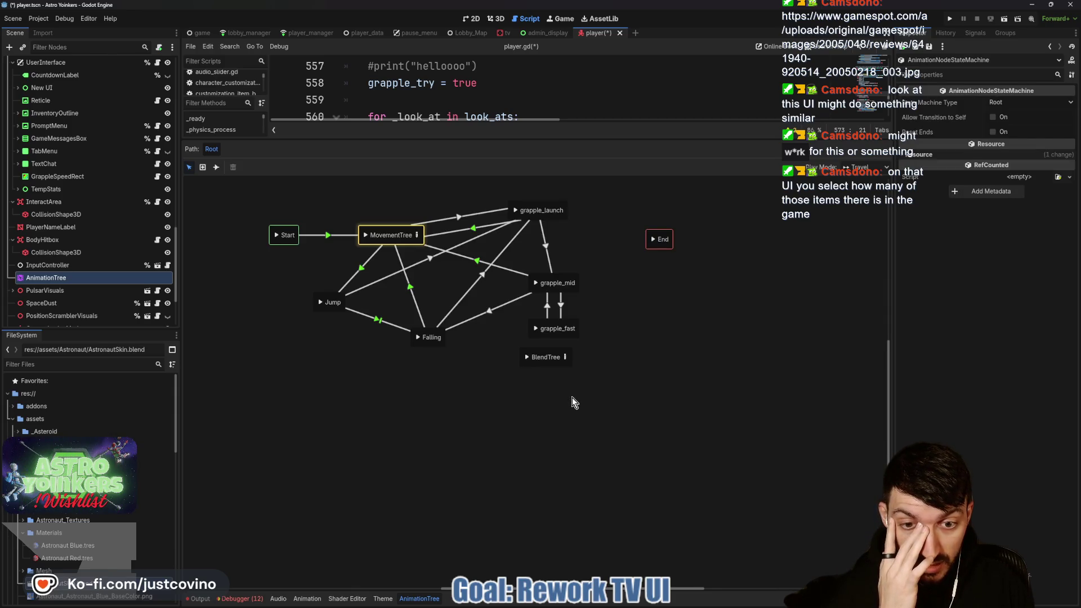
left_click(562, 358)
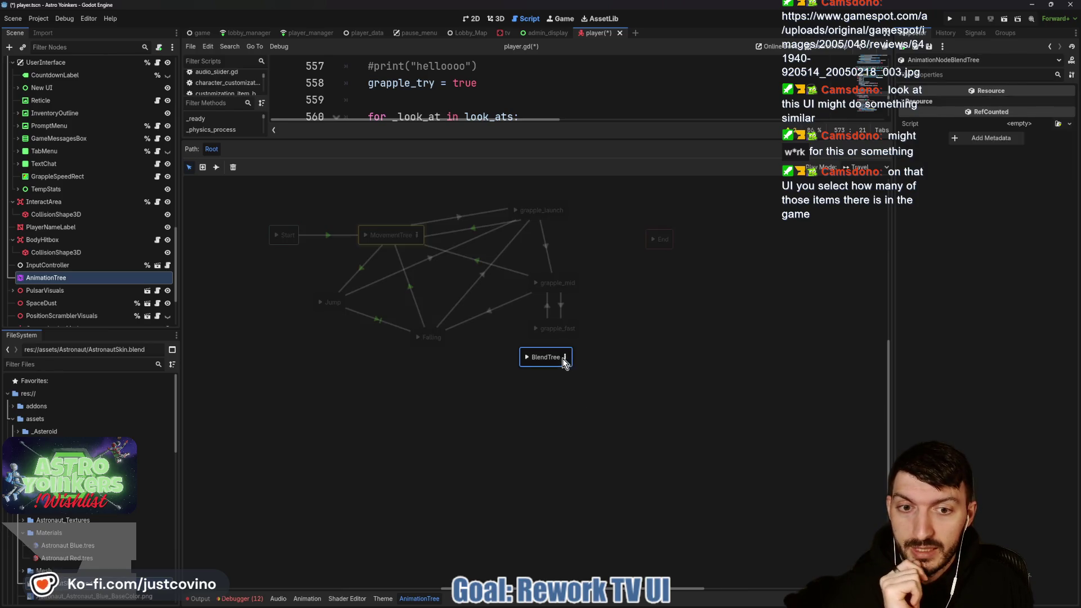
left_click(565, 359)
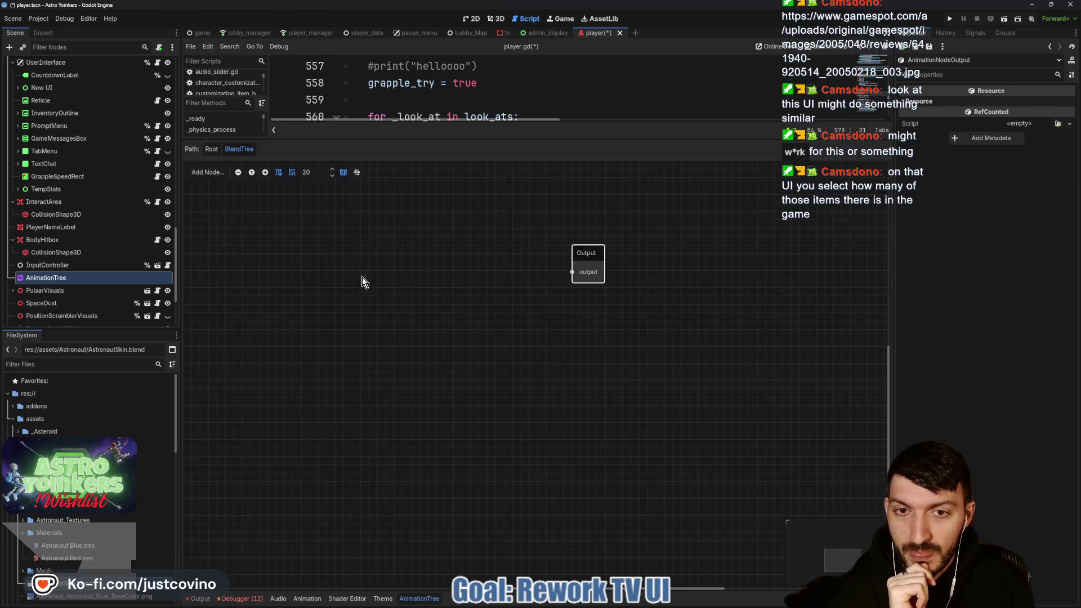
Add a TimeScale node to the BlendTree and place it beside Output.
right_click(332, 272)
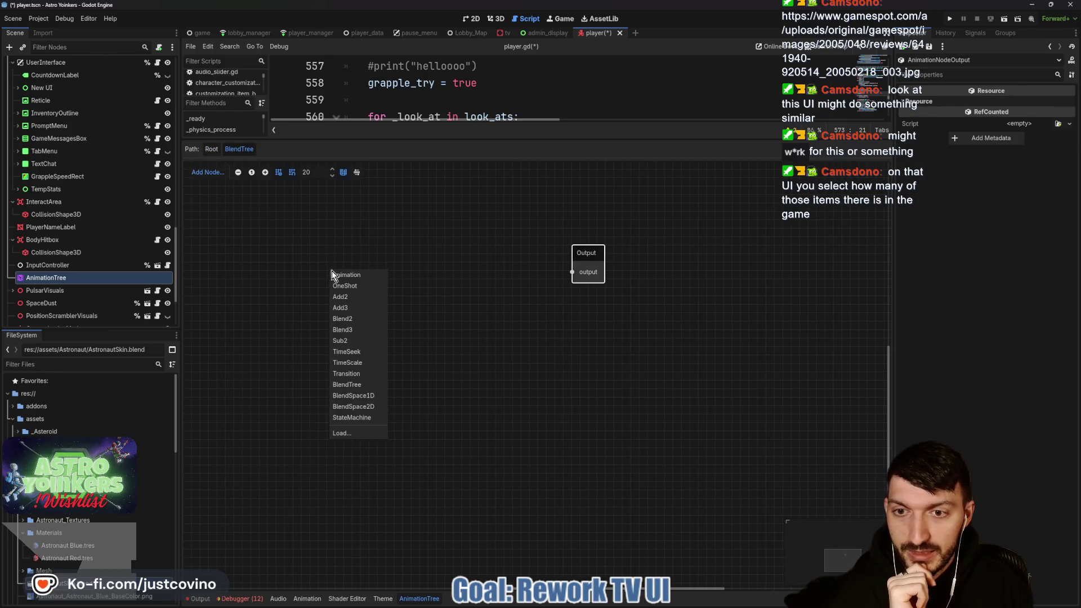
left_click(359, 364)
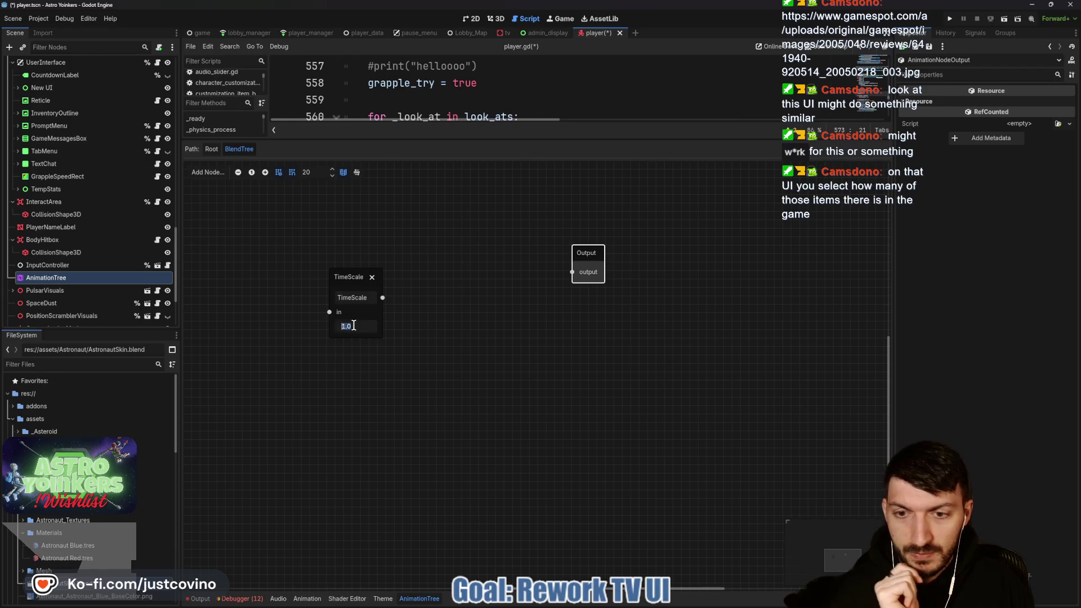
left_click_drag(349, 275, 431, 235)
Add a grapple_launch Animation node, wire it through TimeScale into Output, and return to Root.
right_click(285, 242)
left_click(302, 249)
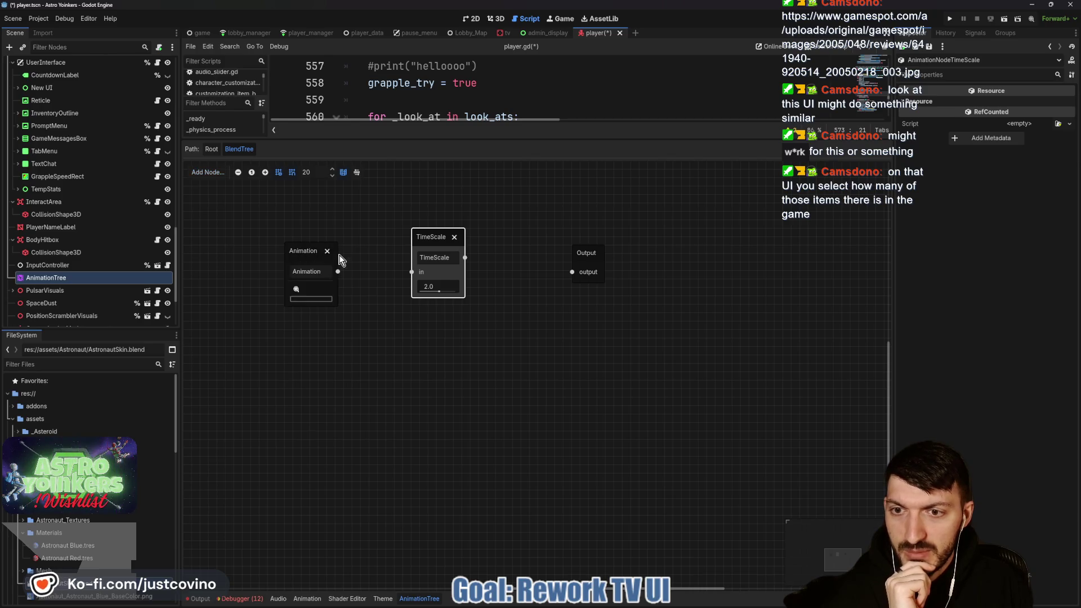
left_click(297, 289)
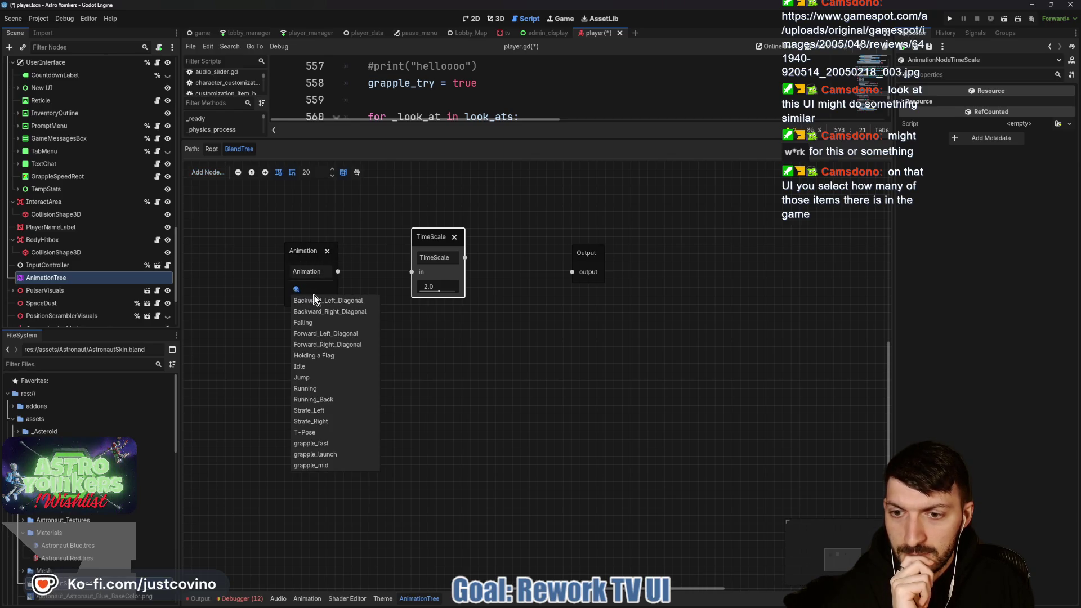
left_click(338, 454)
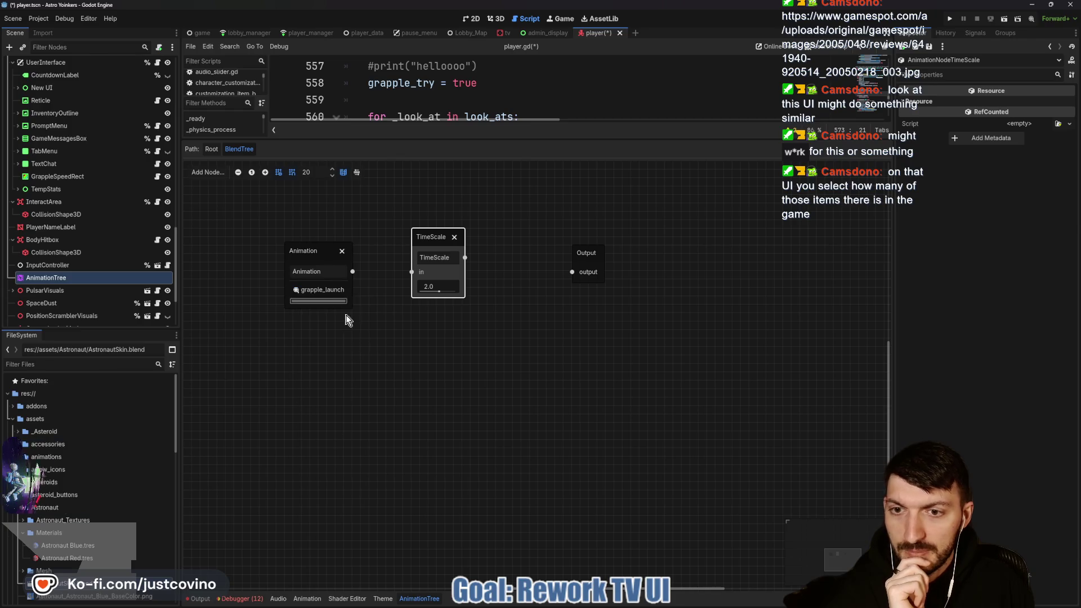
left_click_drag(353, 271, 572, 272)
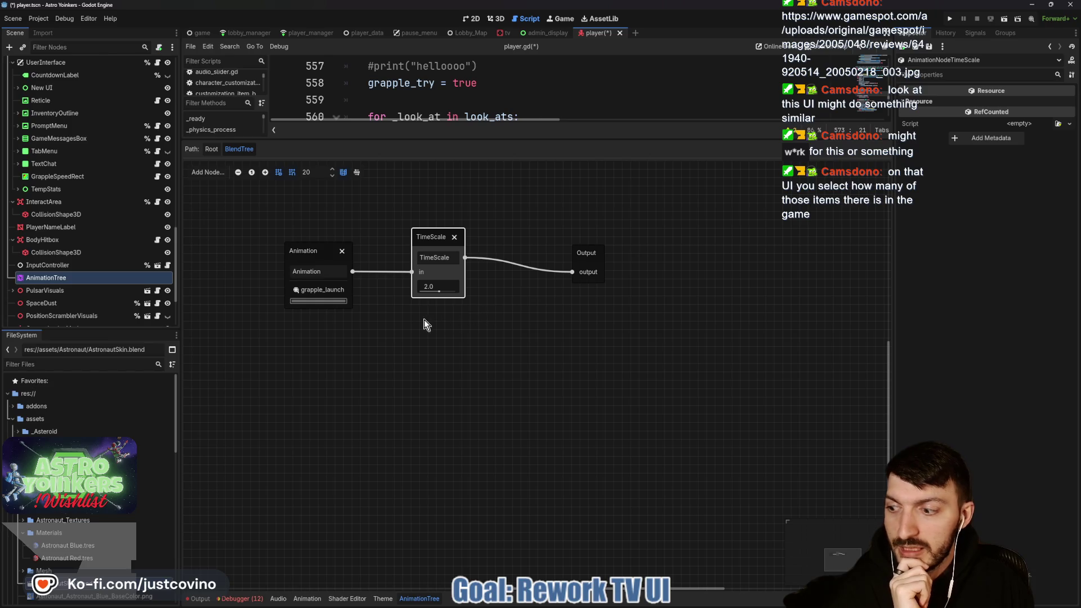
left_click(213, 149)
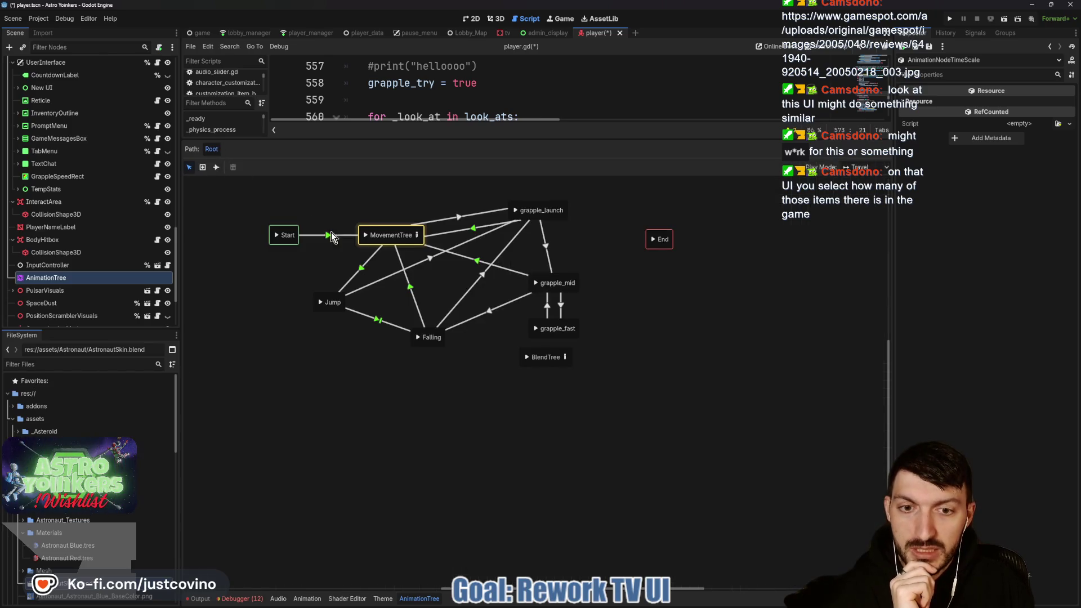
Inspect the grapple_mid and grapple_fast transitions in both directions.
left_click(561, 307)
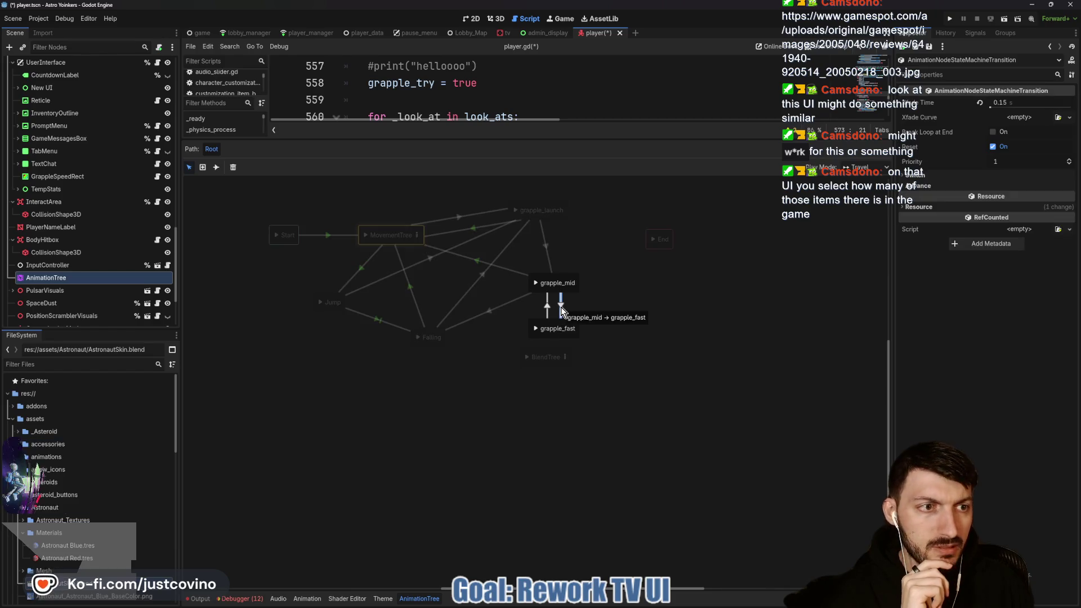
left_click(924, 175)
left_click(923, 199)
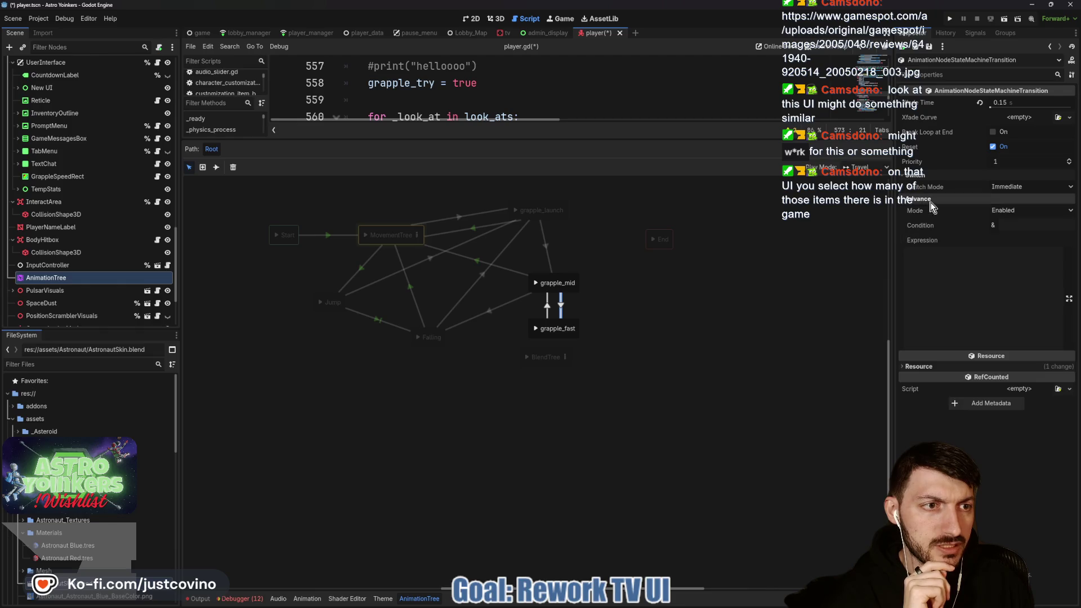
left_click(546, 306)
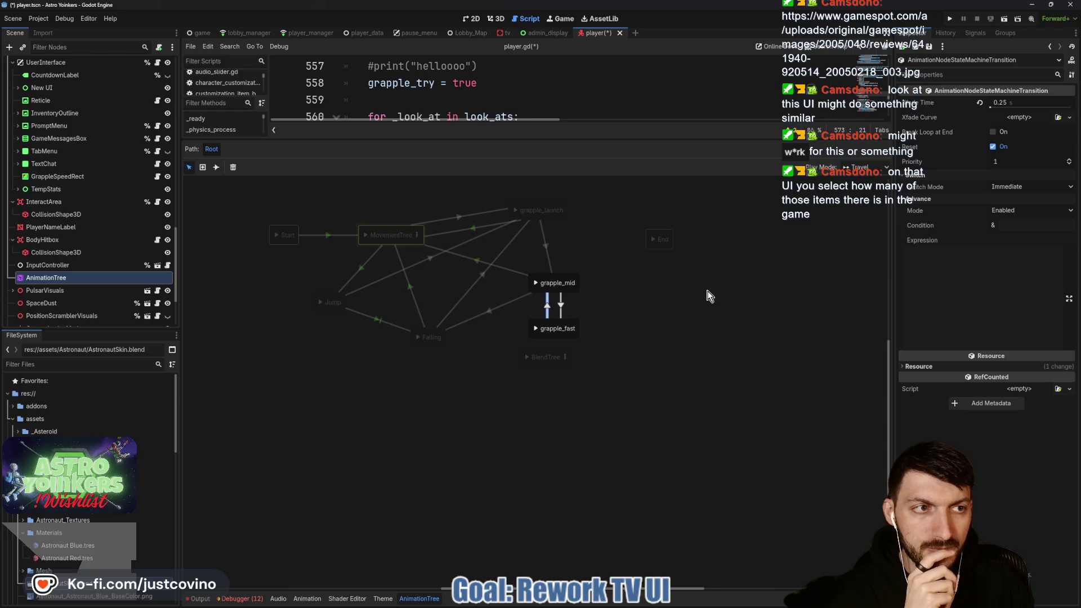
double_click(550, 326)
left_click(551, 325)
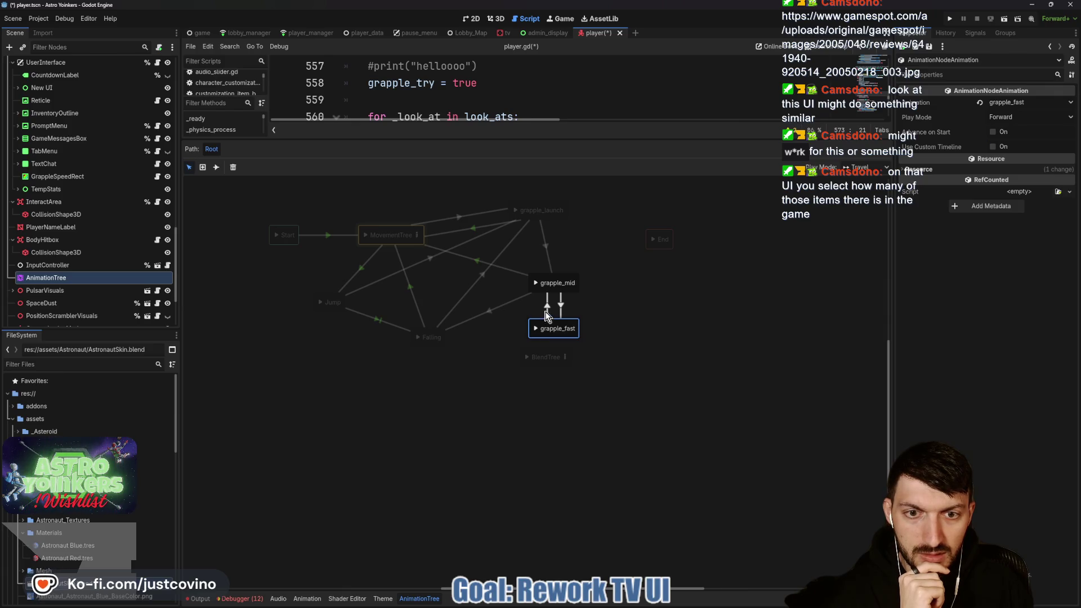
left_click(546, 311)
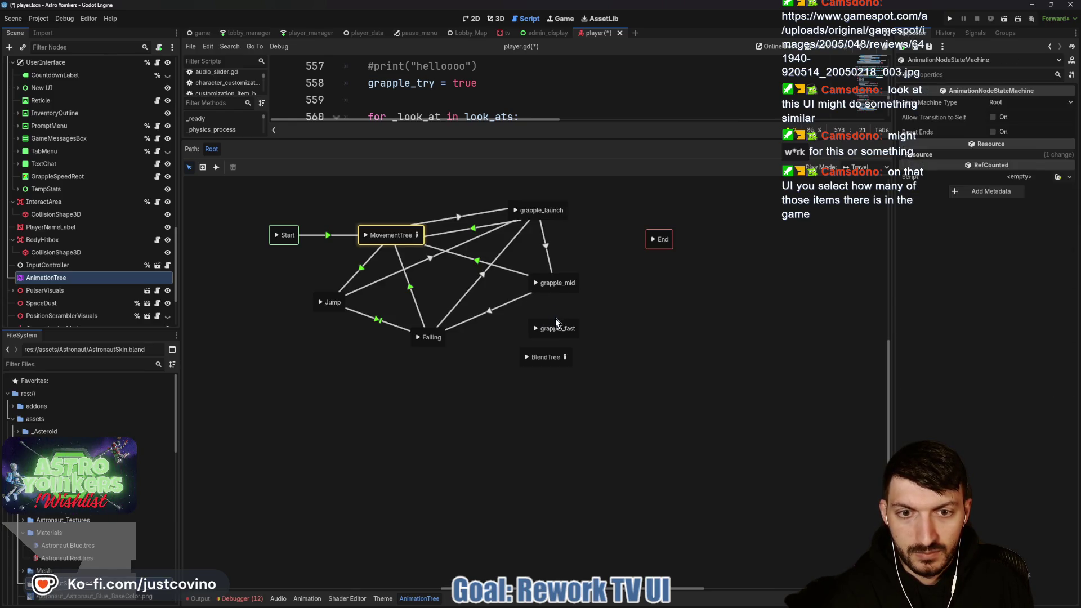
Undo the latest grapple_fast edits and move the BlendTree state up beside grapple_mid.
left_click(560, 327)
key("ctrl+z")
left_click(546, 356)
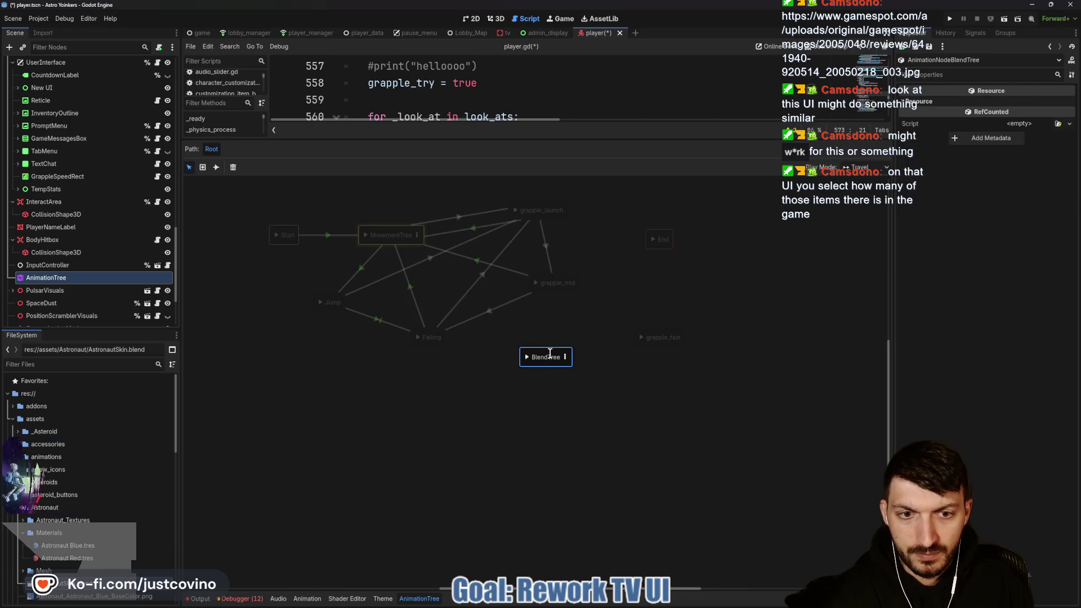
mouse_move(546, 355)
left_mouse_down()
mouse_move(560, 317)
mouse_move(552, 332)
left_mouse_up()
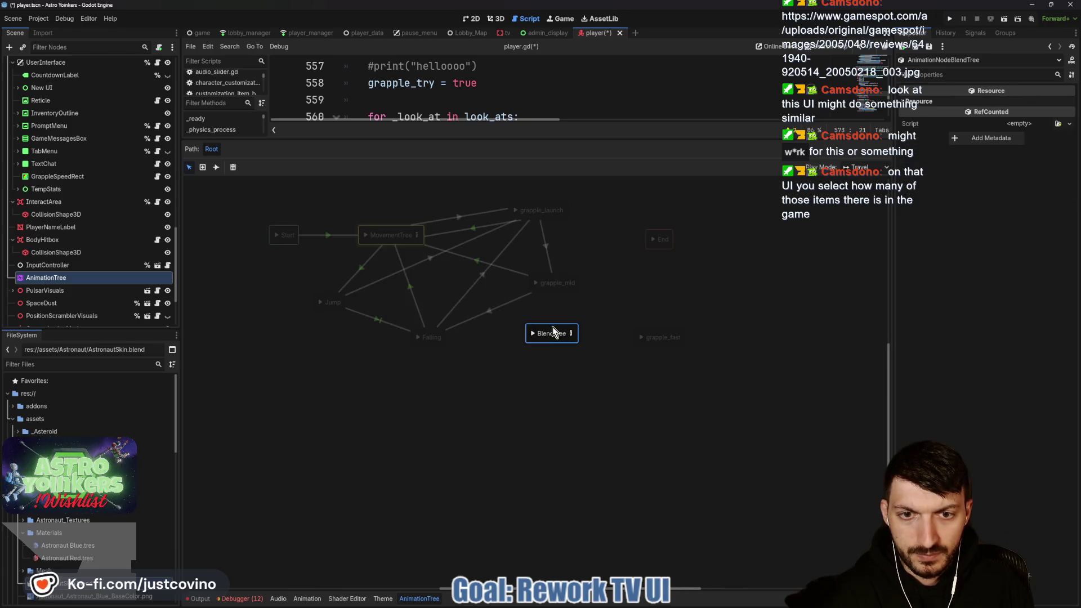
Delete the old grapple_fast state and rename the BlendTree state to grapple_fast.
left_click(660, 333)
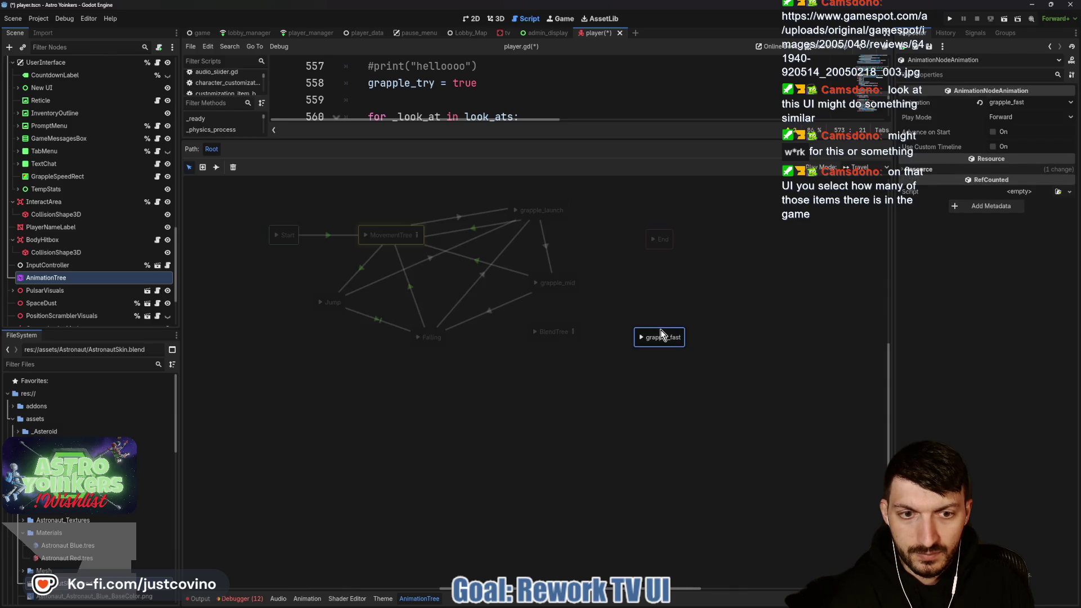
key("Delete")
double_click(559, 333)
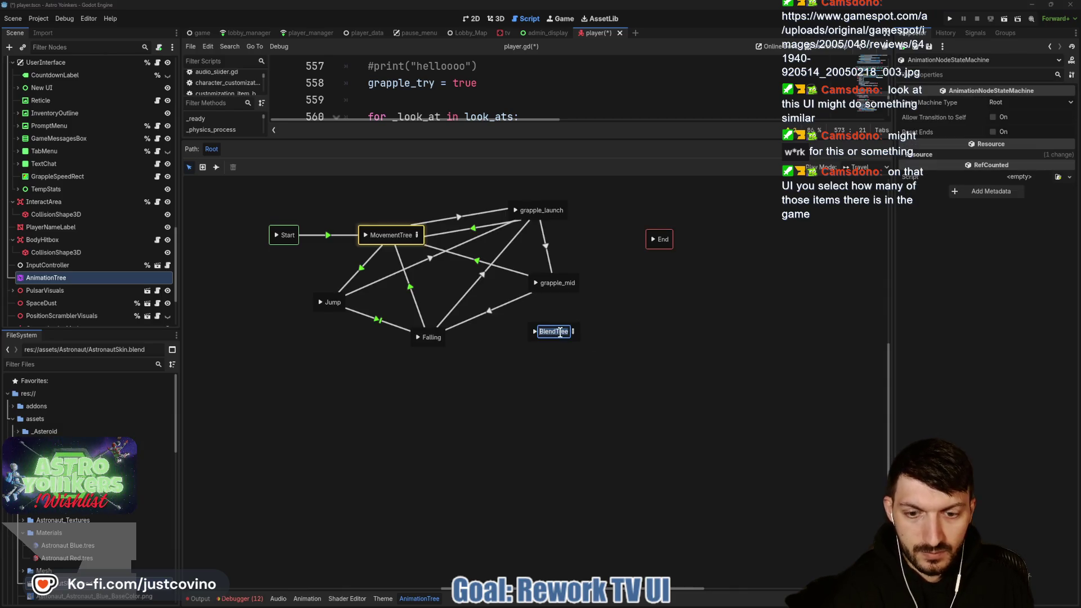
type("gra")
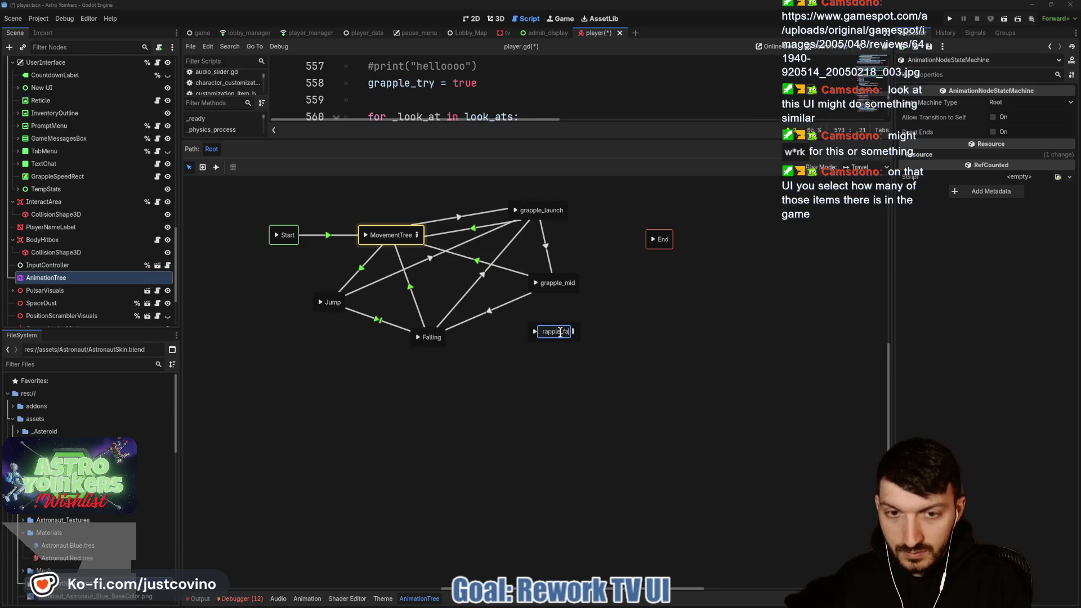
key("Return")
Link grapple_mid and grapple_fast both ways, set the transition's advance mode, and save the scene.
left_click(216, 167)
mouse_move(566, 284)
left_mouse_down()
mouse_move(567, 344)
mouse_move(557, 283)
left_mouse_up()
left_click(189, 167)
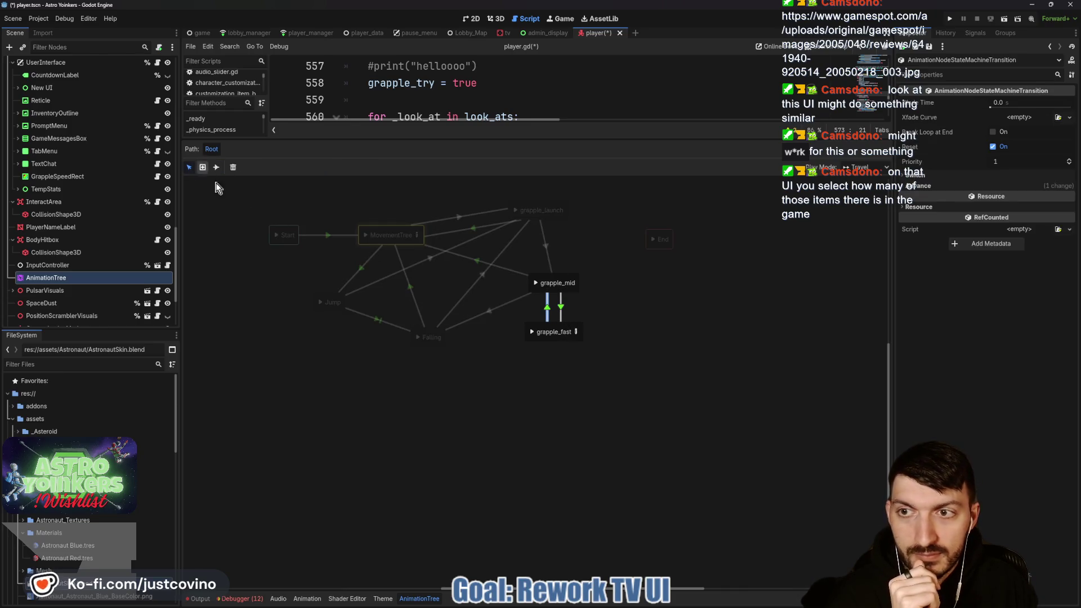
left_click(915, 175)
left_click(920, 198)
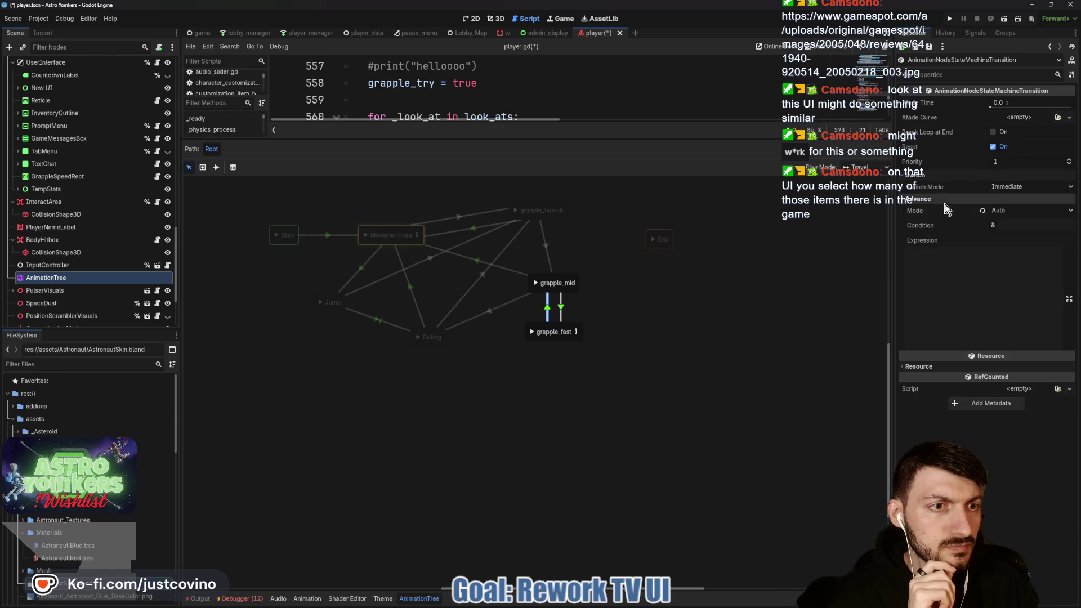
left_click(562, 312)
left_click(1005, 198)
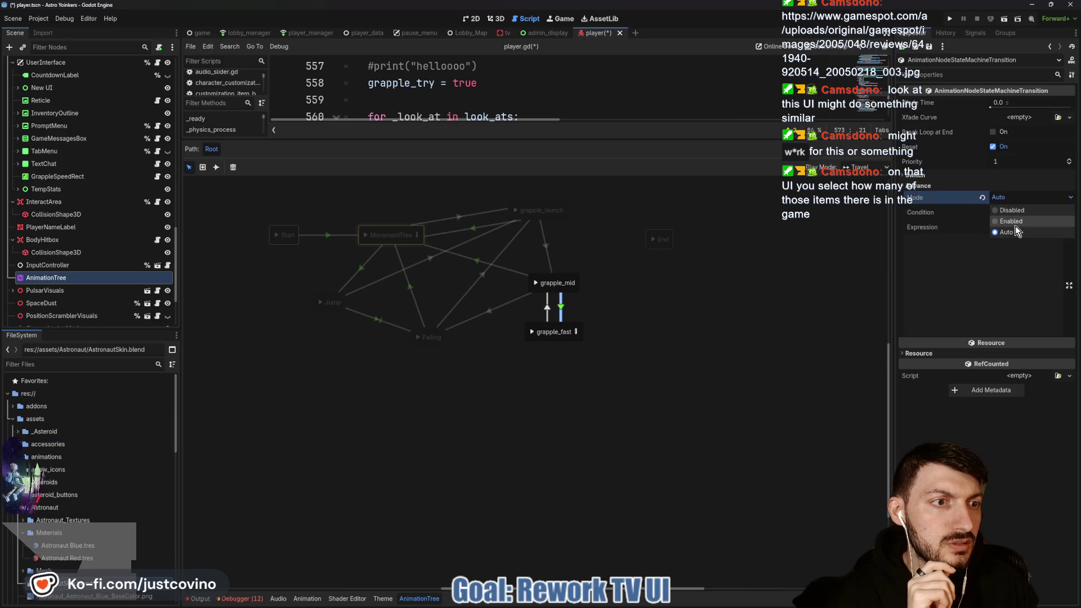
left_click(627, 342)
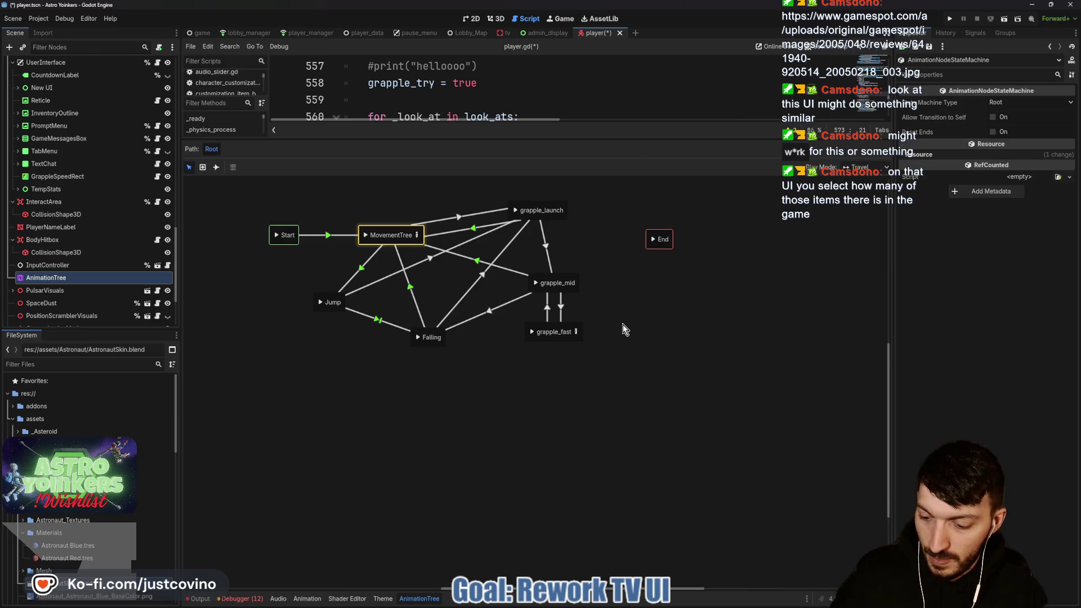
key("ctrl+s")
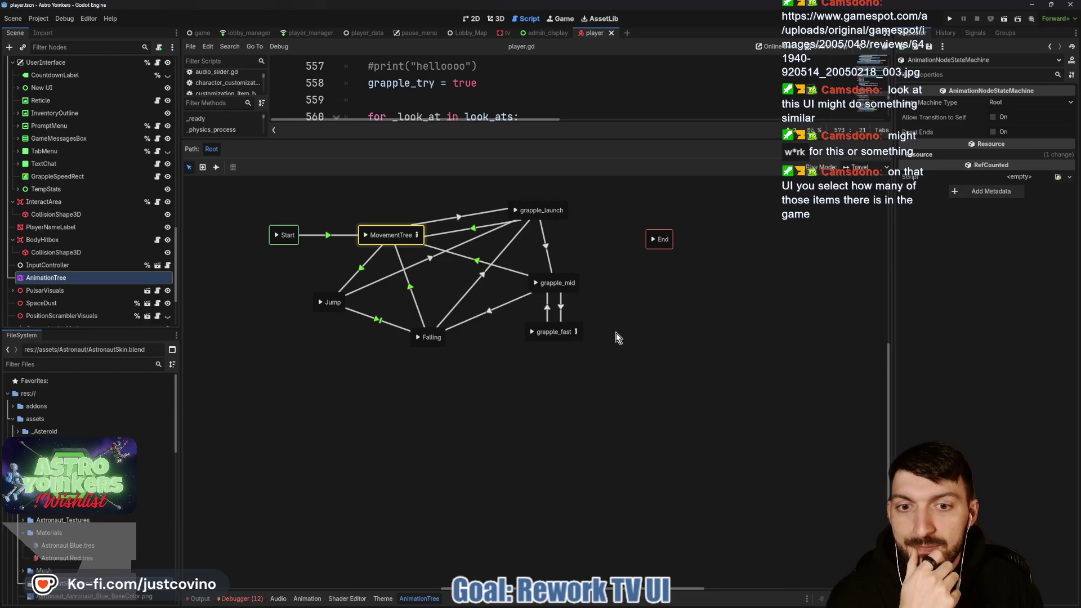
Run the game, close the duplicate instance, and host a lobby to test the grapple.
left_click(951, 19)
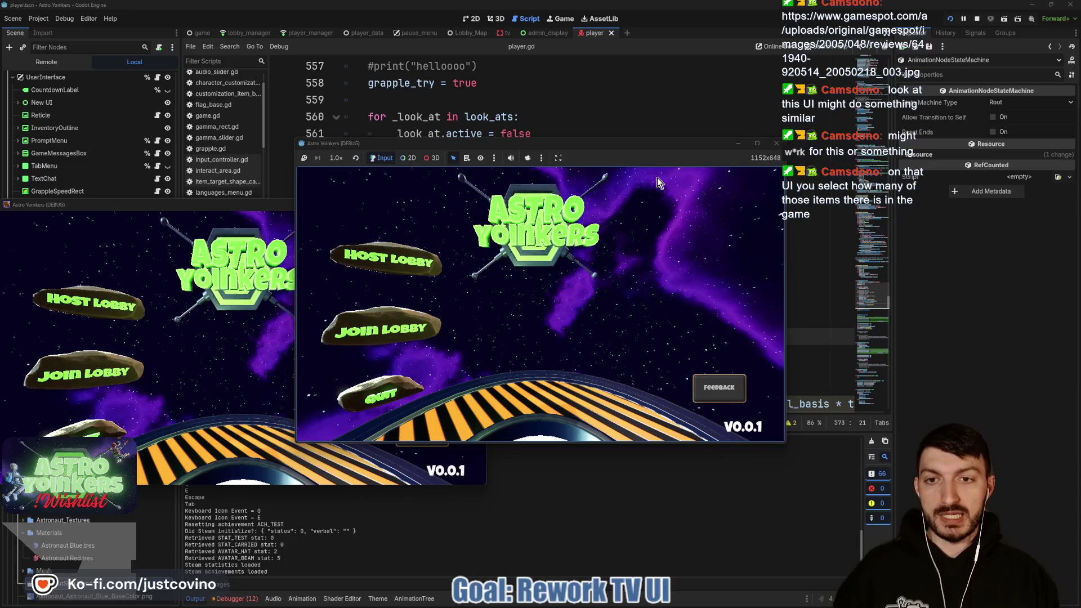
left_click(462, 205)
left_click(476, 205)
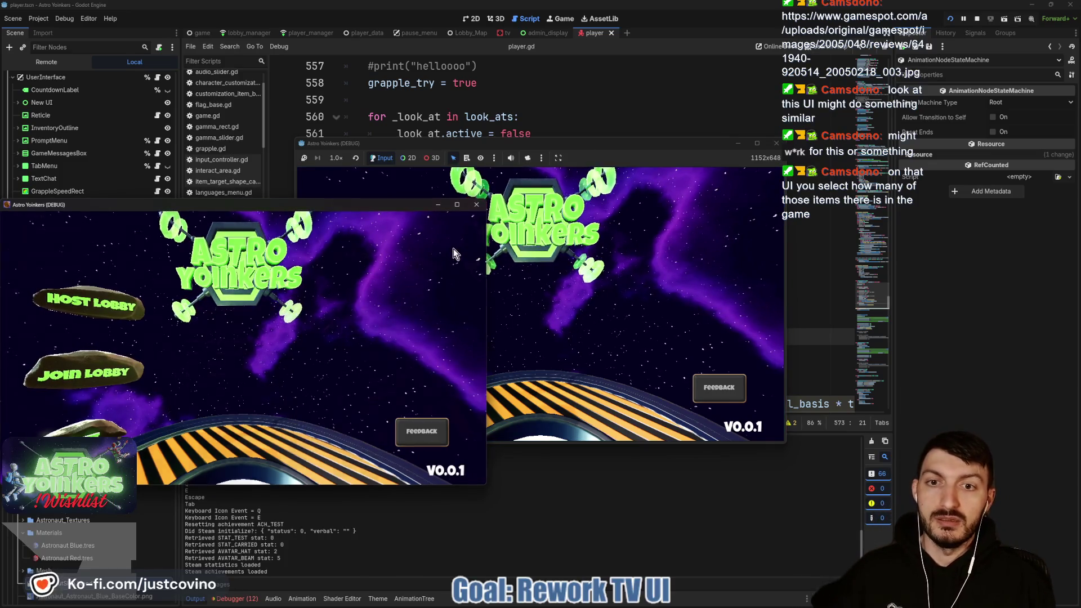
left_click(404, 265)
left_click(502, 249)
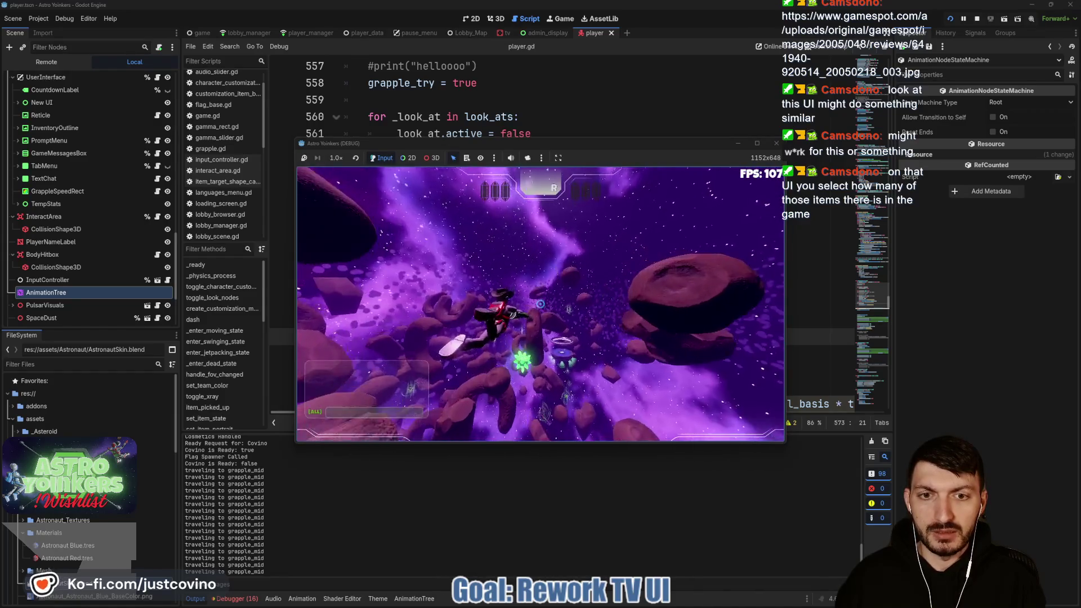
Stop the game and open the grapple_fast blend tree in the AnimationTree panel.
key("F8")
left_click(417, 600)
left_click(576, 333)
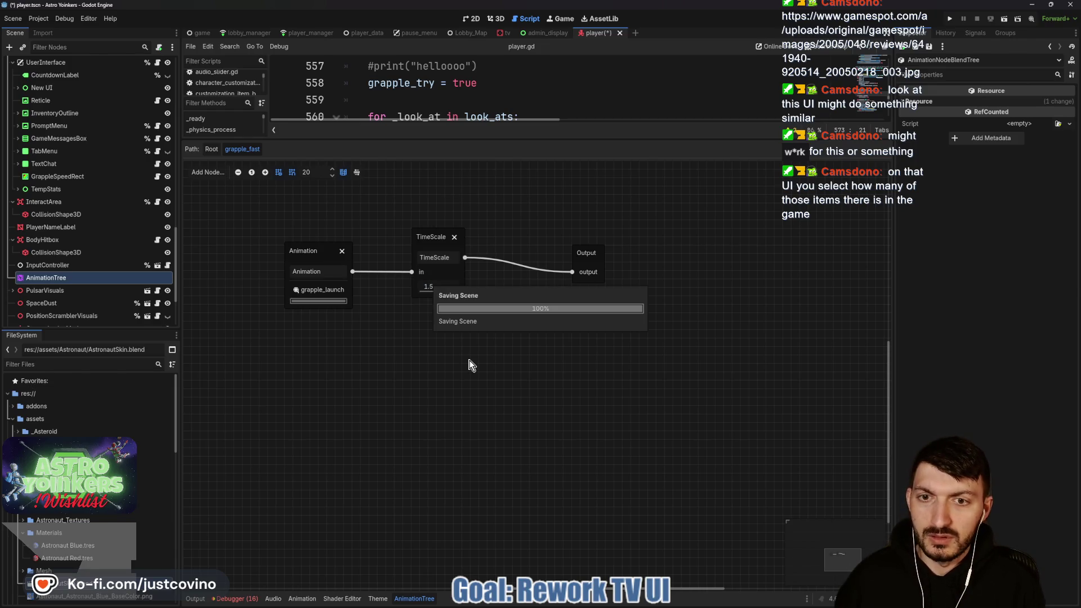
Preview the grapple_mid, Falling, Jump, grapple_launch and Start states on the model.
left_click(211, 149)
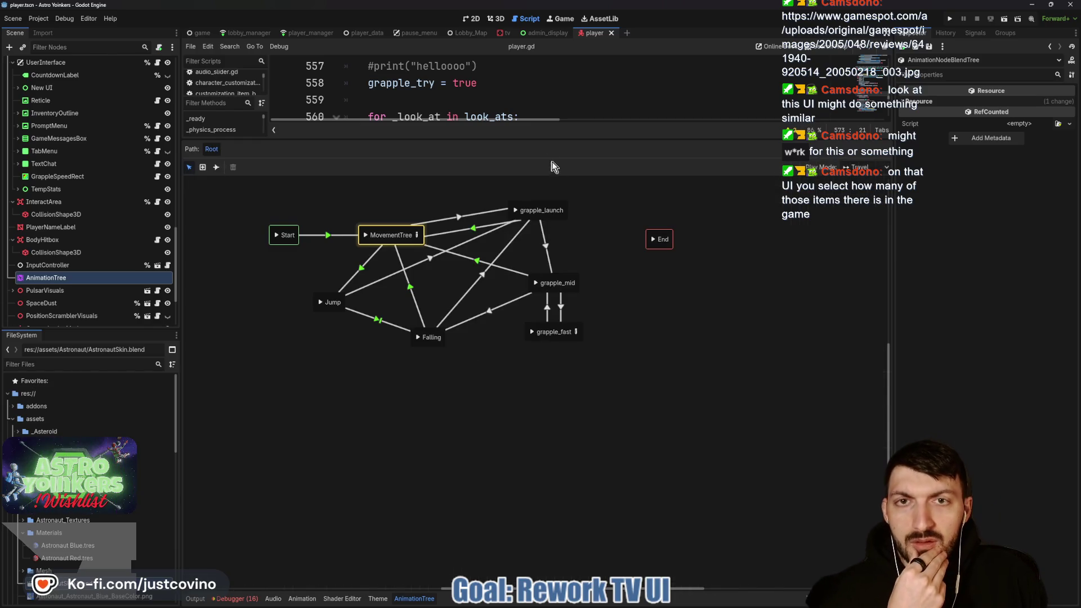
left_click(495, 19)
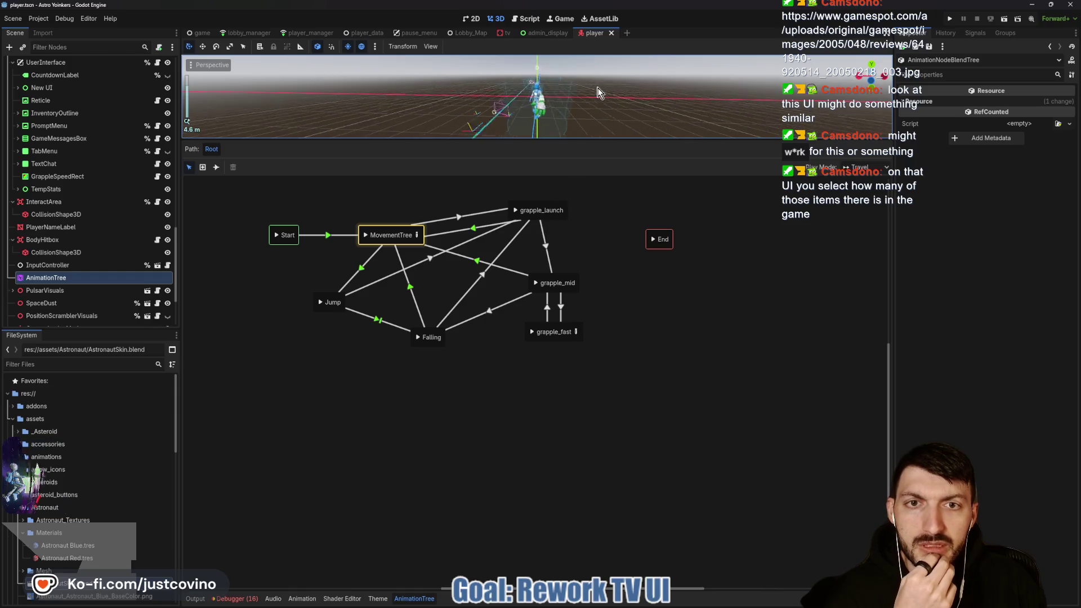
left_click(536, 283)
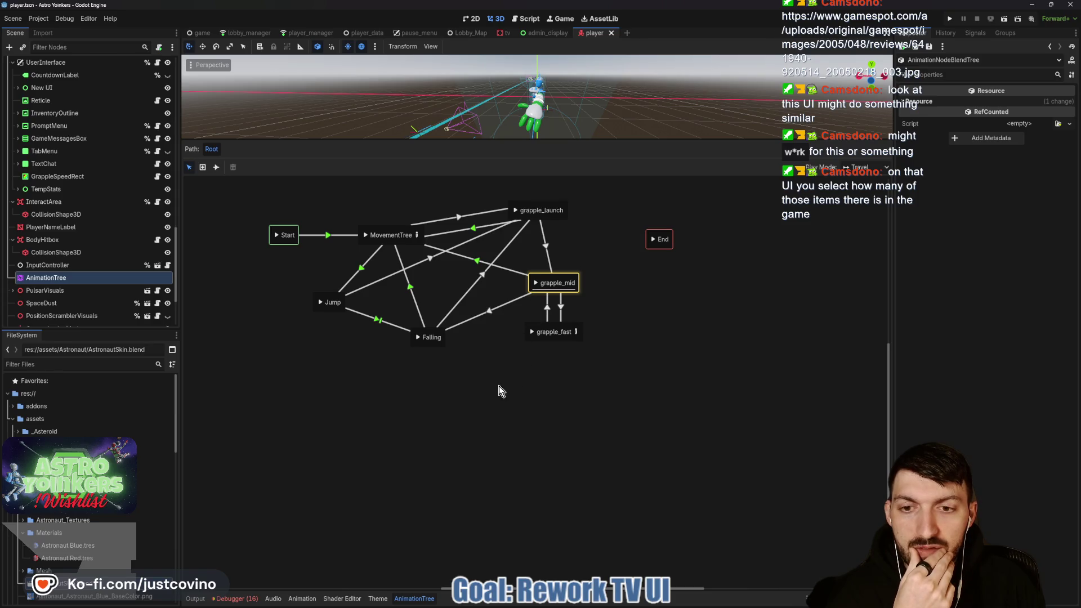
left_click(418, 337)
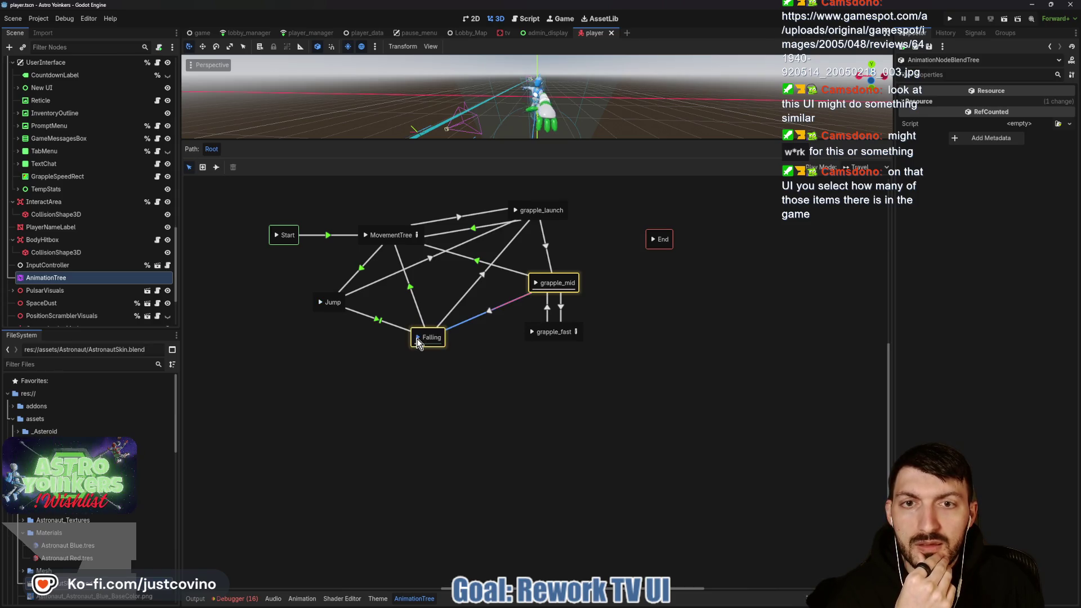
left_click(320, 302)
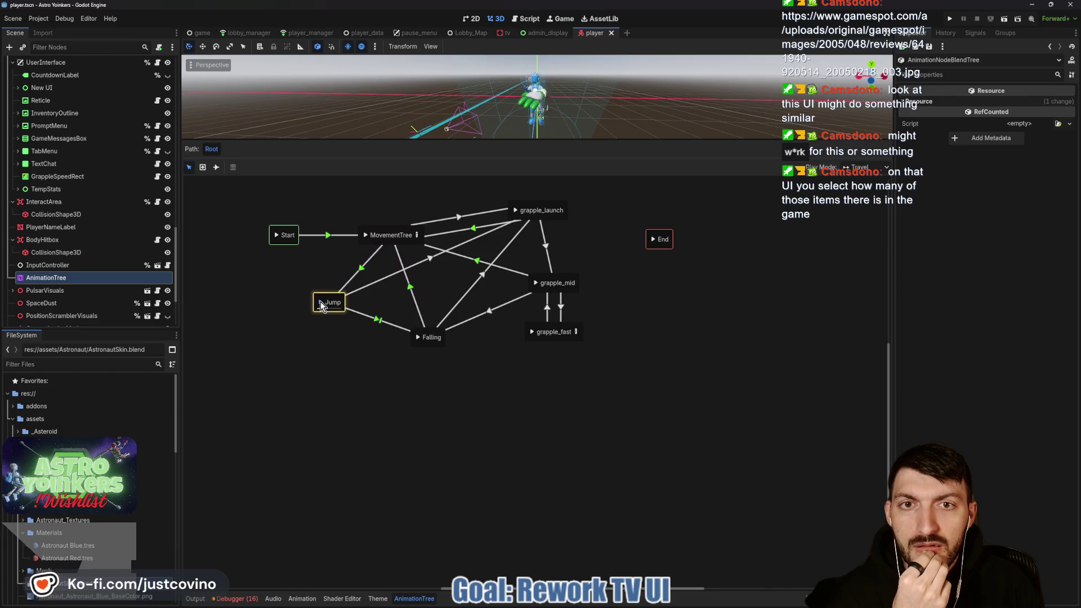
left_click(513, 211)
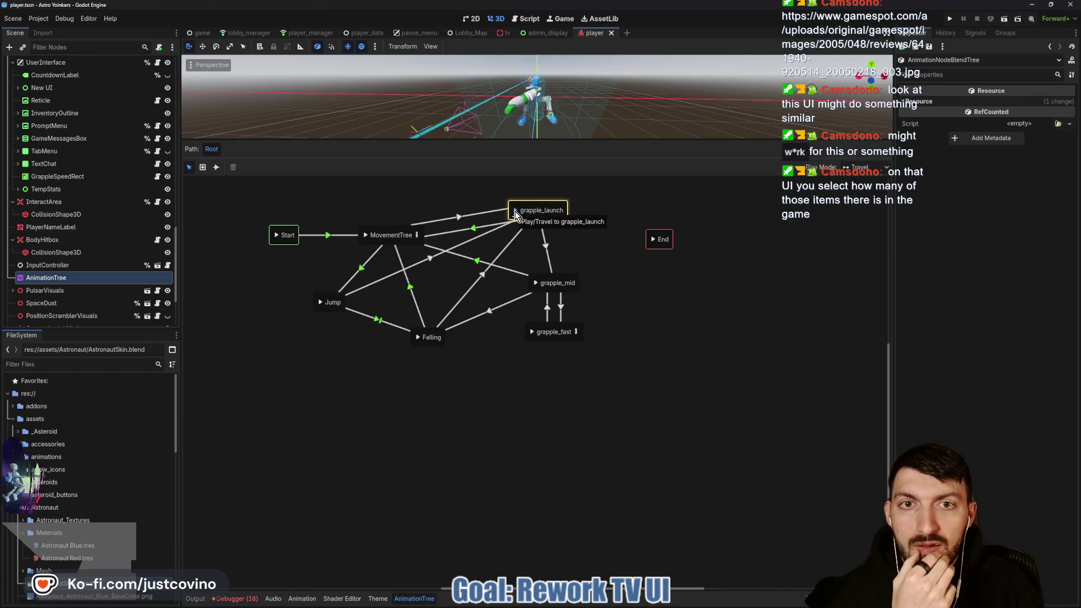
left_click(276, 235)
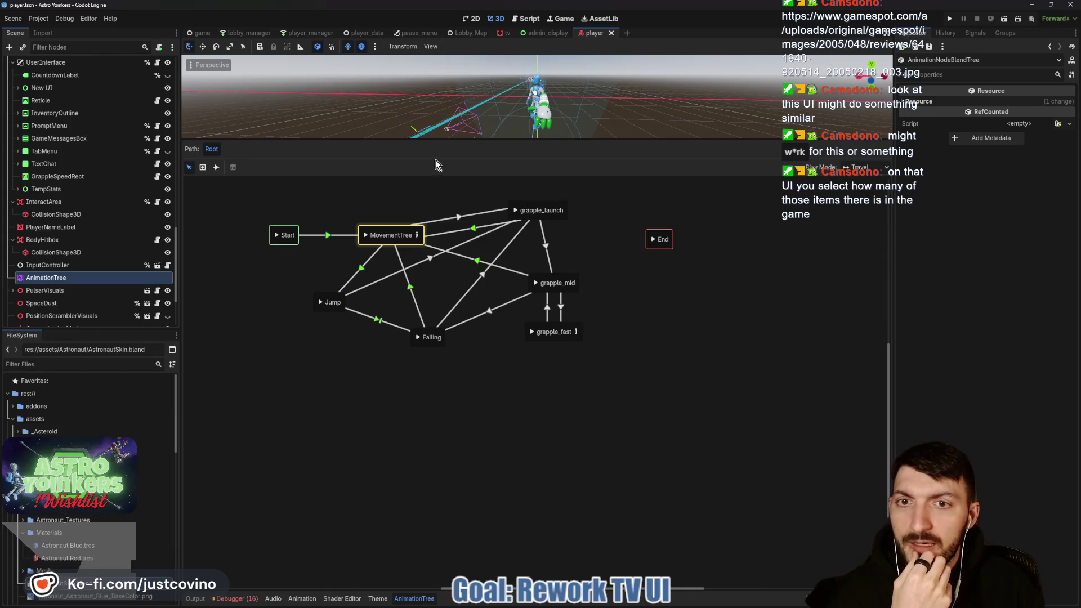
Enlarge the 3D view, hide the output log, and open player.gd before switching to GitHub Desktop.
left_click_drag(428, 143, 450, 352)
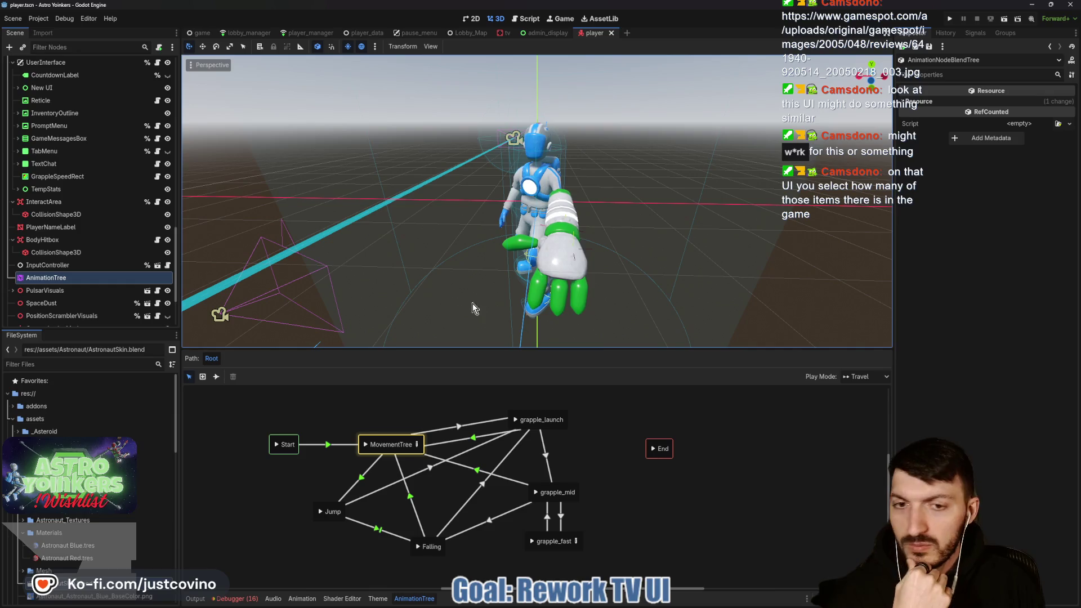
left_click(200, 599)
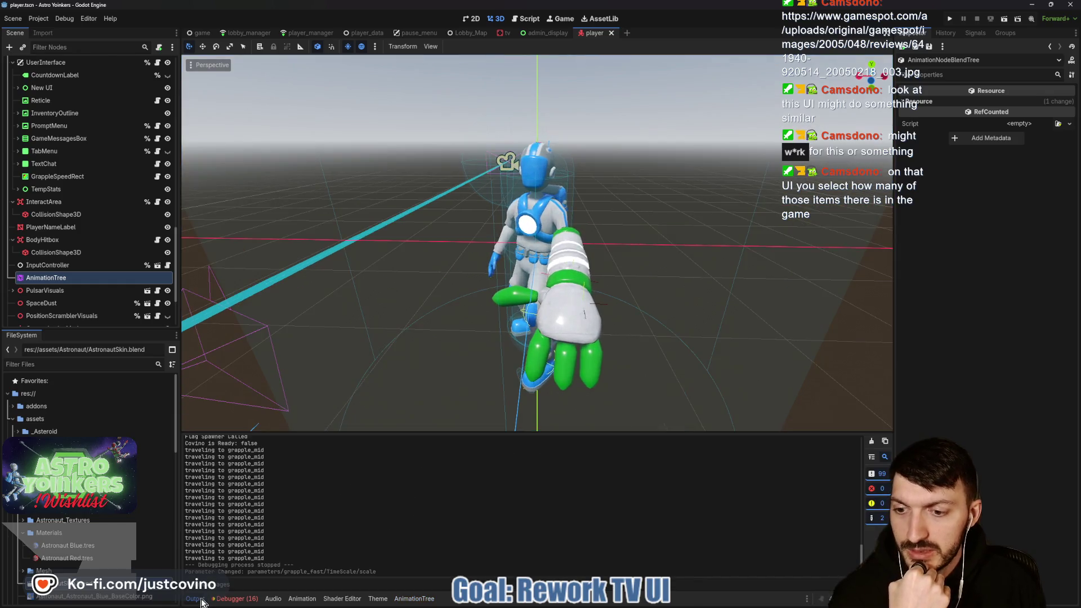
left_click(199, 599)
scroll(396, 410, "down", 3)
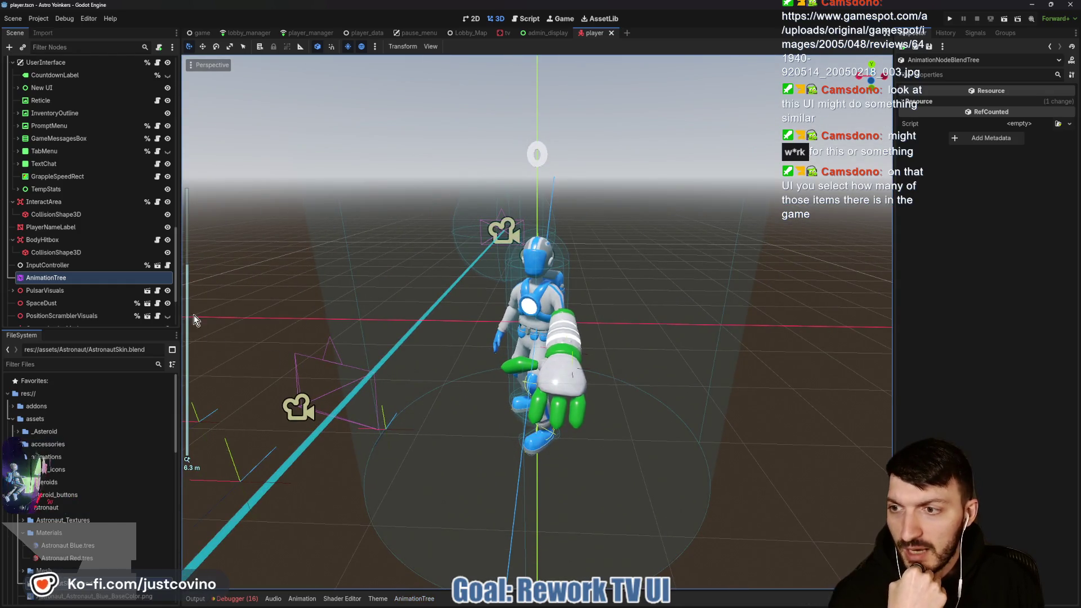
scroll(107, 211, "up", 5)
scroll(124, 169, "up", 10)
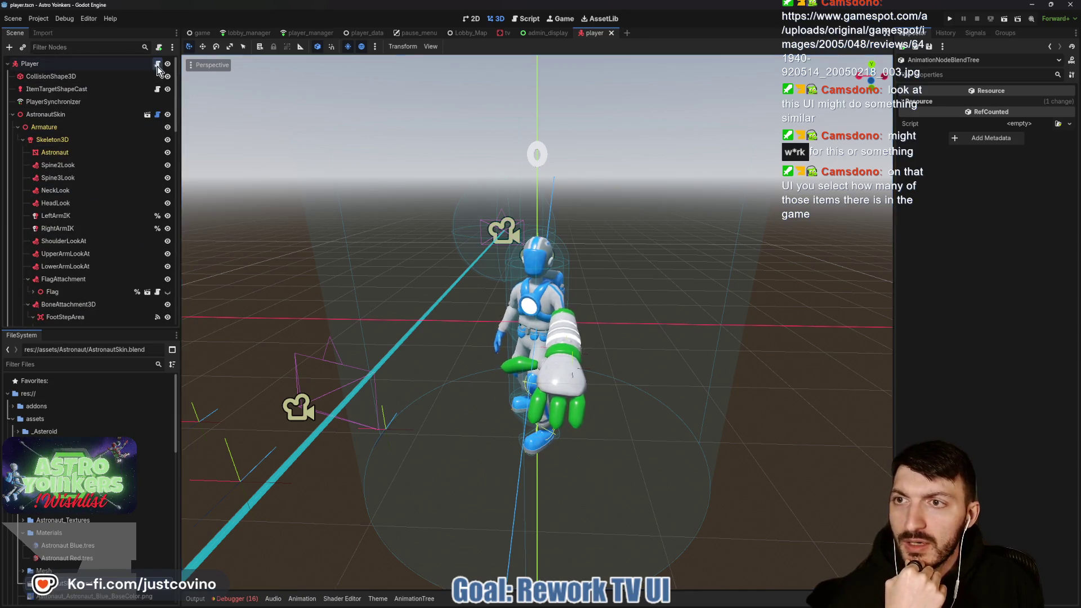
left_click(158, 64)
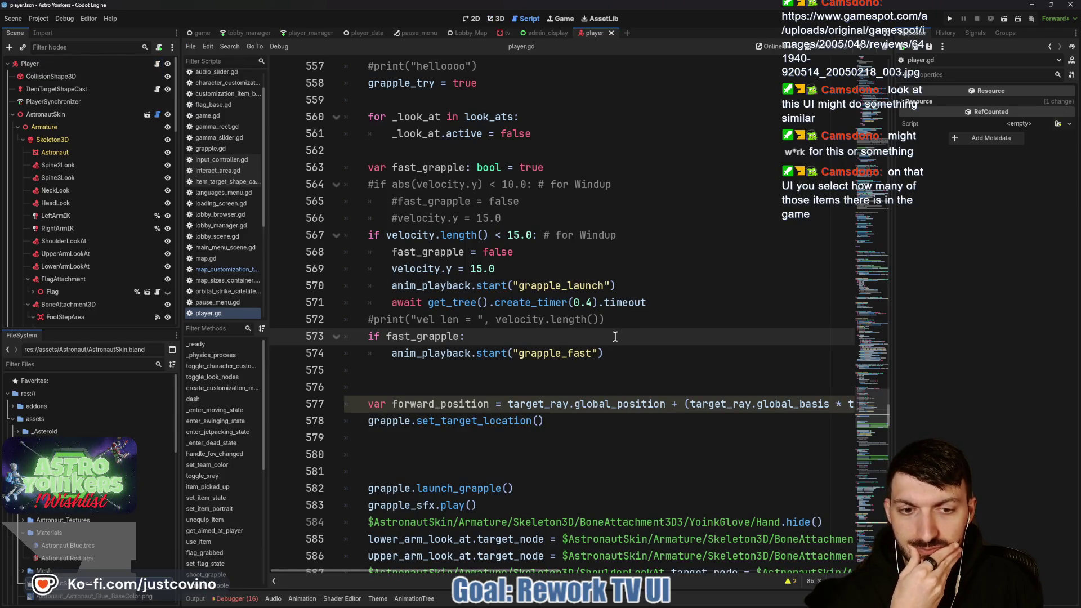
scroll(616, 337, "down", 1)
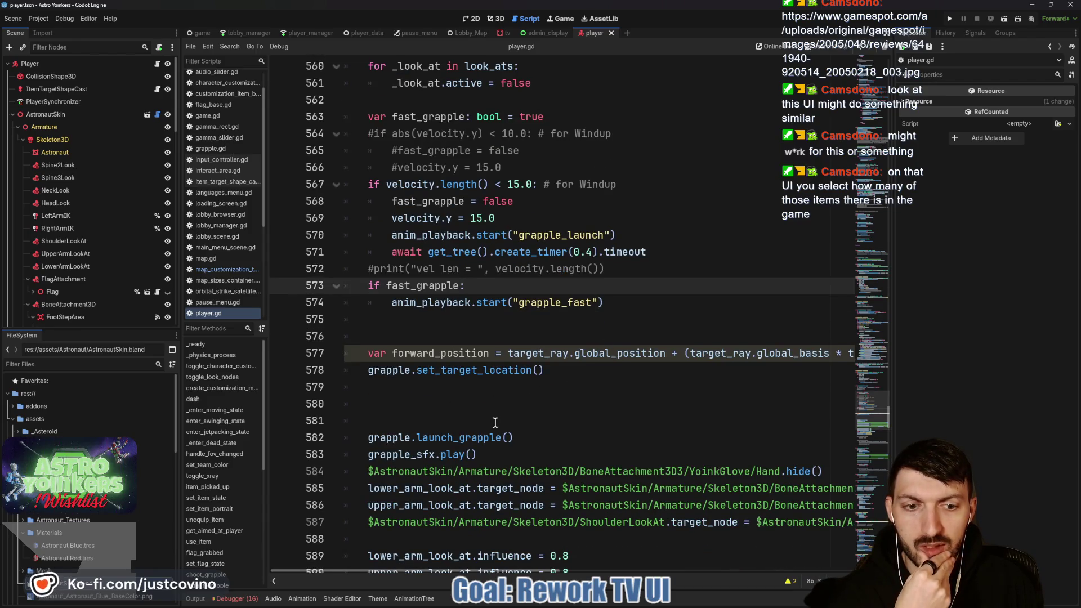
left_click(597, 603)
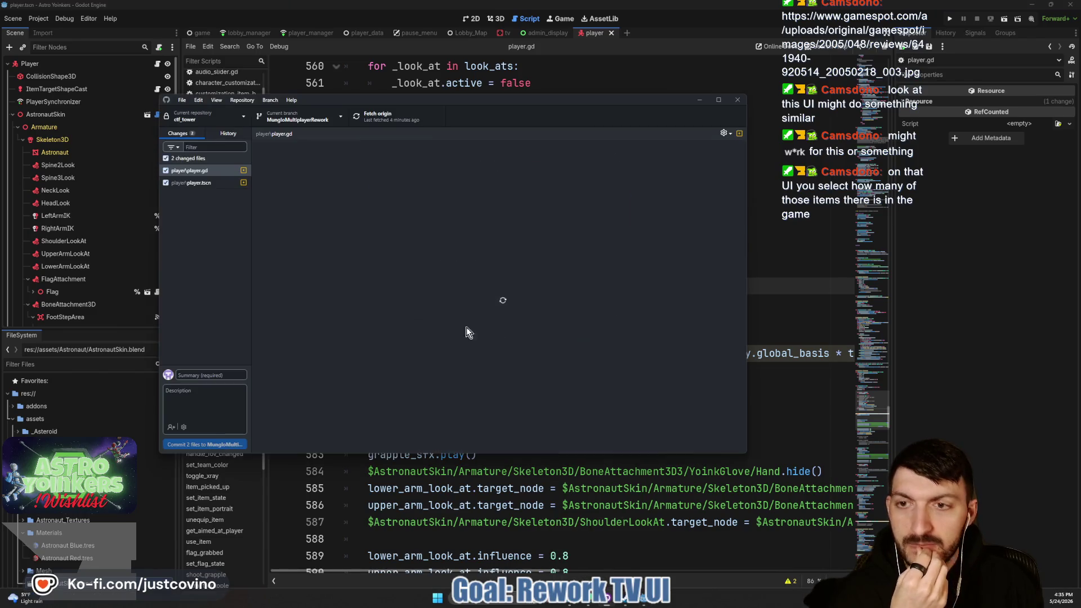
In History, select player.gd within the 'grapple work' commit.
left_click(228, 134)
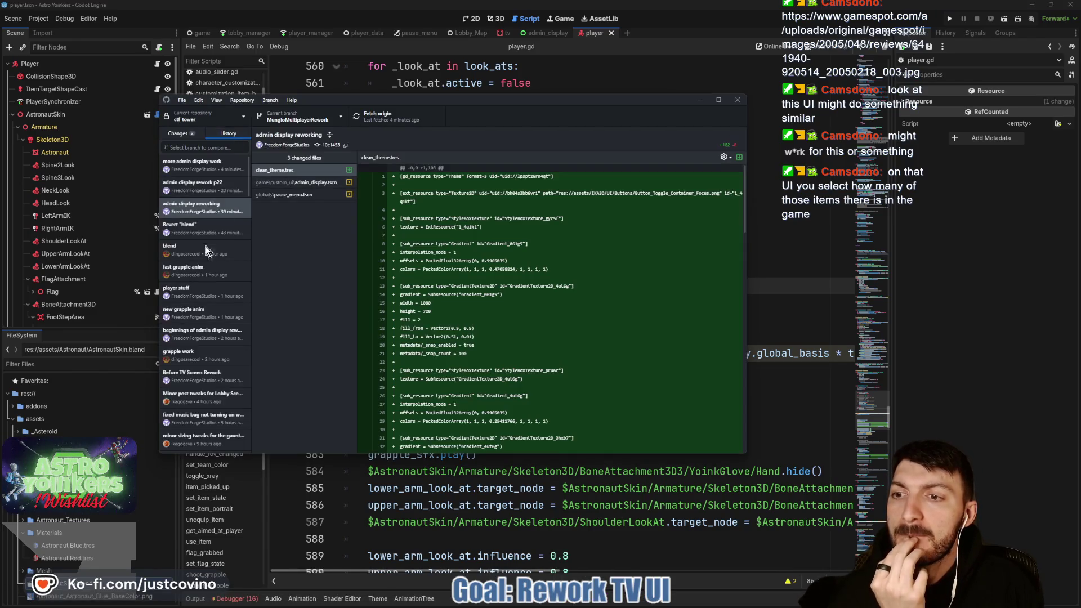
left_click(204, 270)
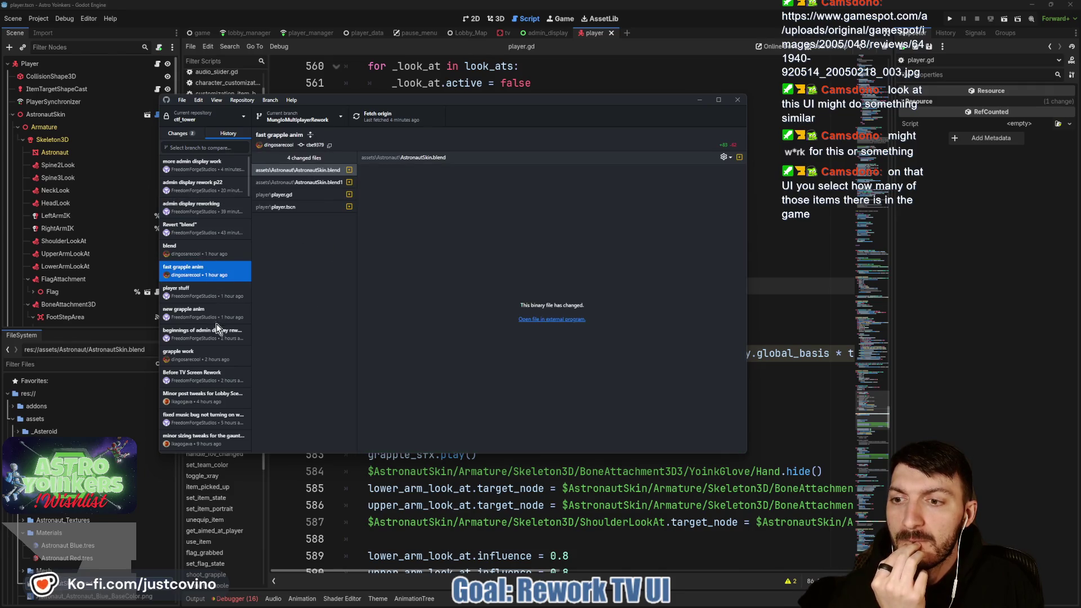
left_click(214, 356)
left_click(306, 196)
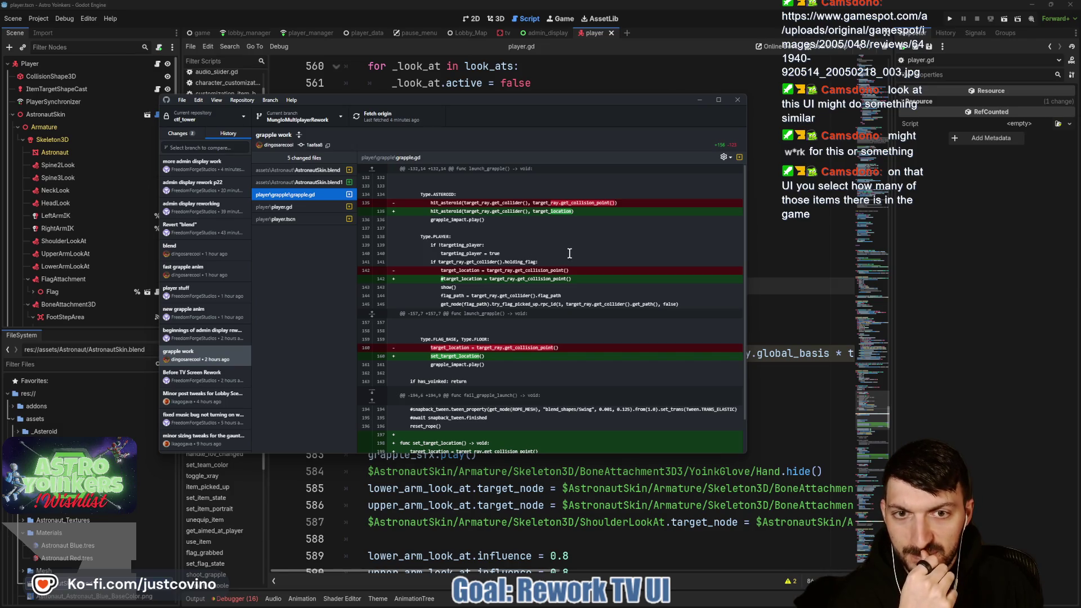
left_click(313, 219)
left_click(313, 207)
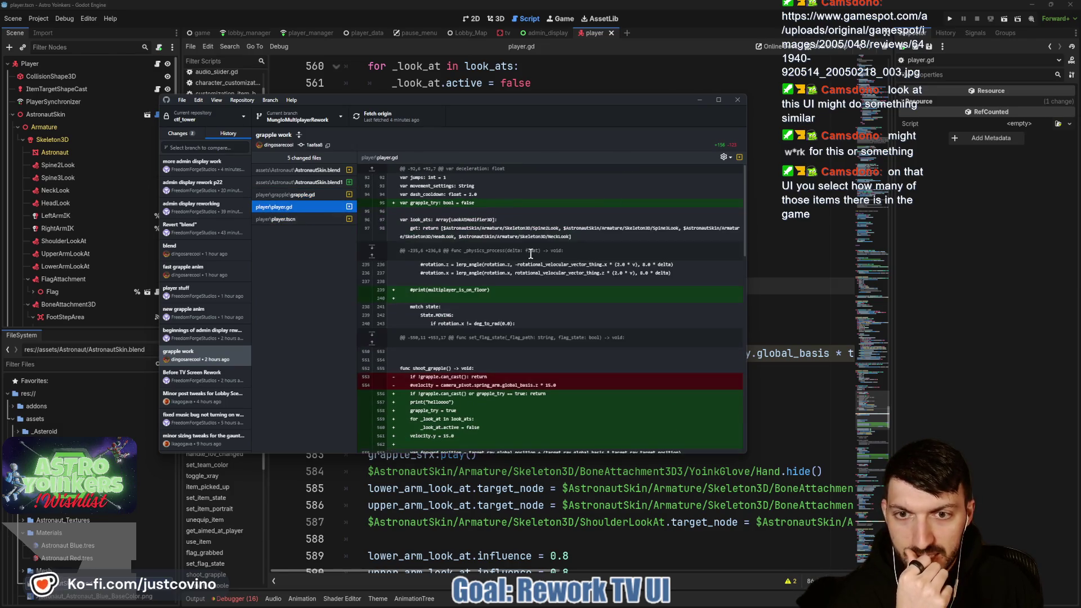
Read through the player.gd diff, then return to the script in Godot.
scroll(574, 287, "down", 5)
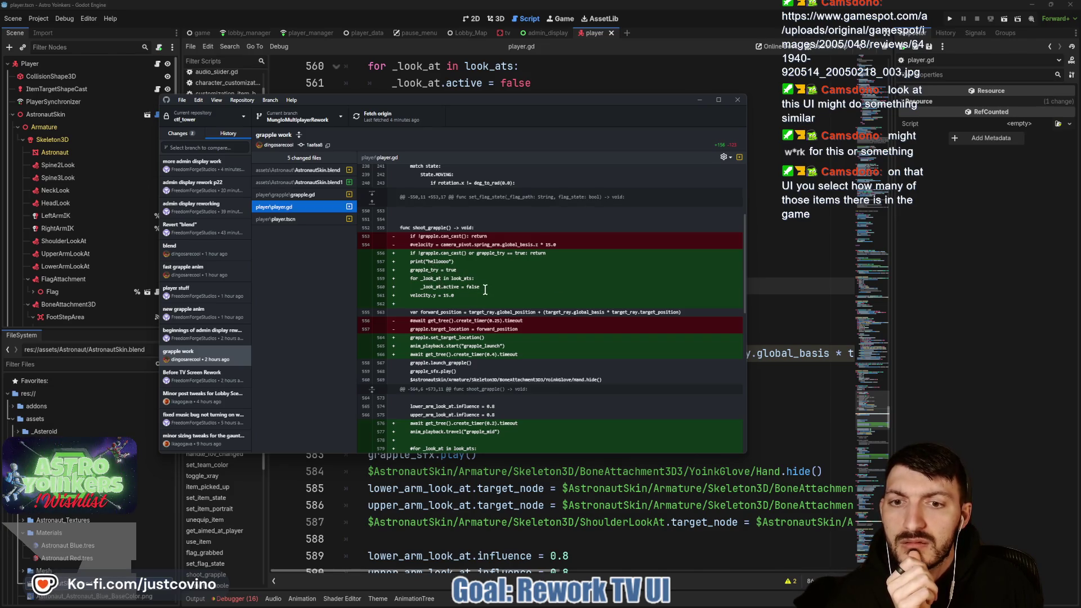
scroll(485, 289, "down", 1)
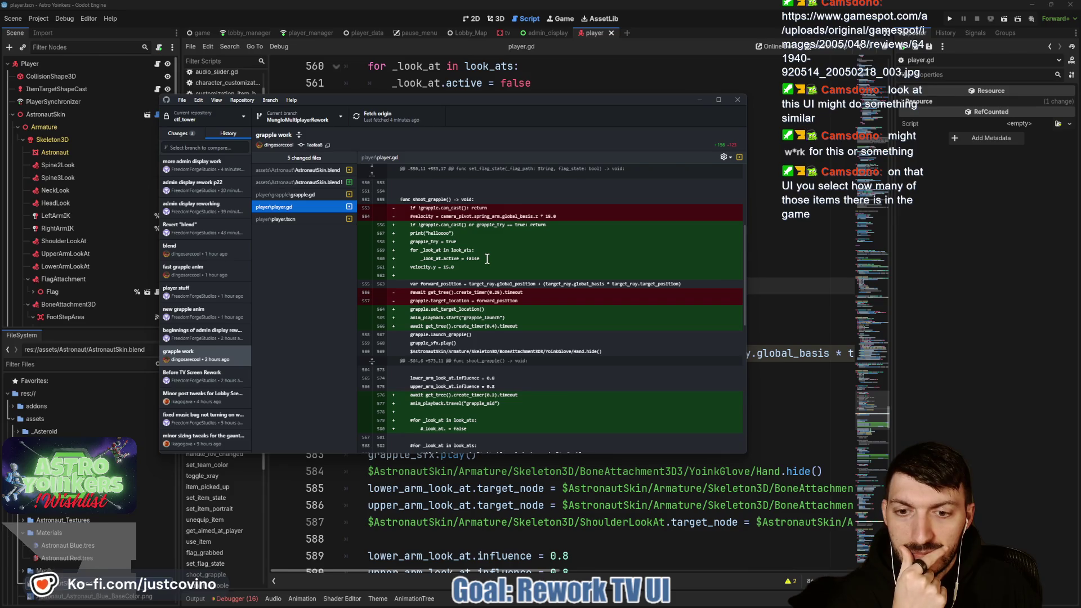
scroll(488, 258, "down", 1)
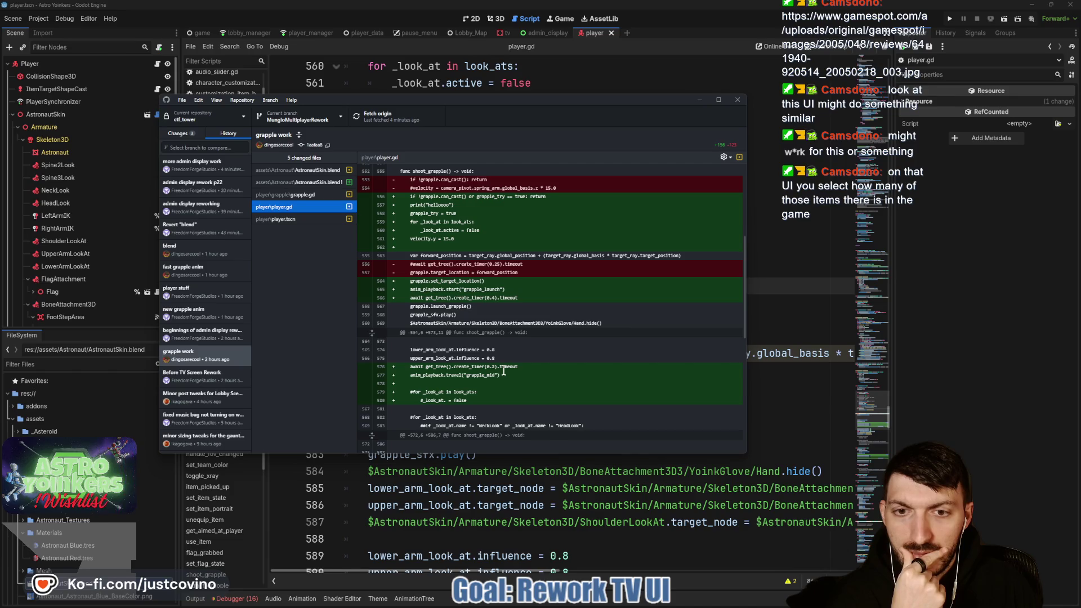
scroll(503, 370, "down", 1)
scroll(504, 371, "down", 6)
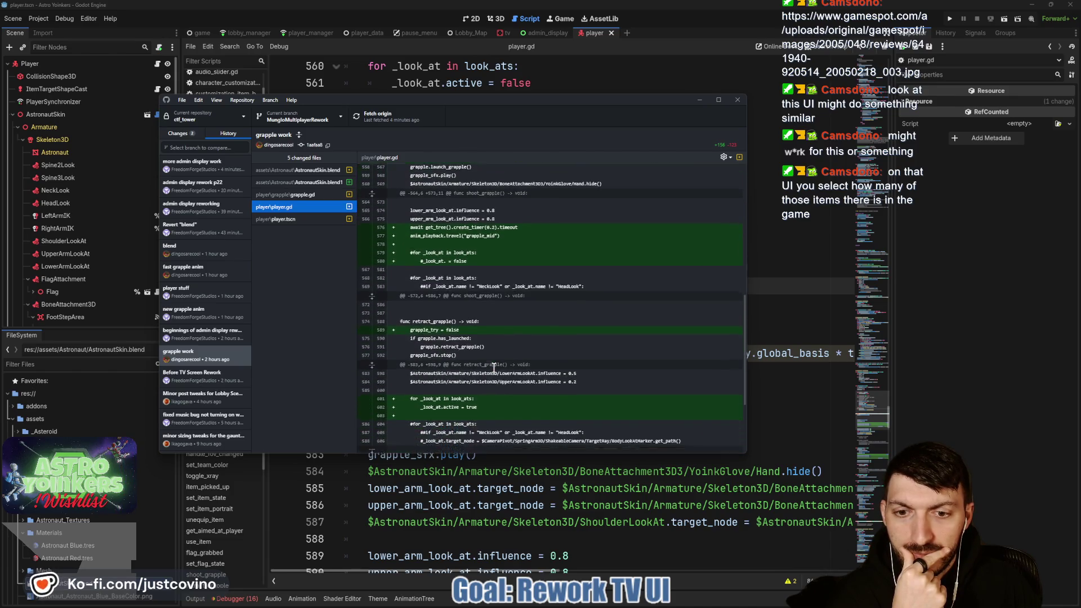
scroll(493, 367, "down", 2)
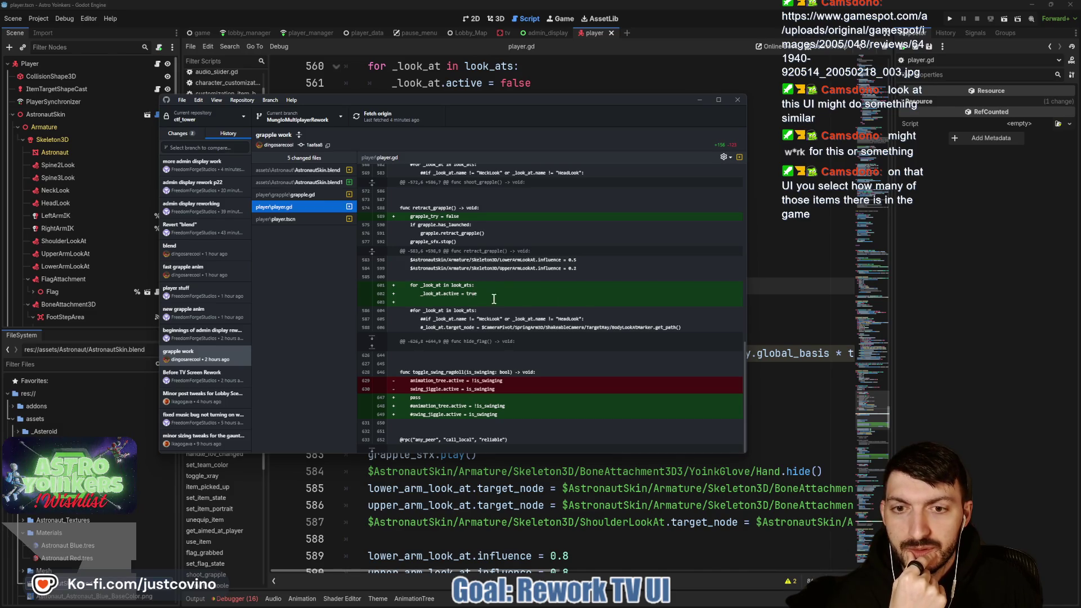
left_click(773, 291)
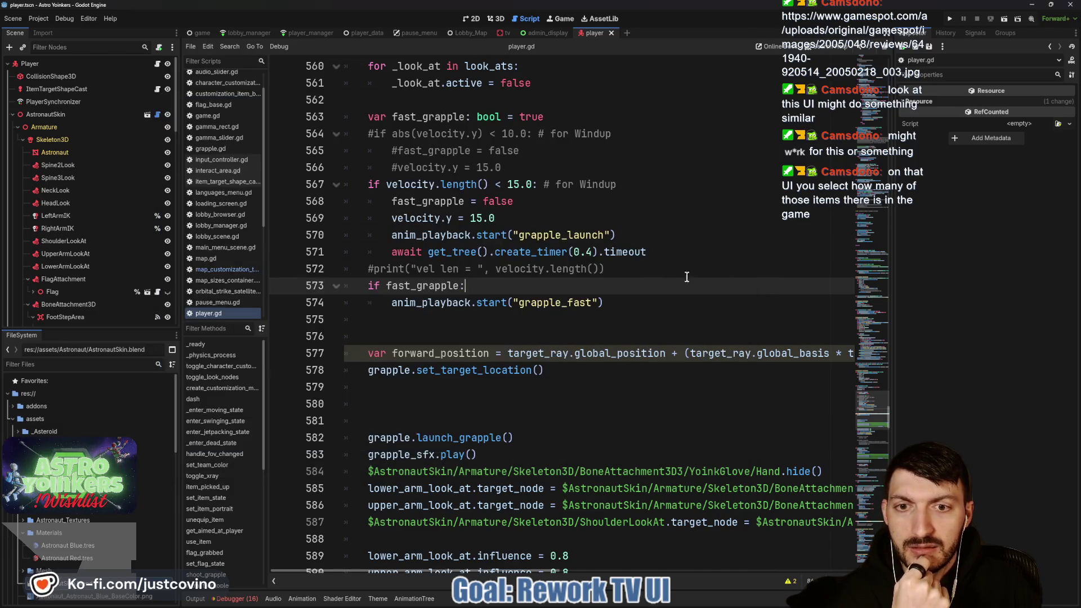
Scroll player.gd down to retract_grapple and read the tooltips for look_ats and influence.
scroll(432, 288, "down", 3)
scroll(432, 289, "down", 12)
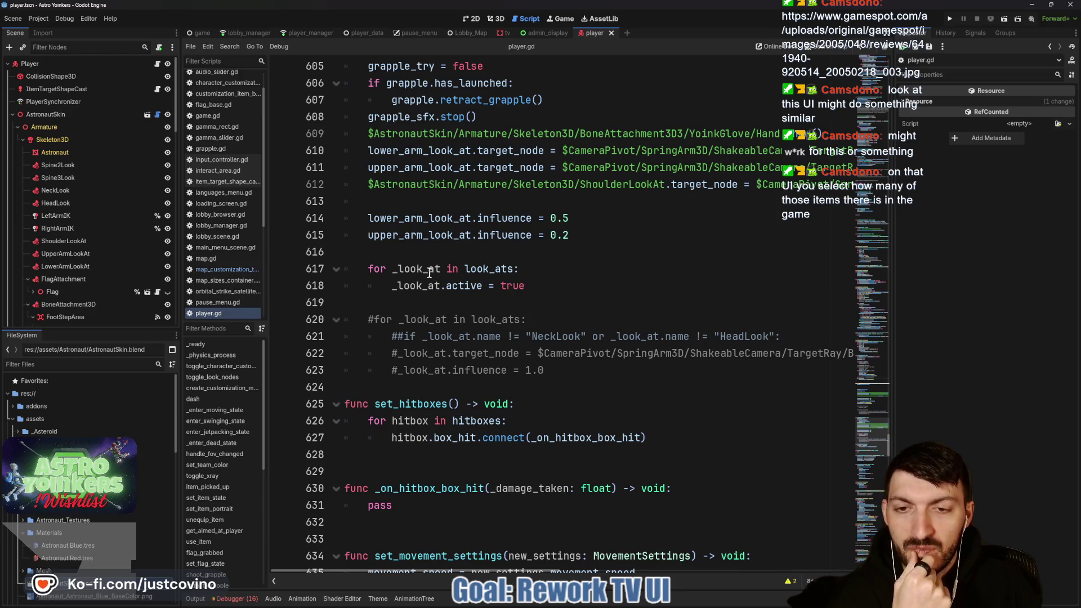
mouse_move(500, 276)
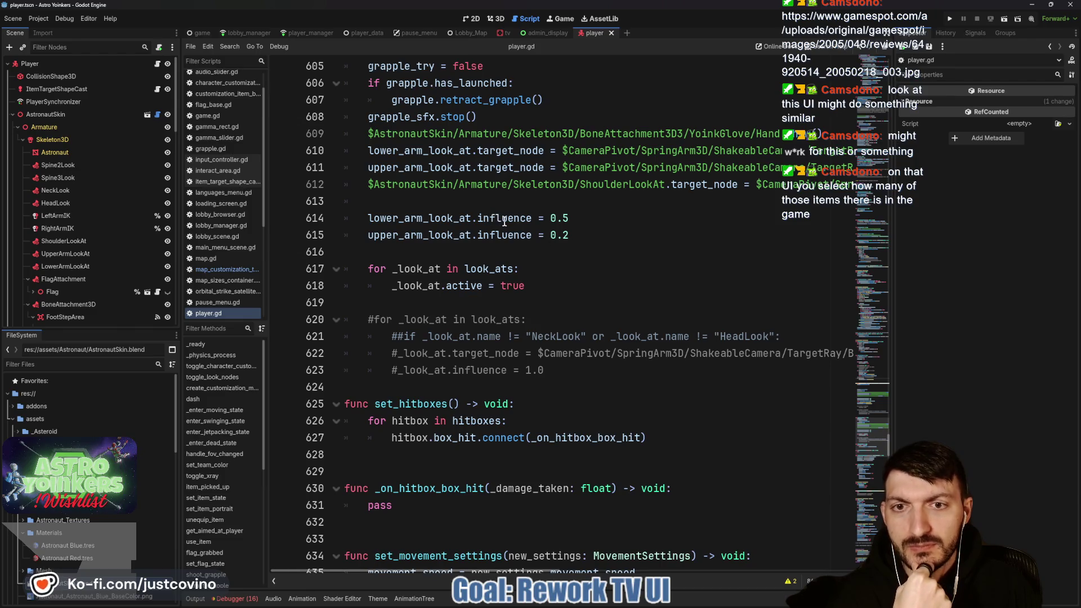
mouse_move(504, 221)
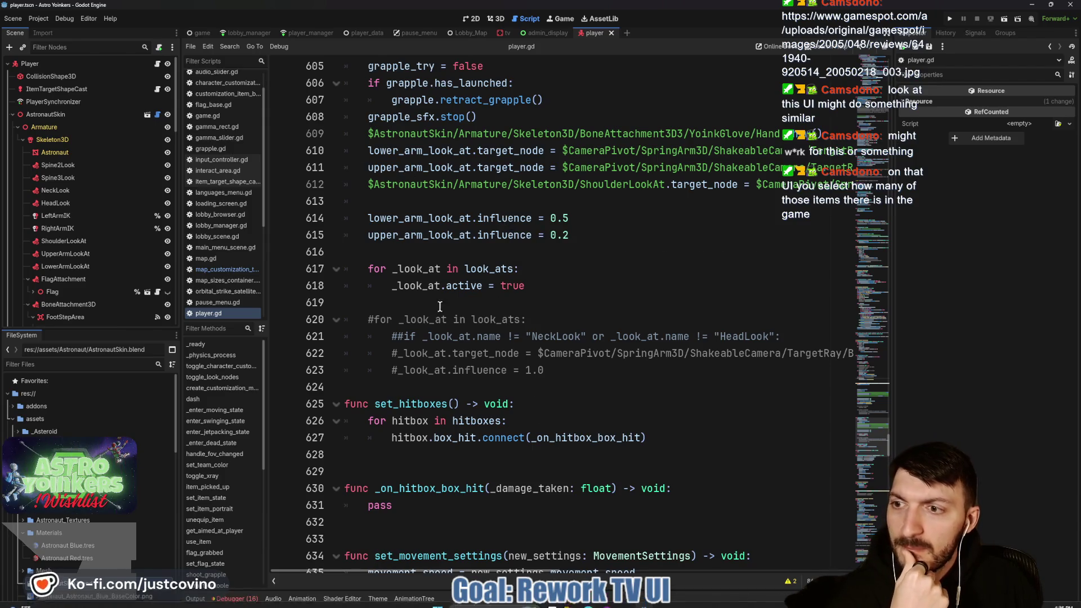
mouse_move(574, 604)
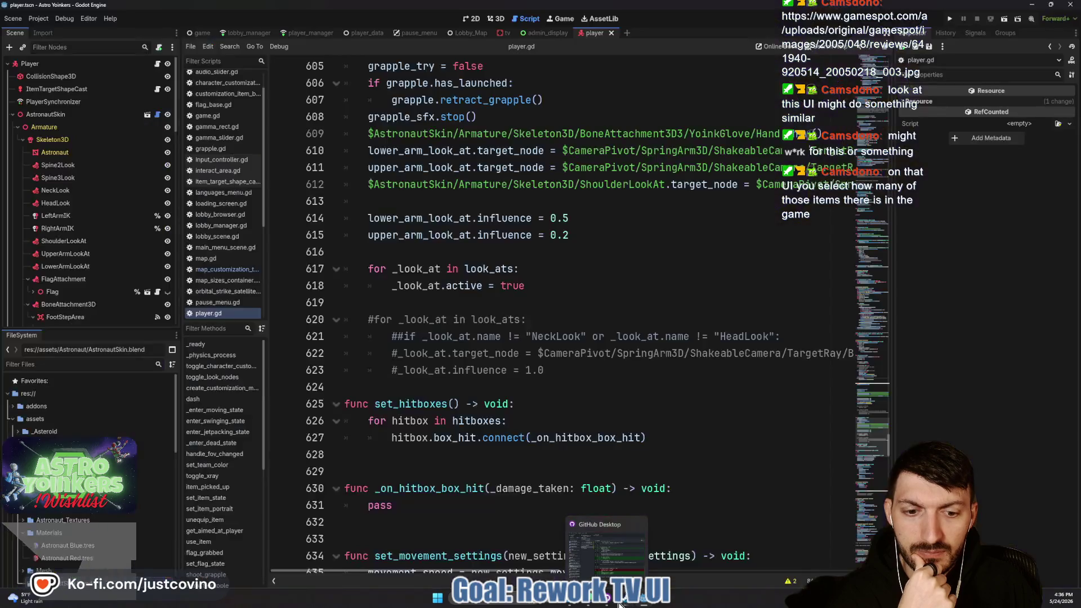
left_click(607, 599)
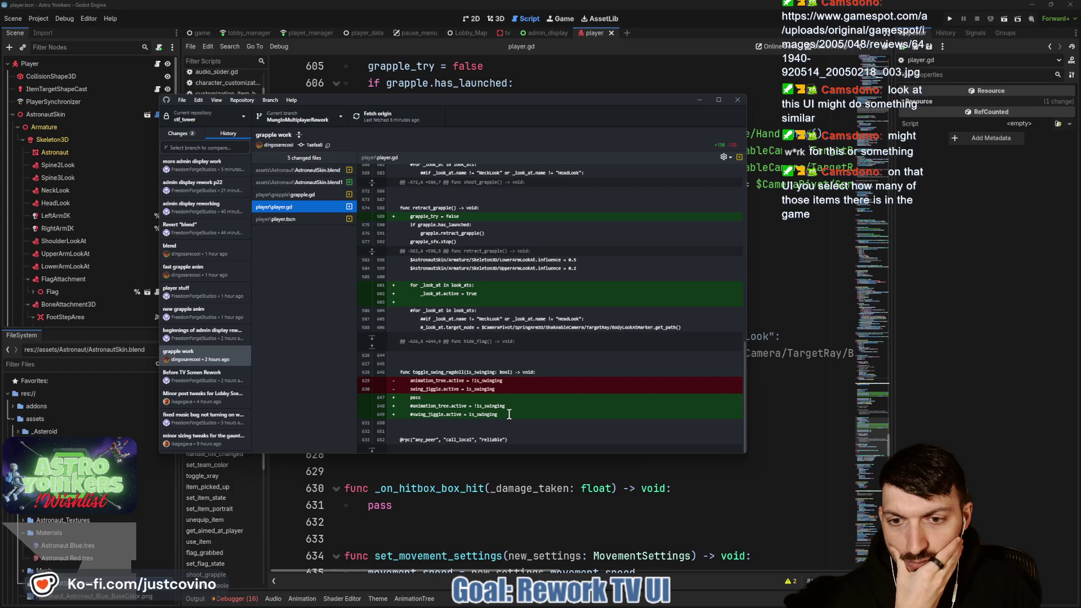
left_click(781, 411)
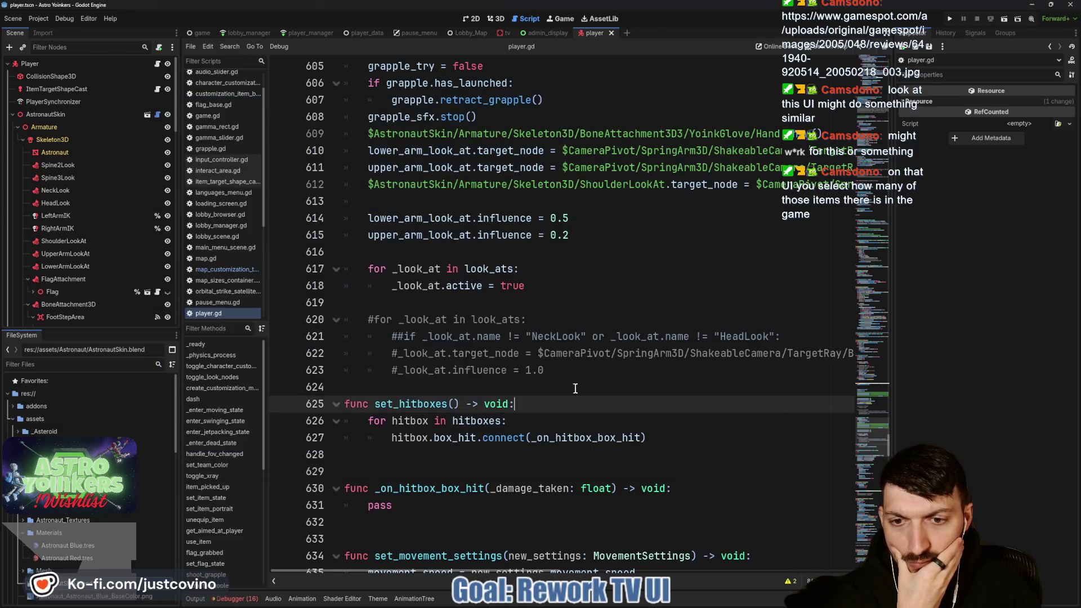
Select lines 620–623, the commented loop setting BodyLookAt influence 1.0, in retract_grapple.
scroll(594, 391, "down", 7)
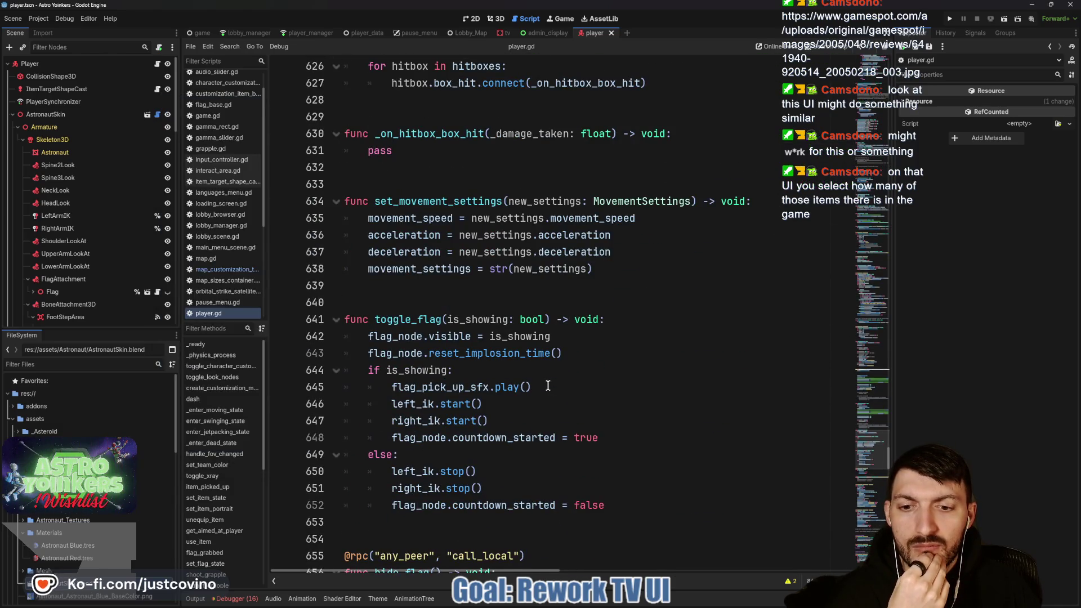
scroll(549, 386, "up", 10)
scroll(547, 385, "down", 2)
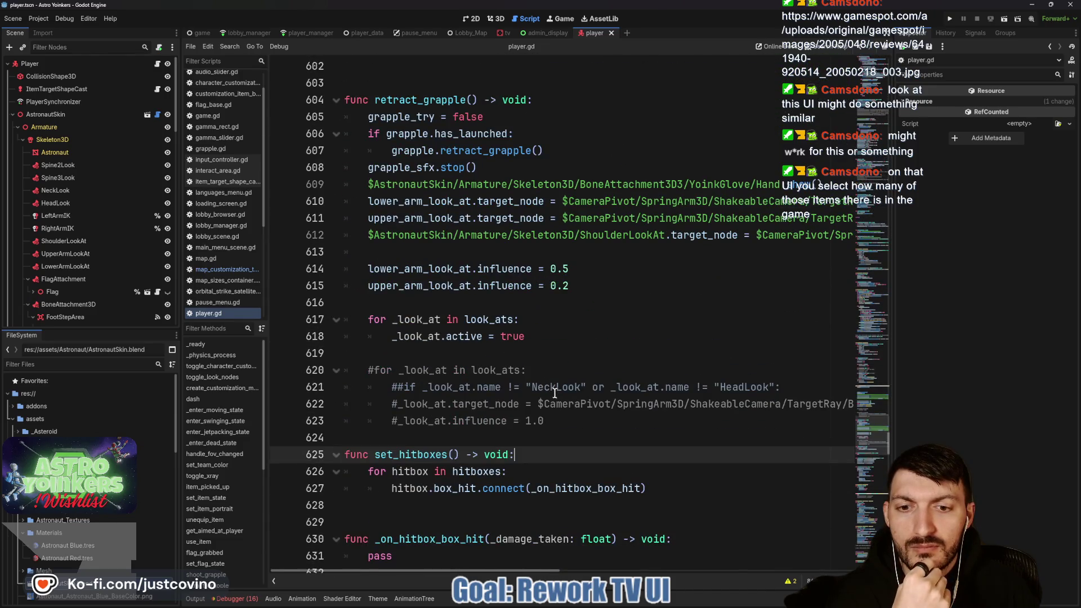
scroll(558, 409, "right", 5)
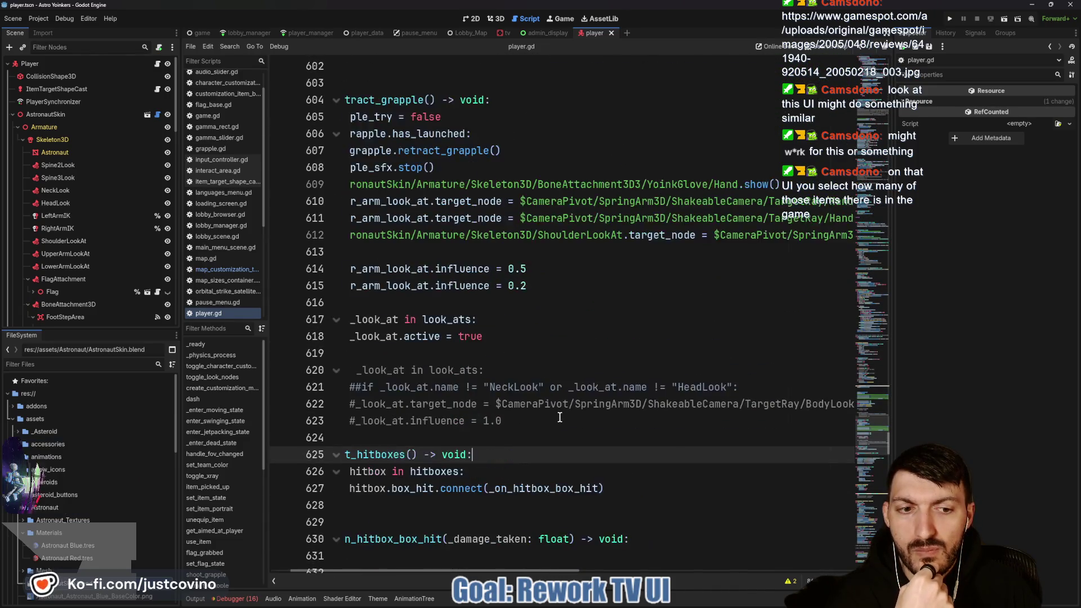
scroll(560, 417, "left", 5)
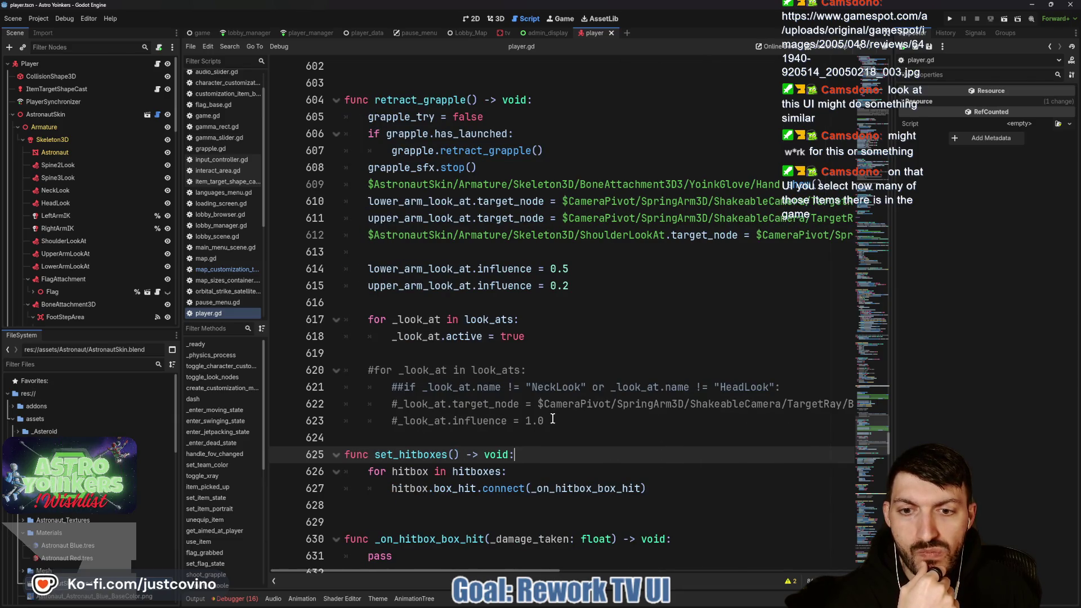
mouse_move(552, 418)
left_mouse_down()
mouse_move(365, 420)
mouse_move(300, 371)
left_mouse_up()
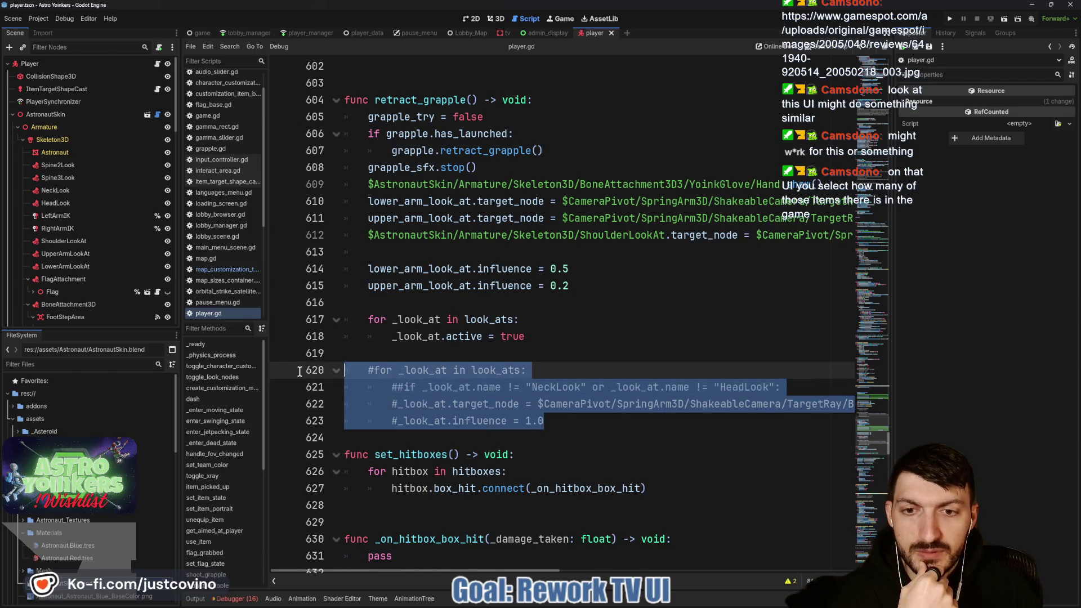